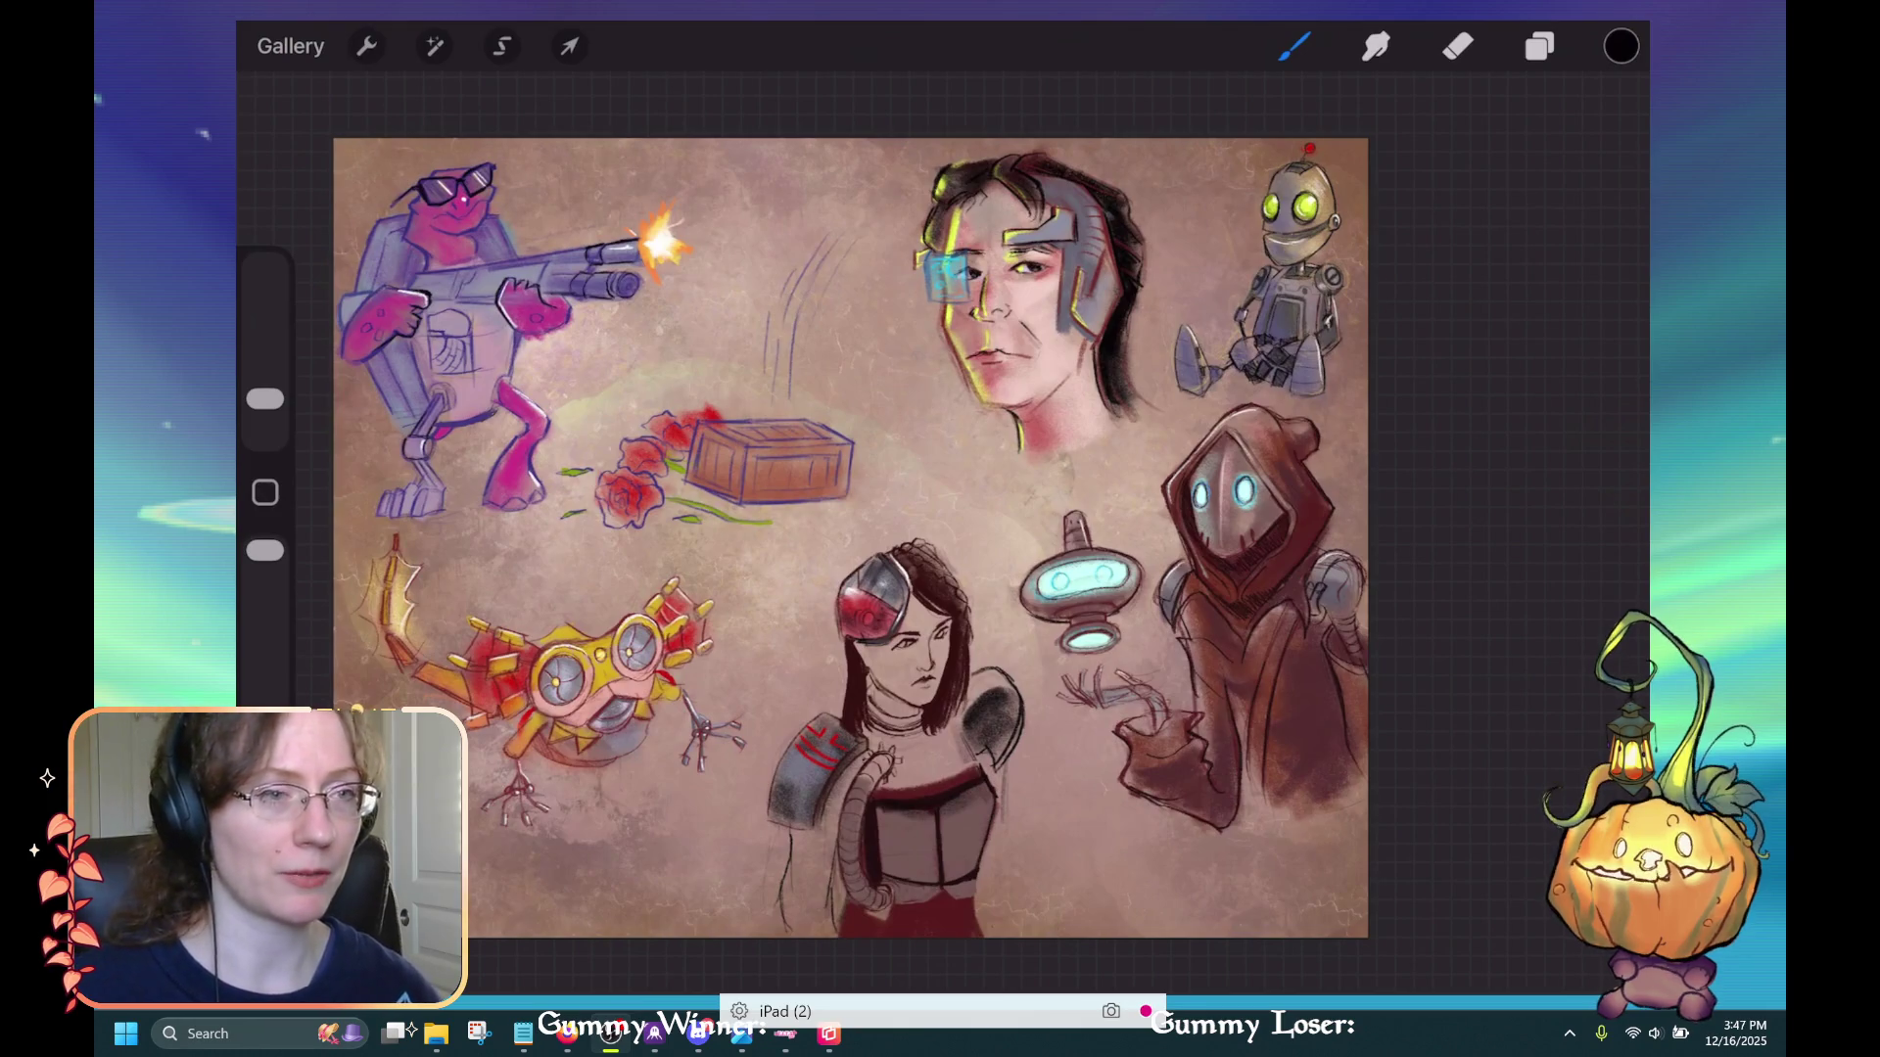
Zoom out to see the whole sheet and pick a pink swatch from Untitled Palette
left_click_drag(850, 539, 916, 515)
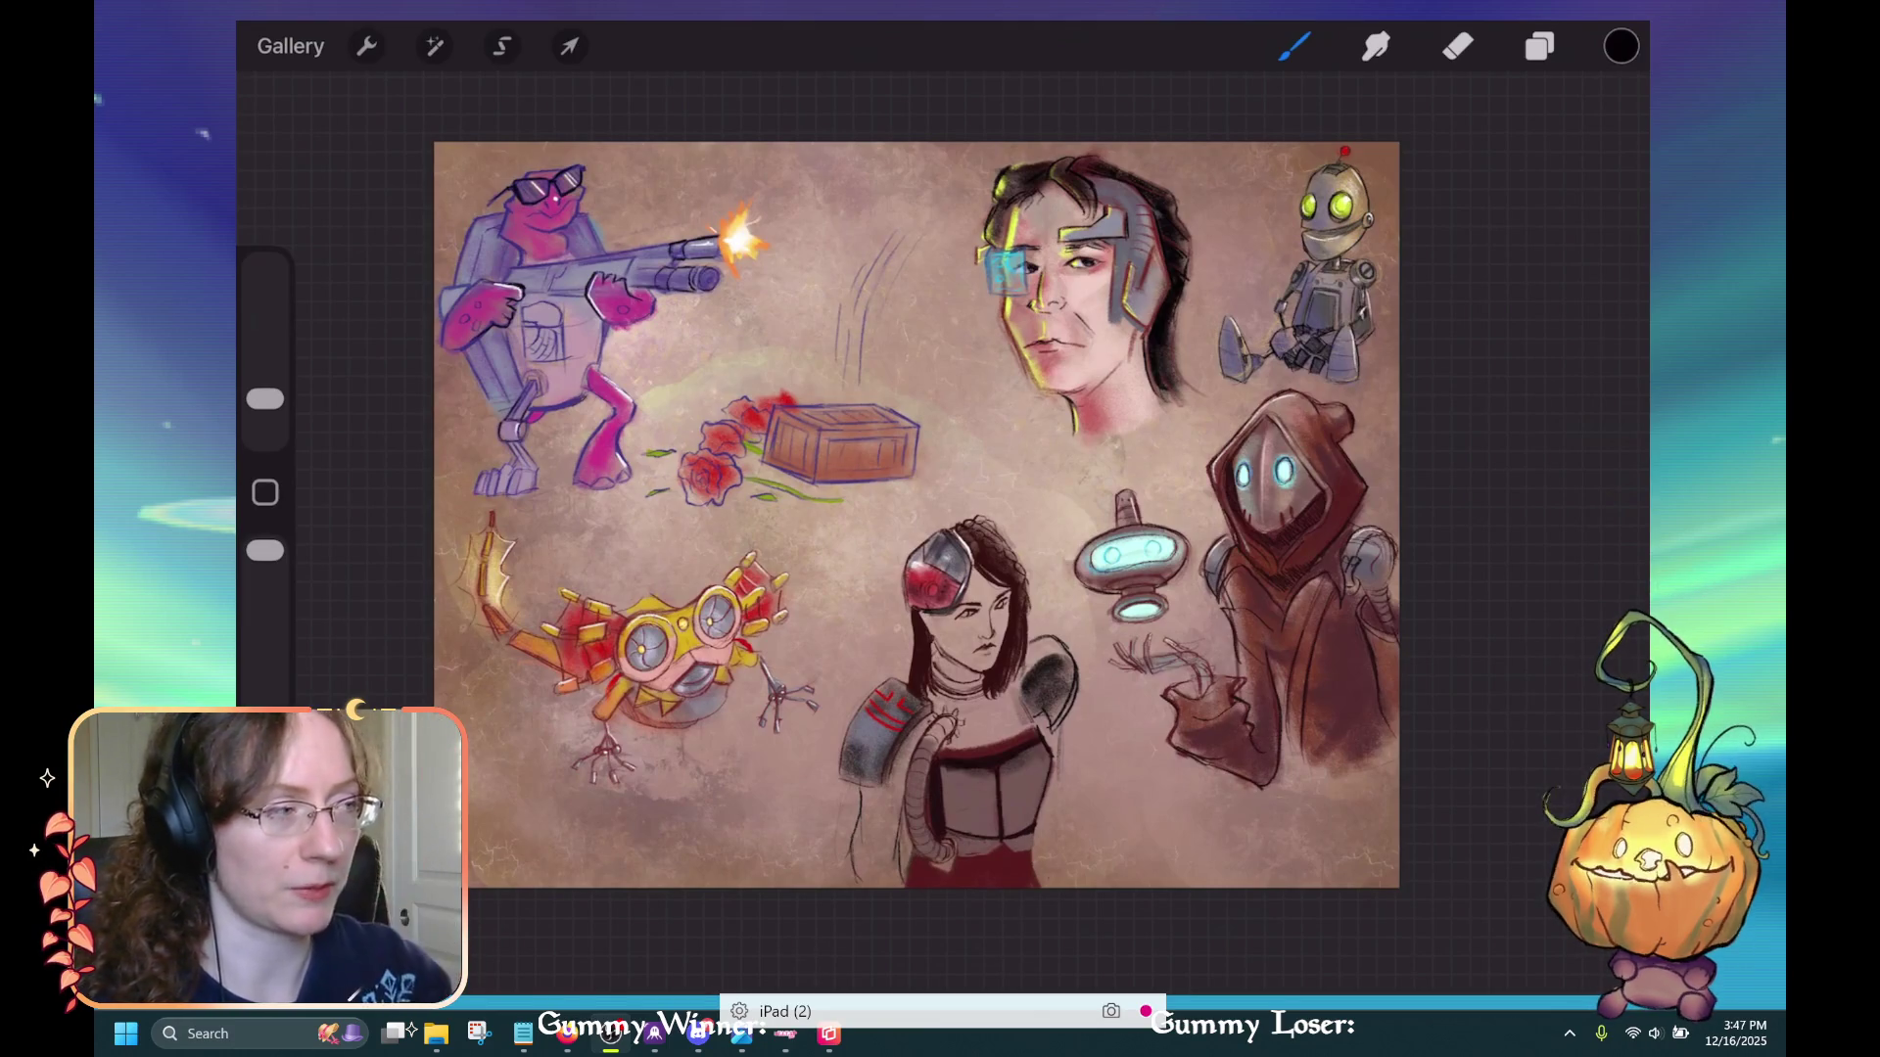
left_click(1540, 46)
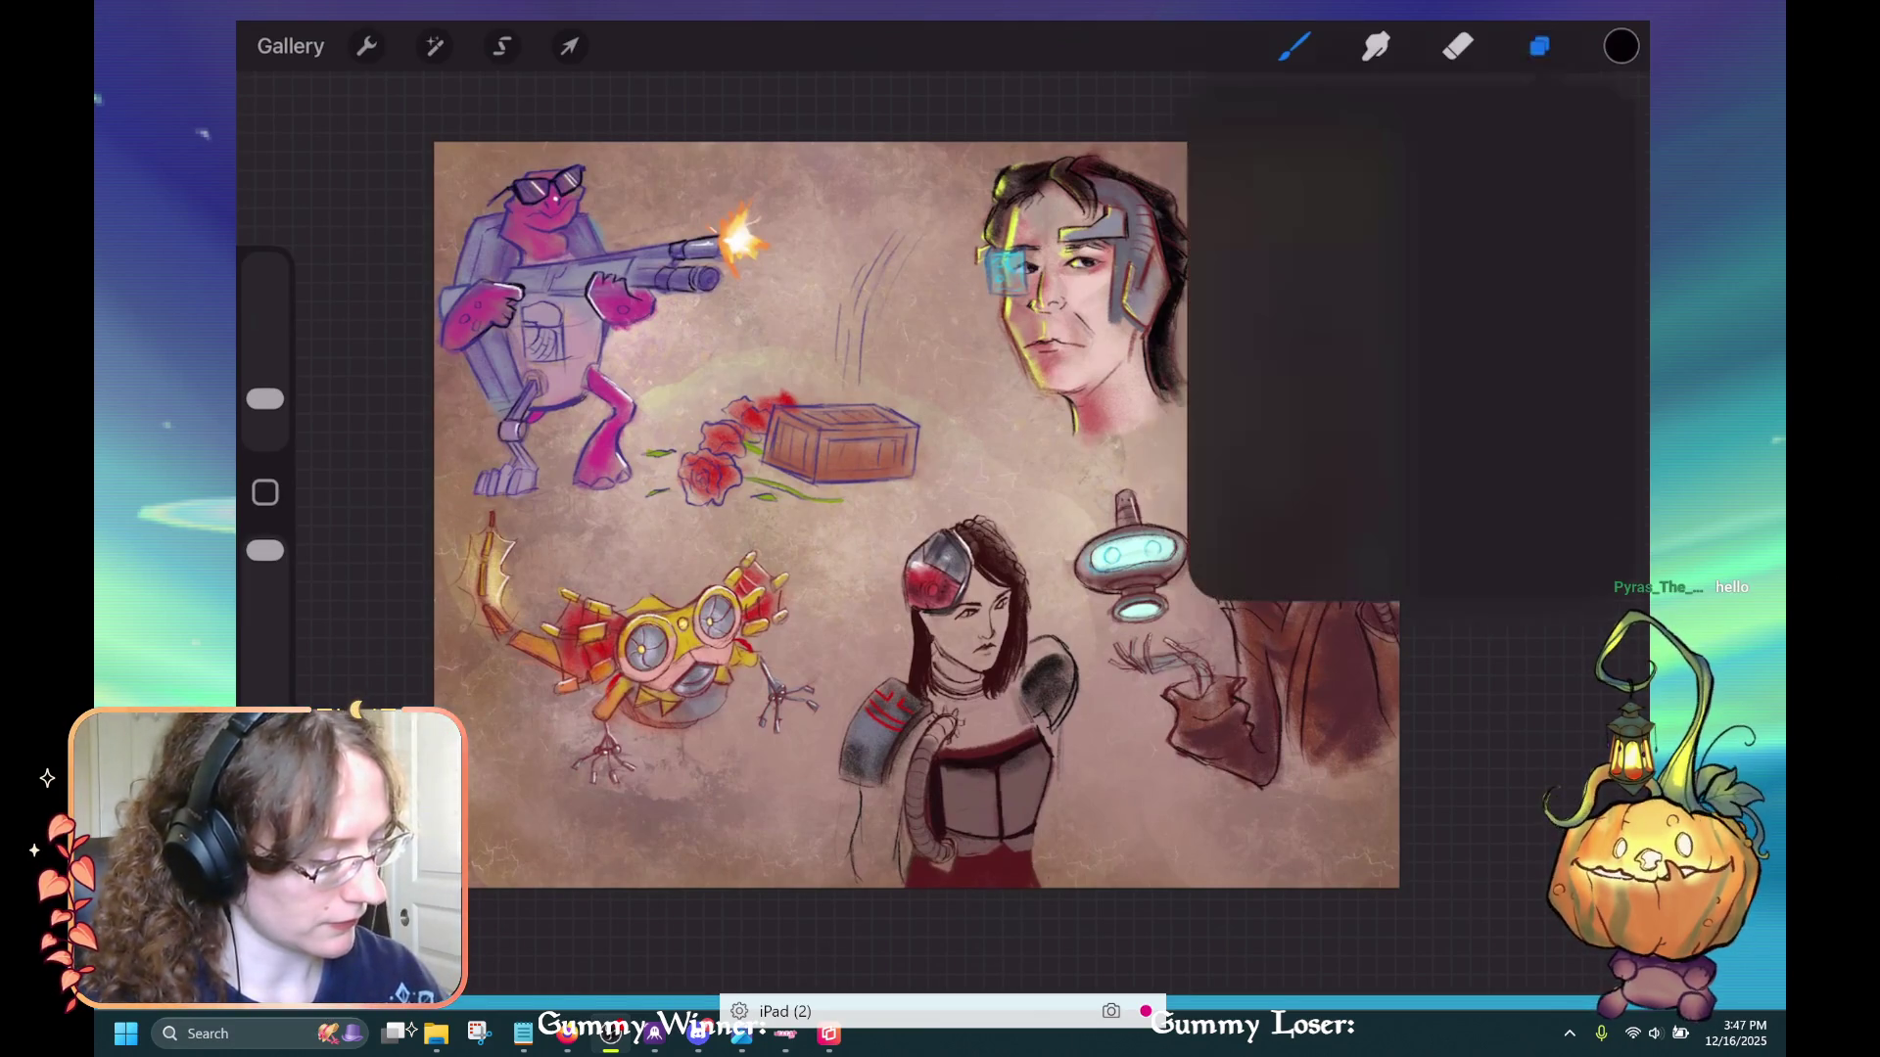
left_click(1540, 46)
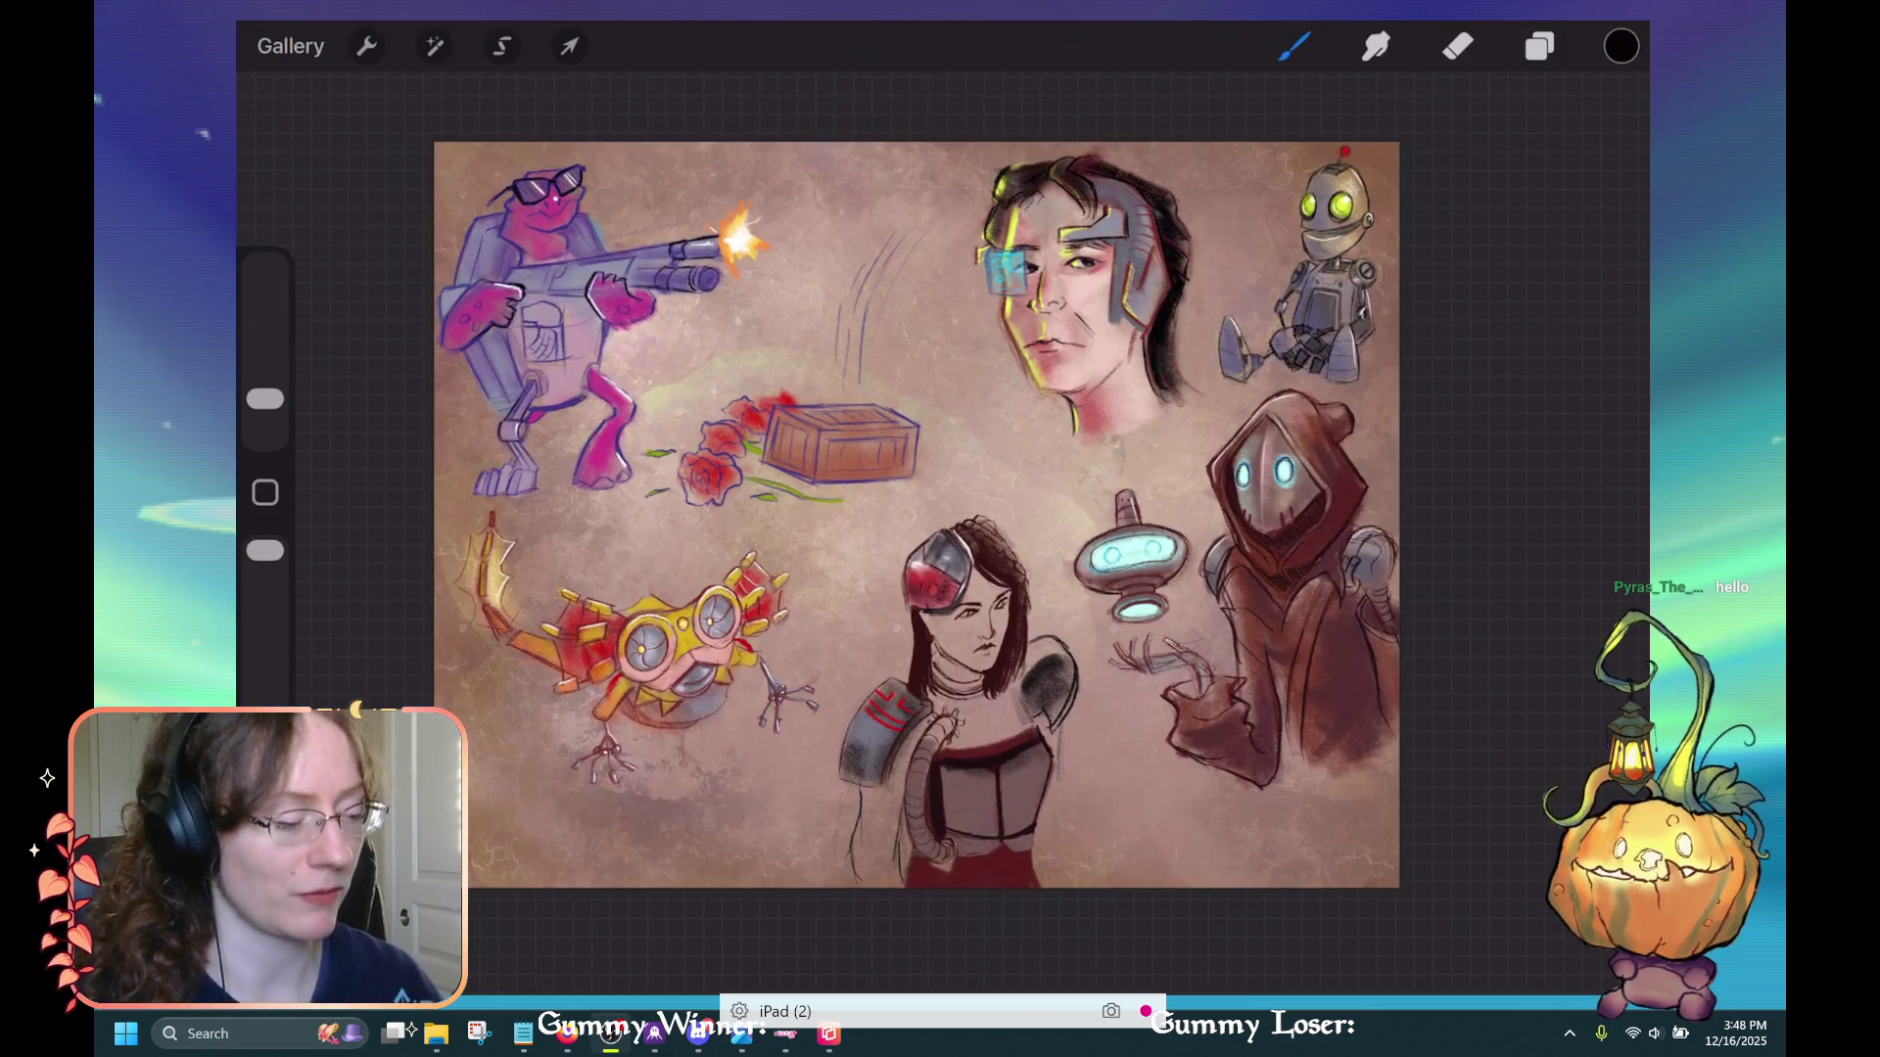
scroll(940, 588, "up", 3)
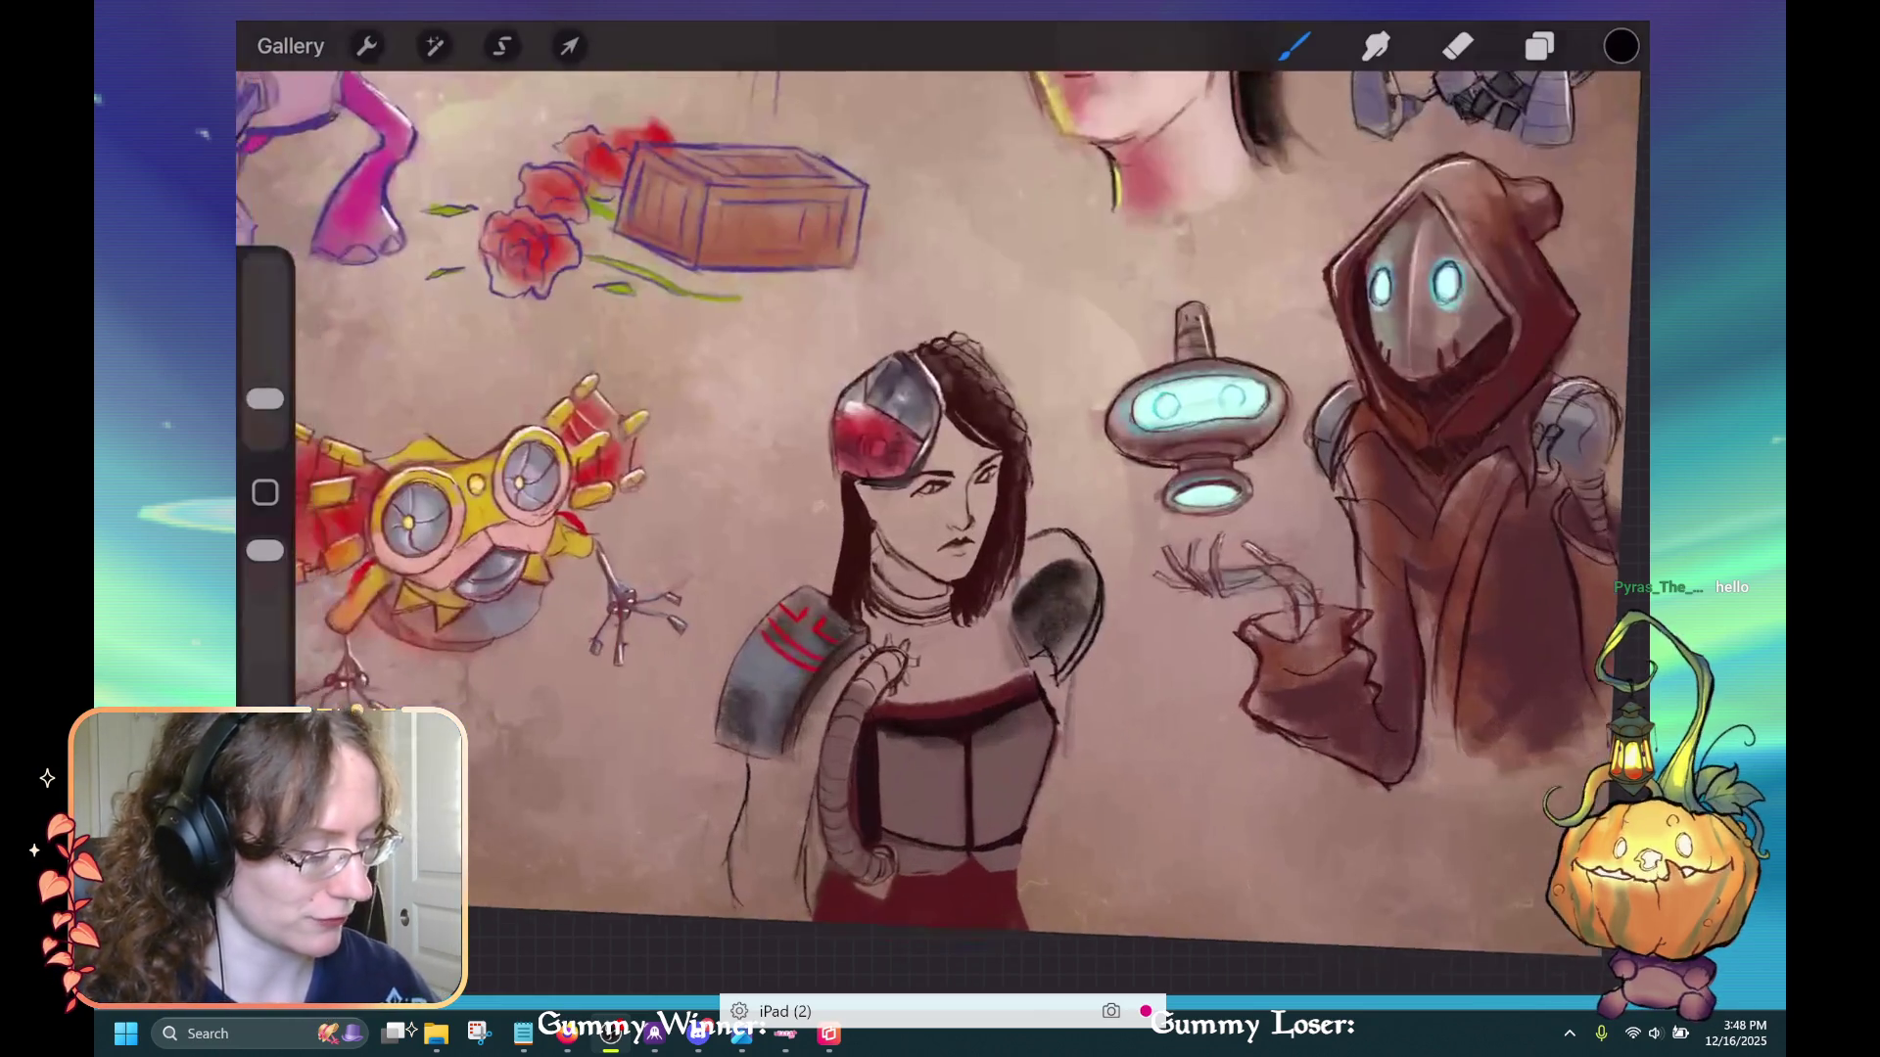
left_click(1620, 46)
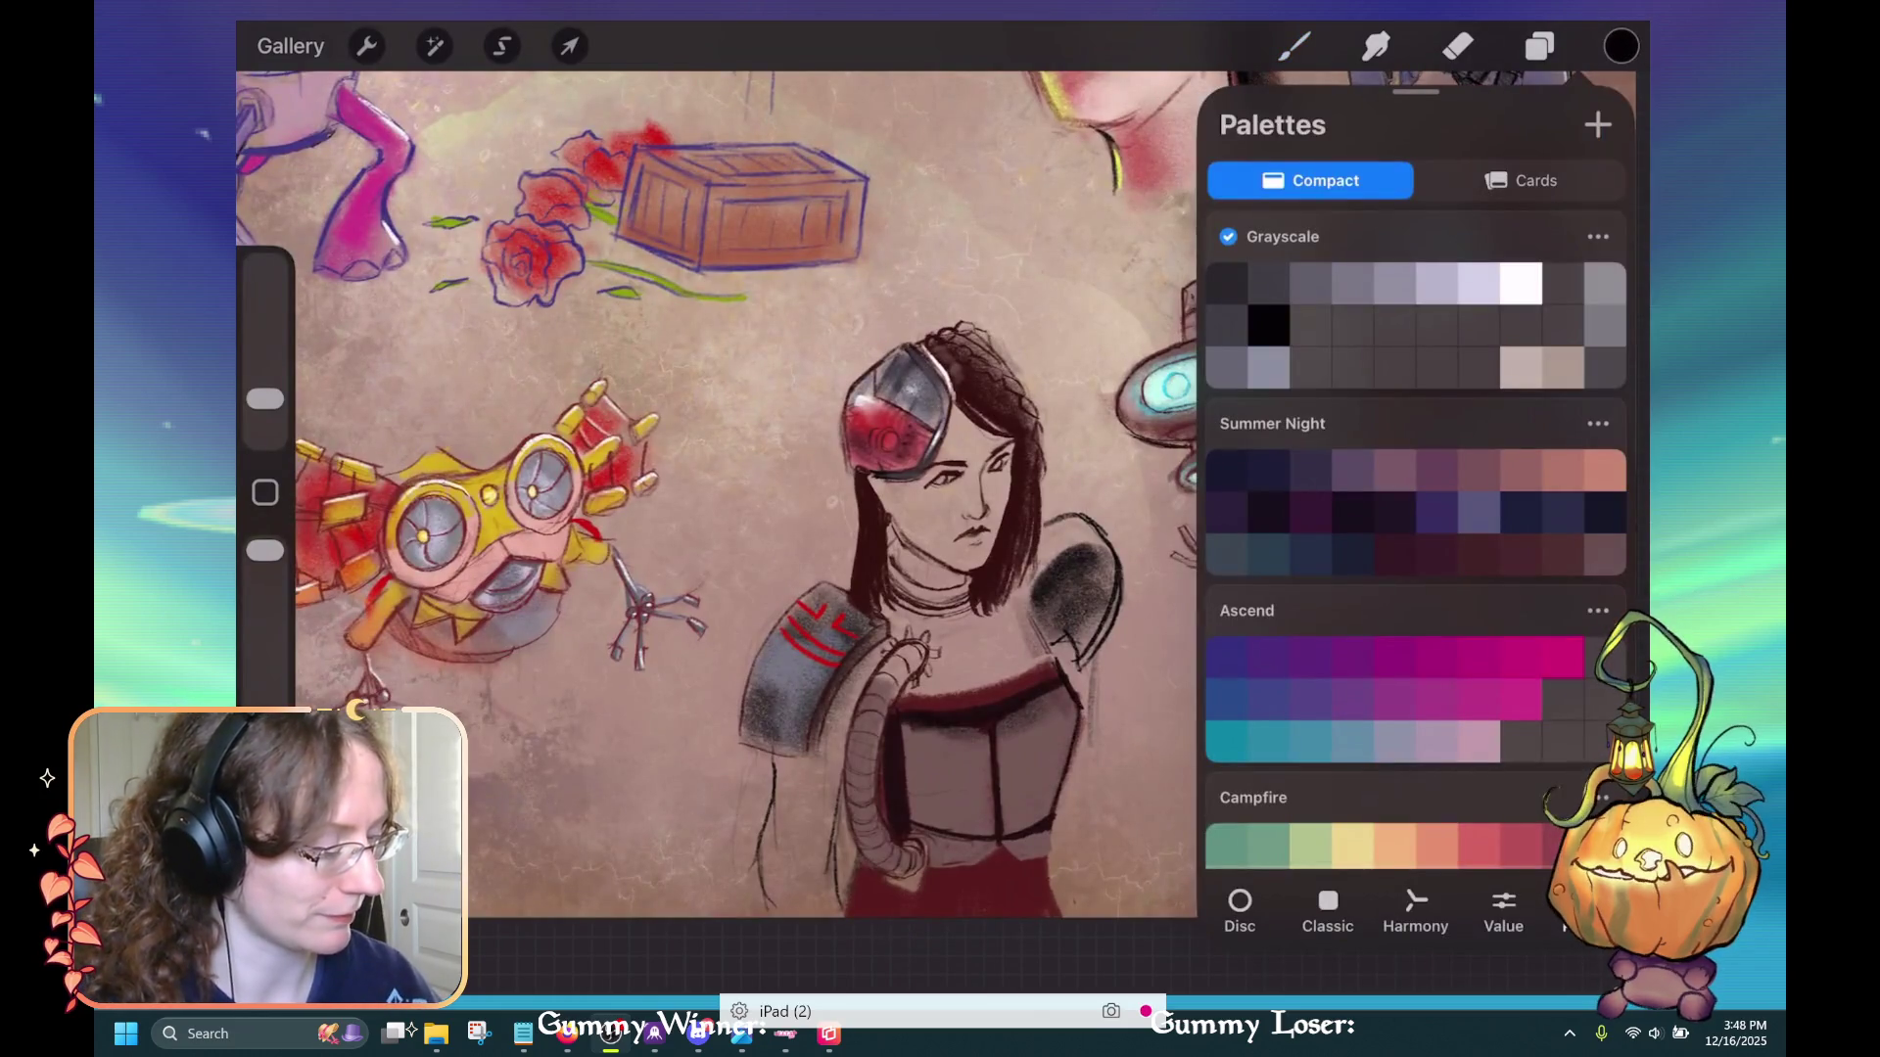
scroll(1416, 539, "down", 15)
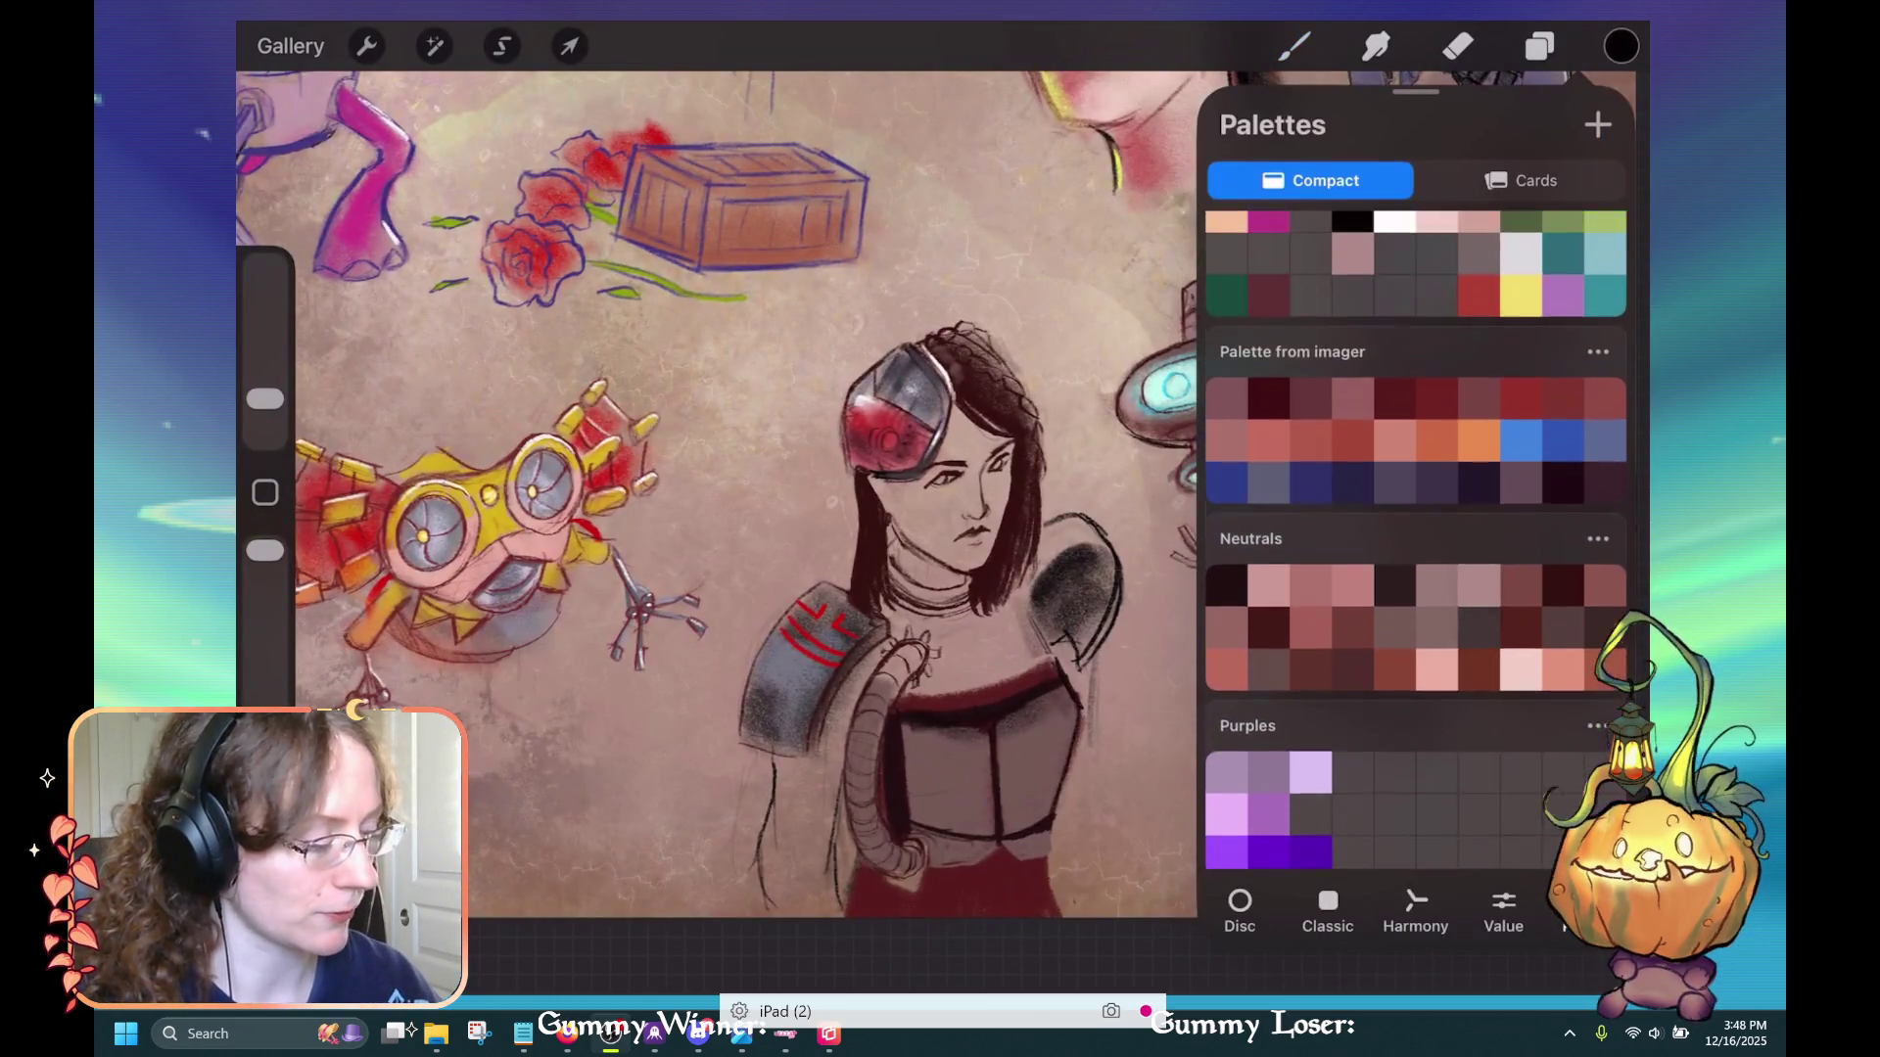
scroll(1416, 538, "up", 5)
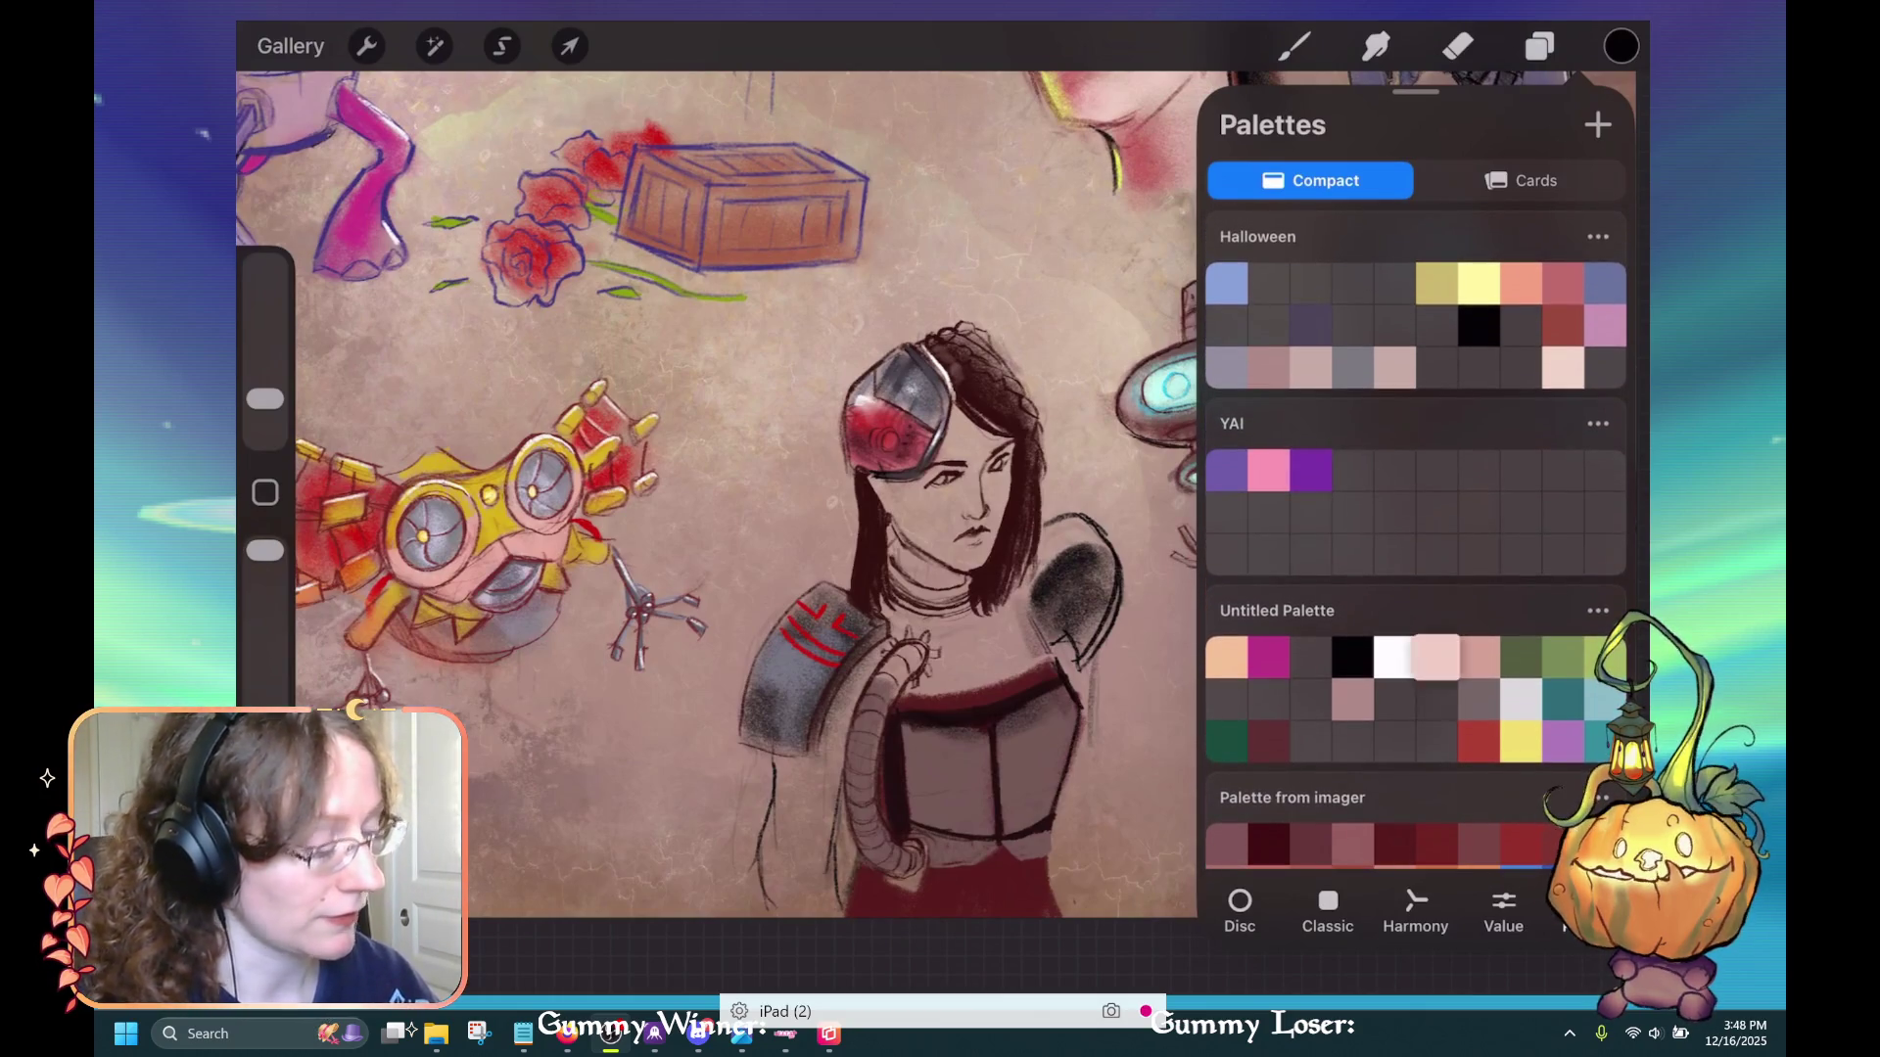
scroll(1416, 538, "down", 2)
left_click(1437, 555)
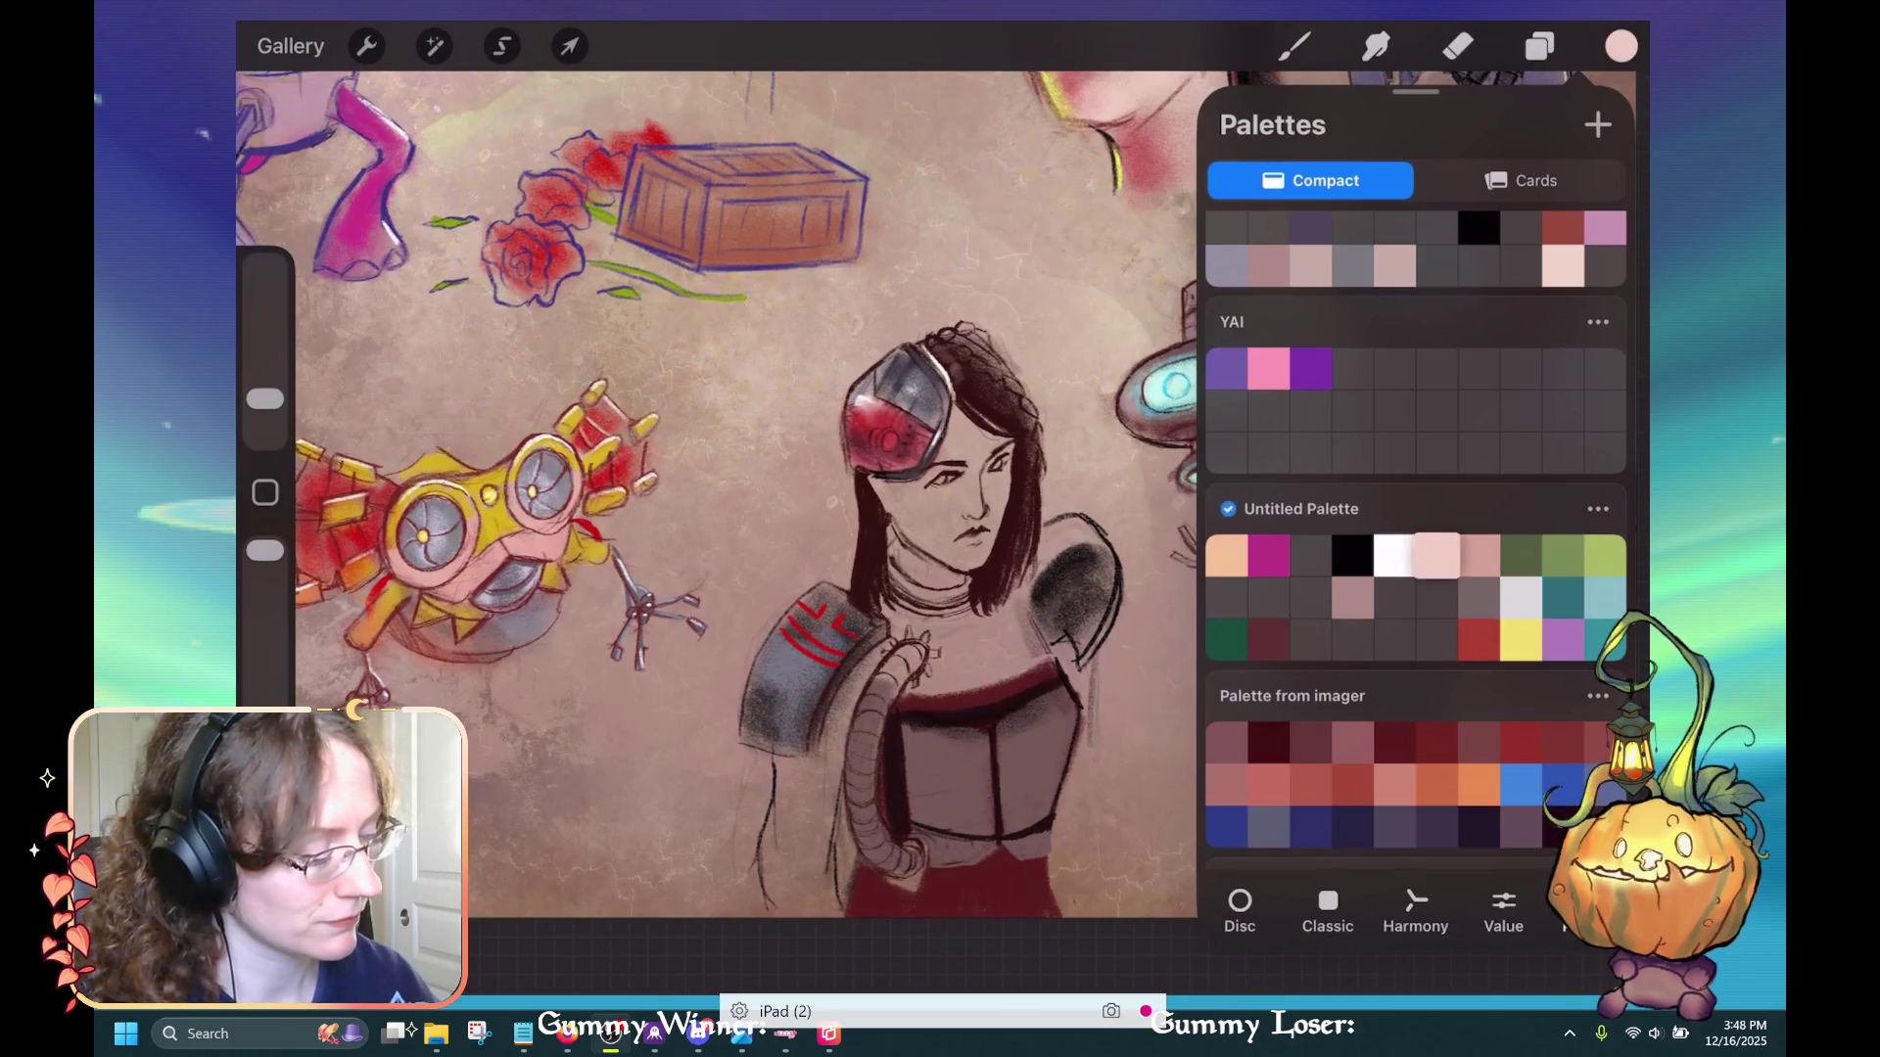
left_click(1620, 46)
Choose the light pink swatch in Untitled Palette and make Neutrals the default palette
left_click(1540, 46)
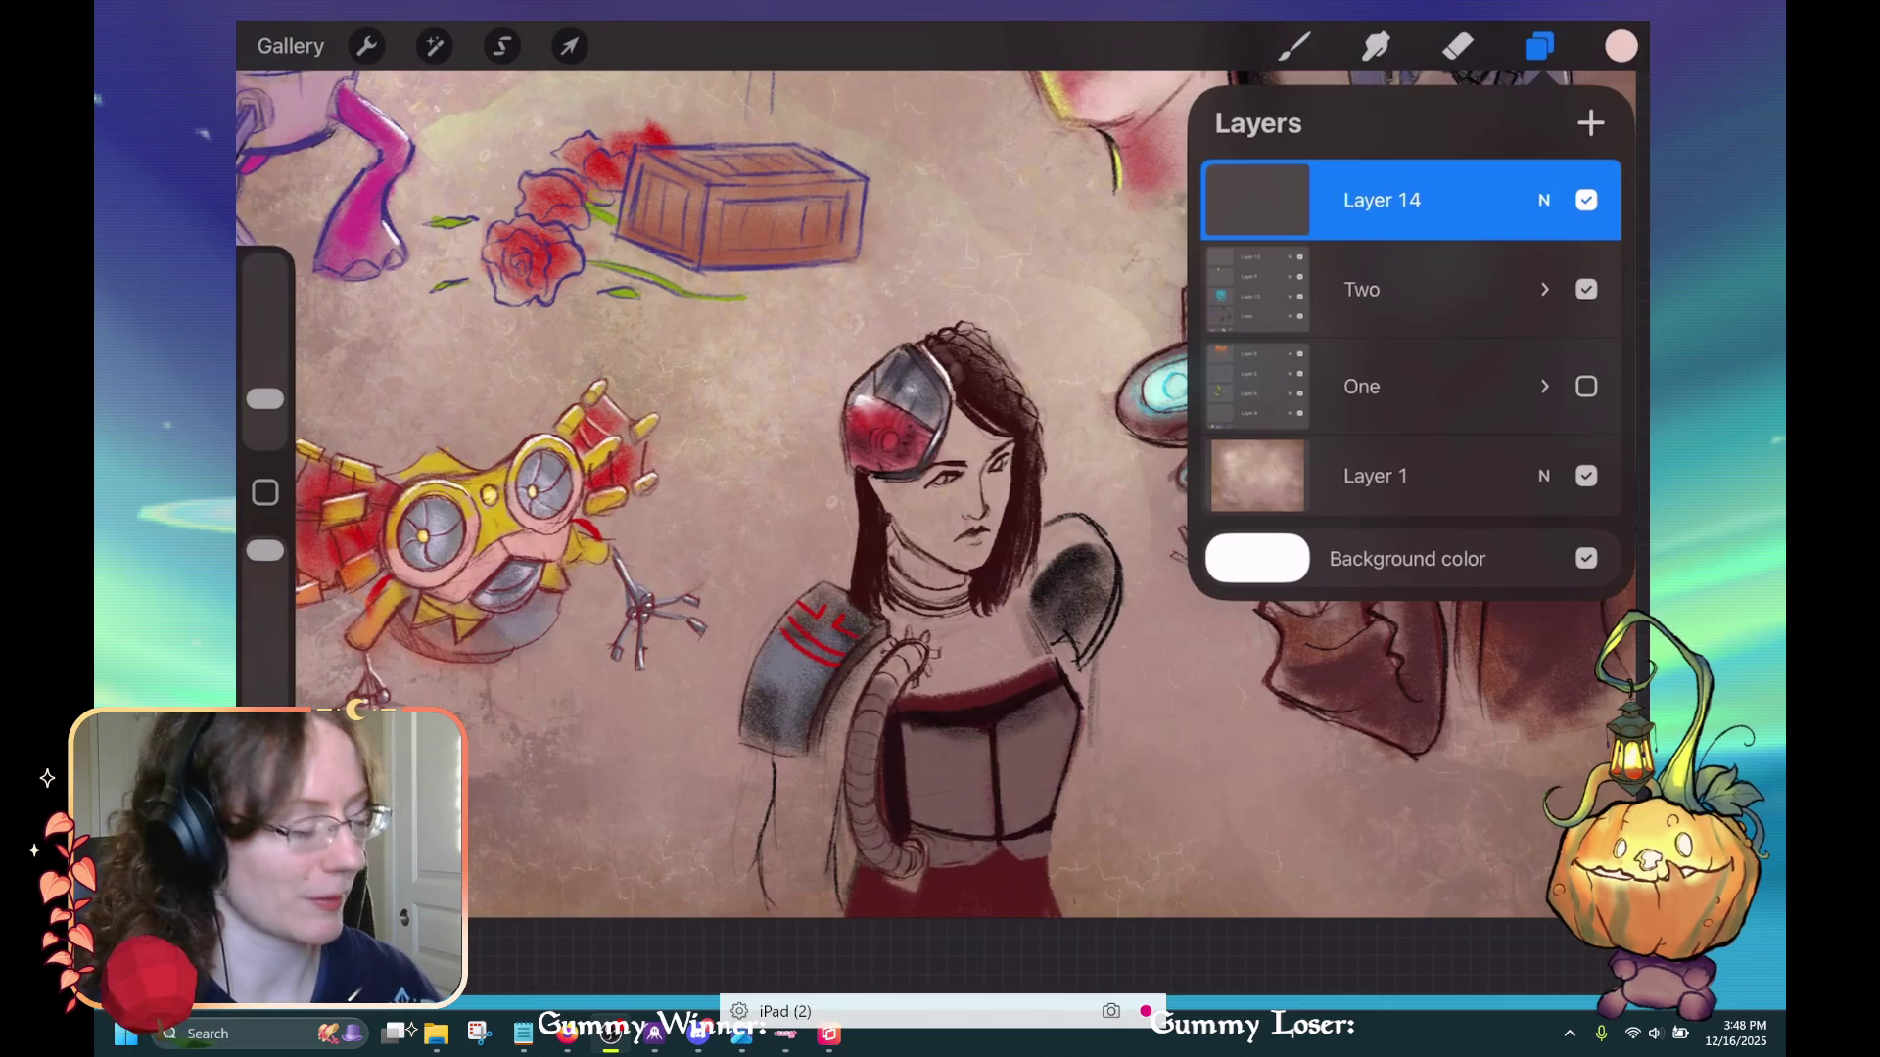
left_click(1620, 46)
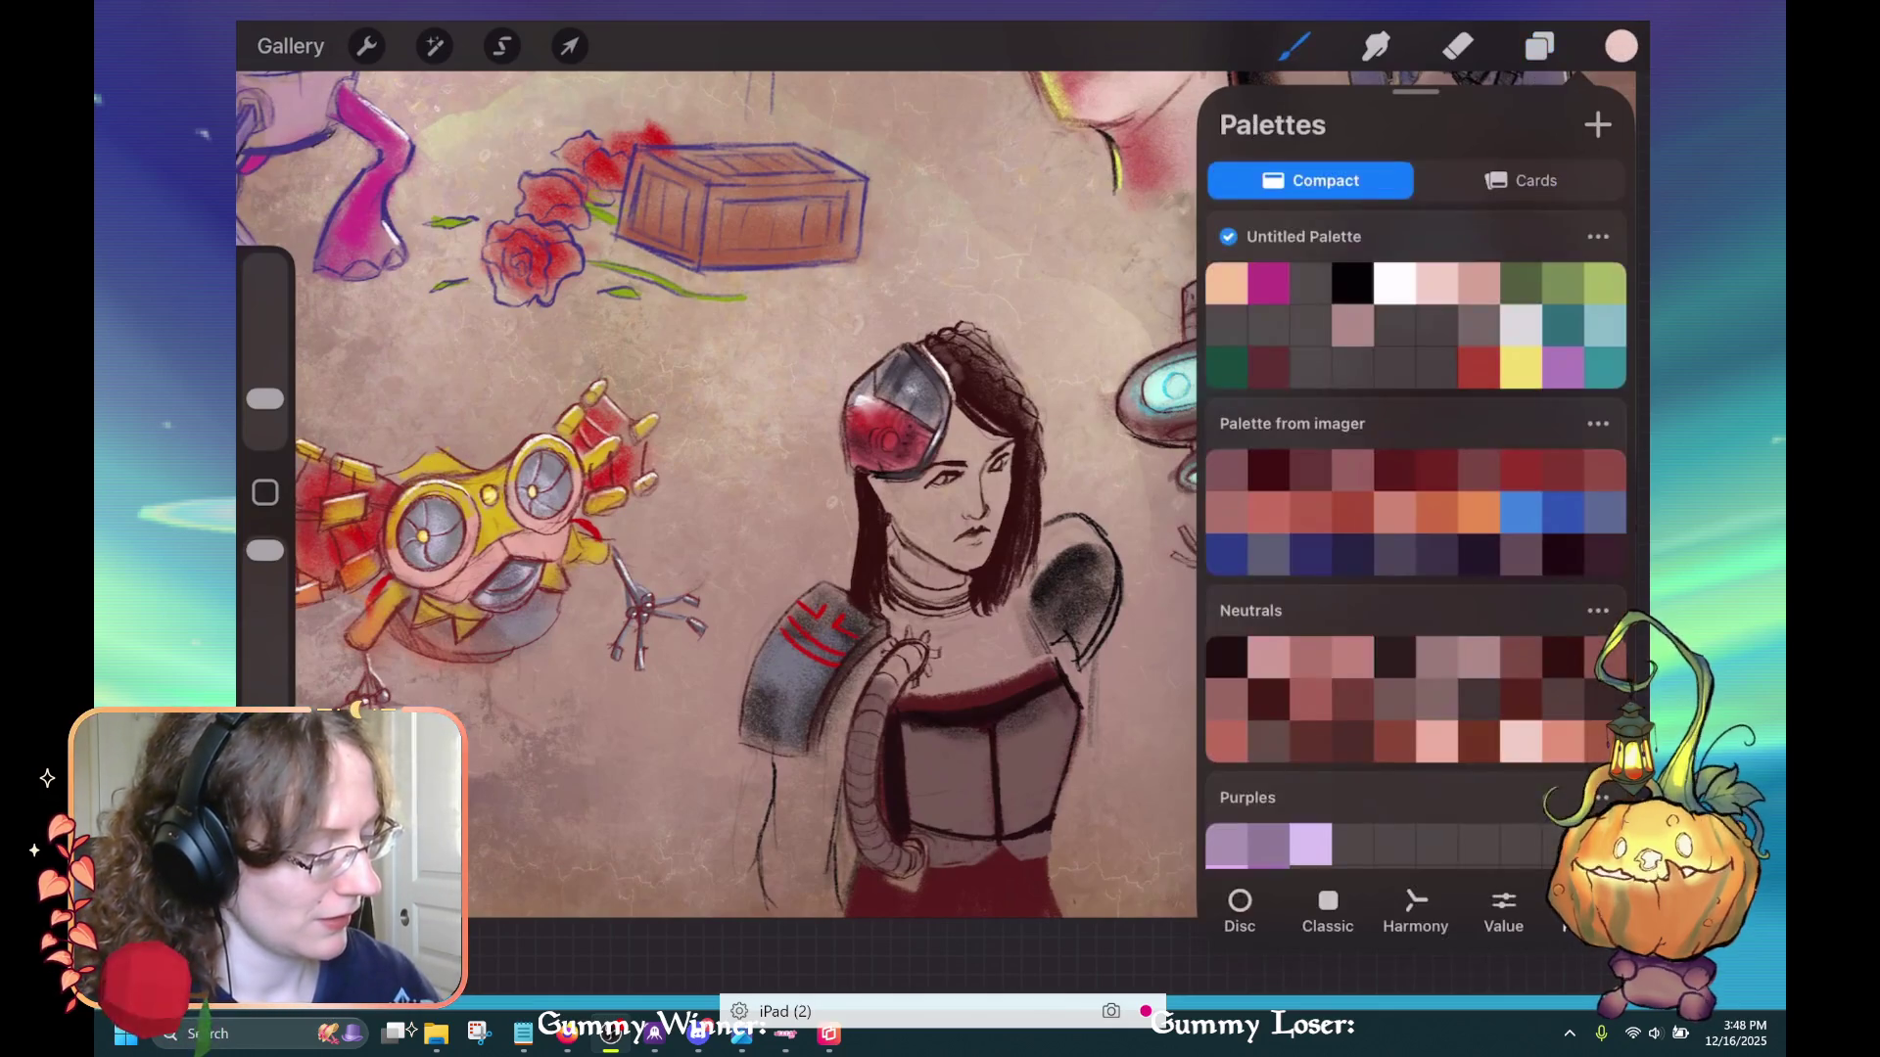
left_click(1436, 284)
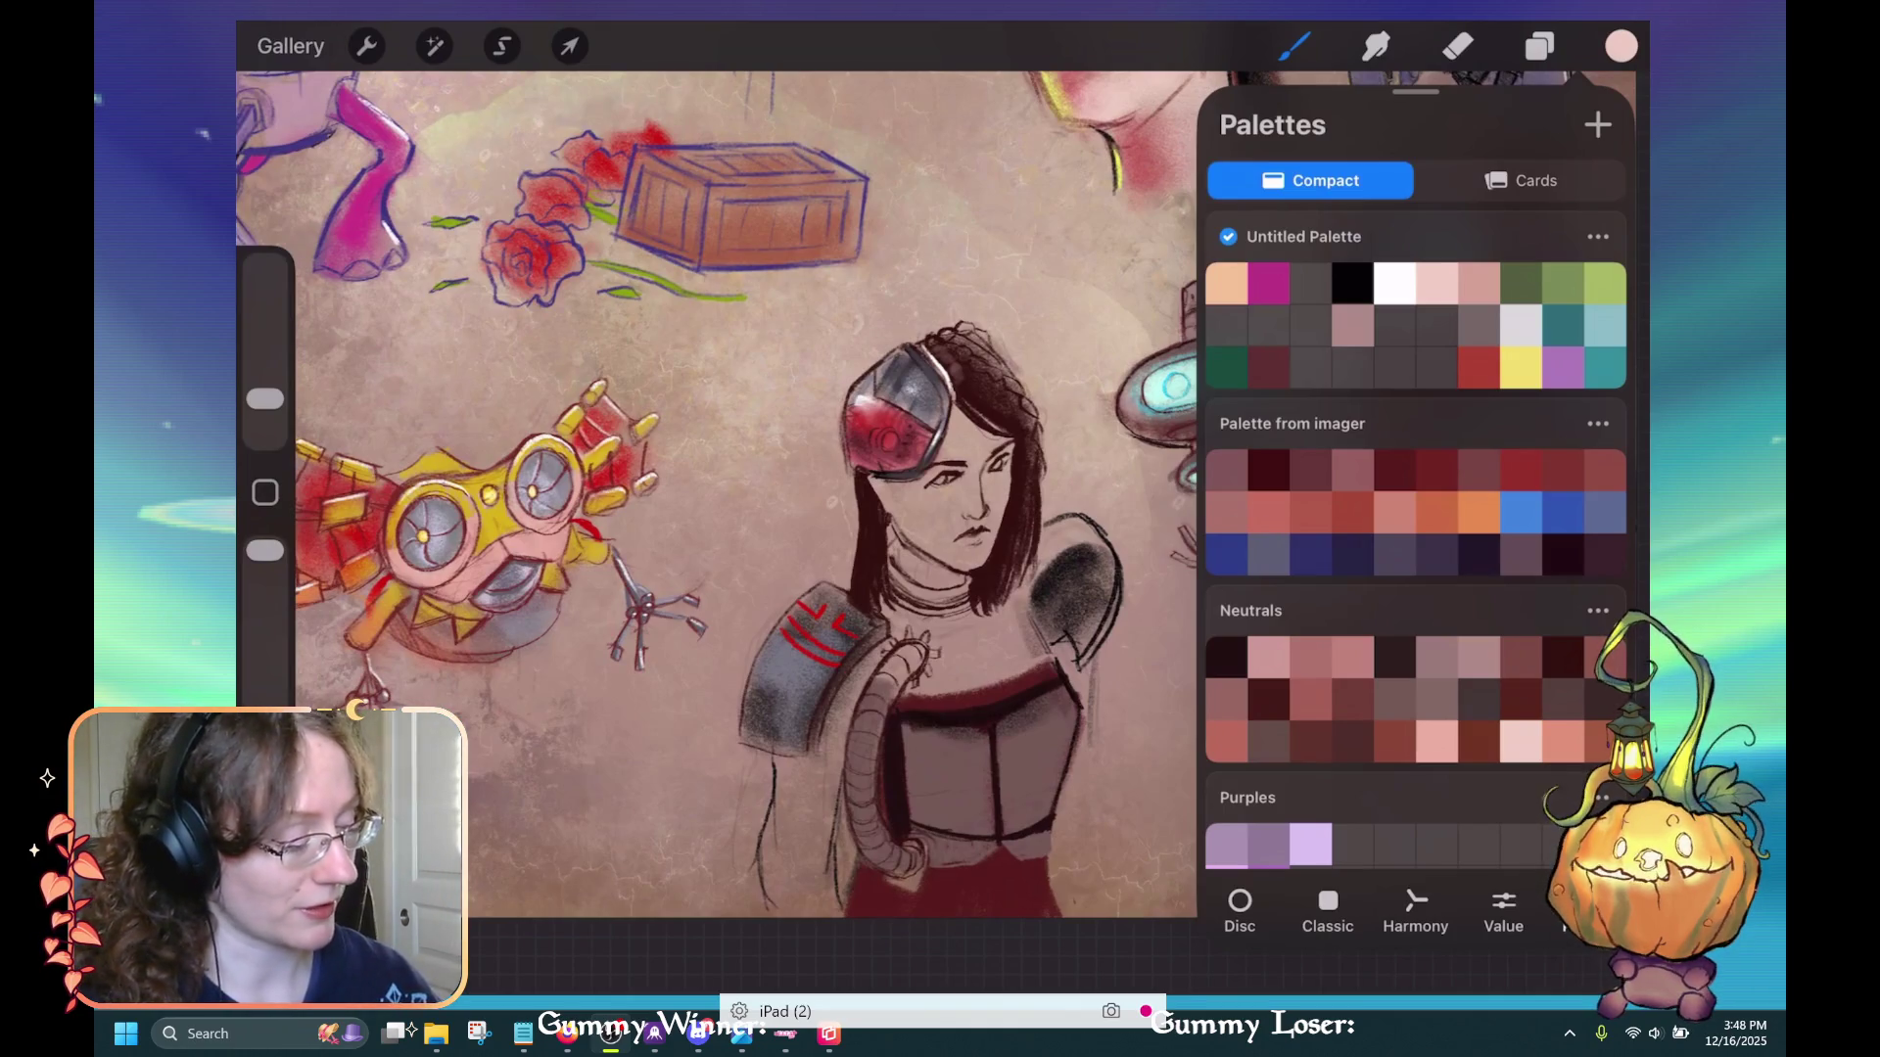
scroll(1415, 538, "up", 5)
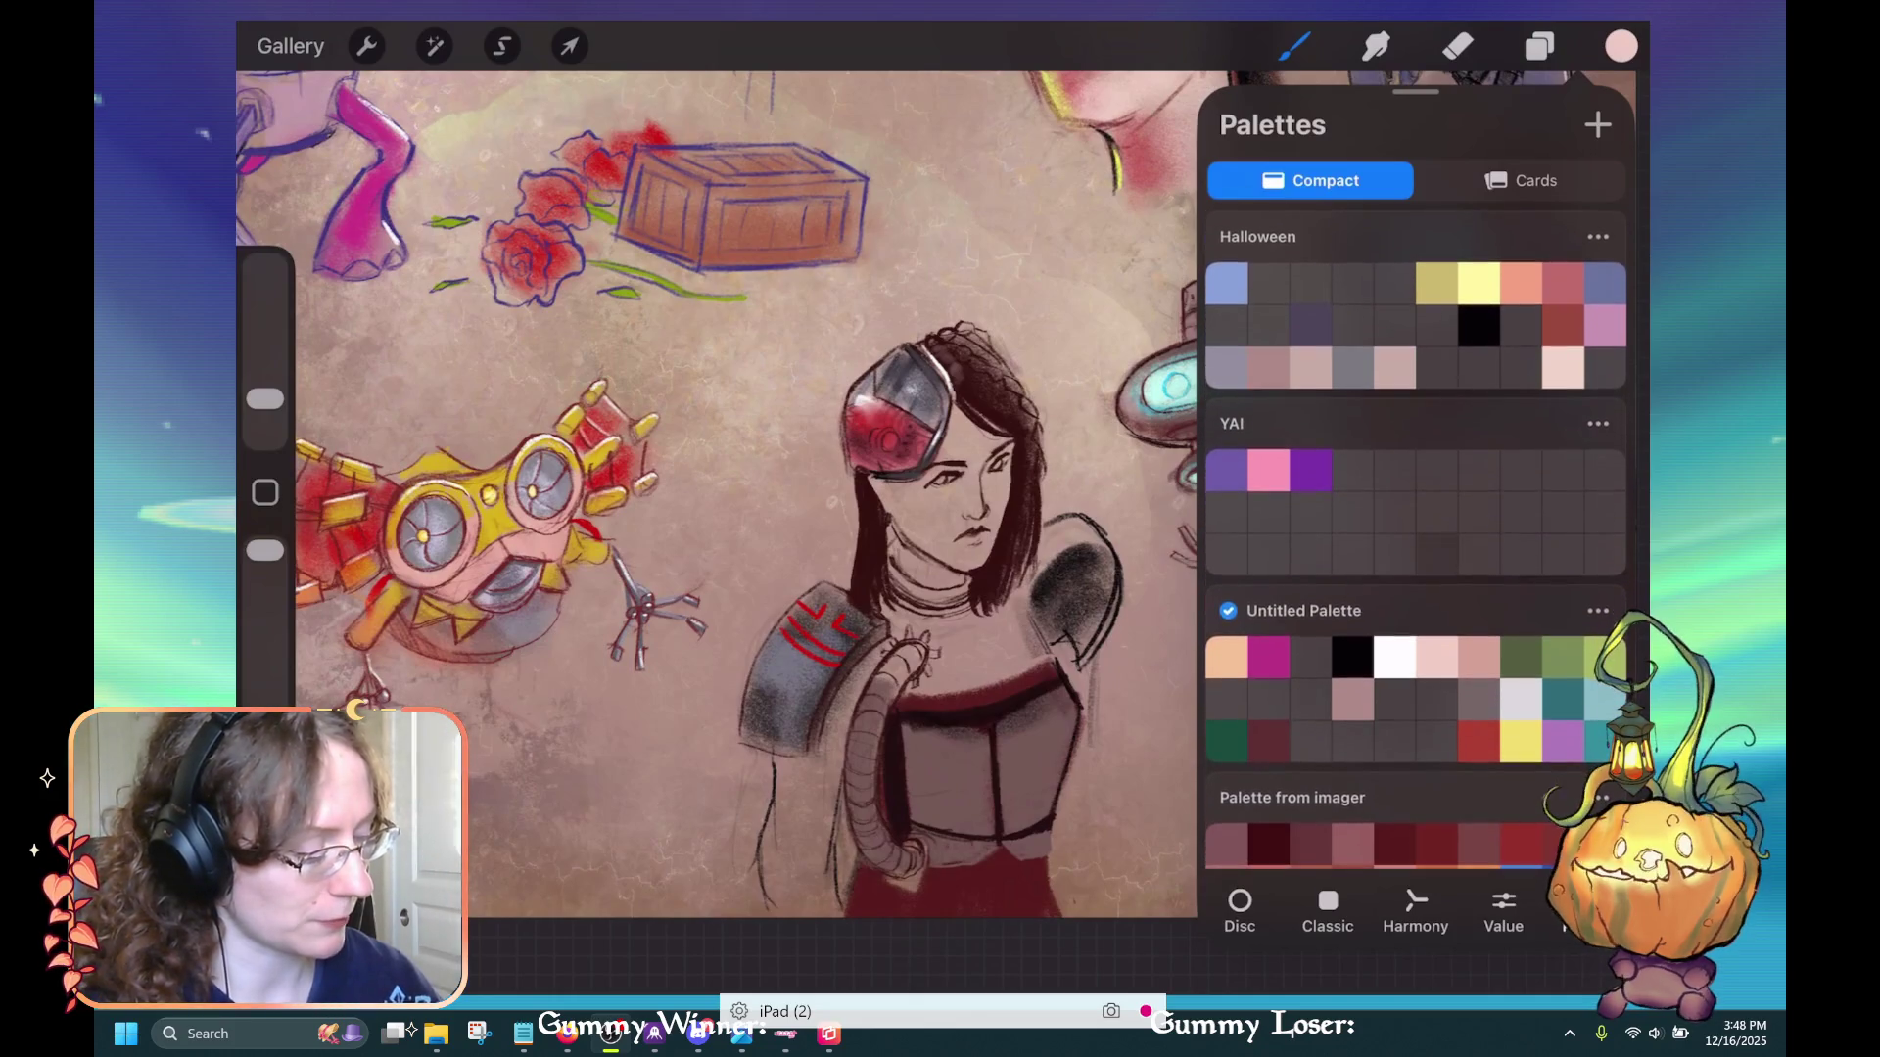
scroll(1416, 538, "down", 3)
left_click(1436, 360)
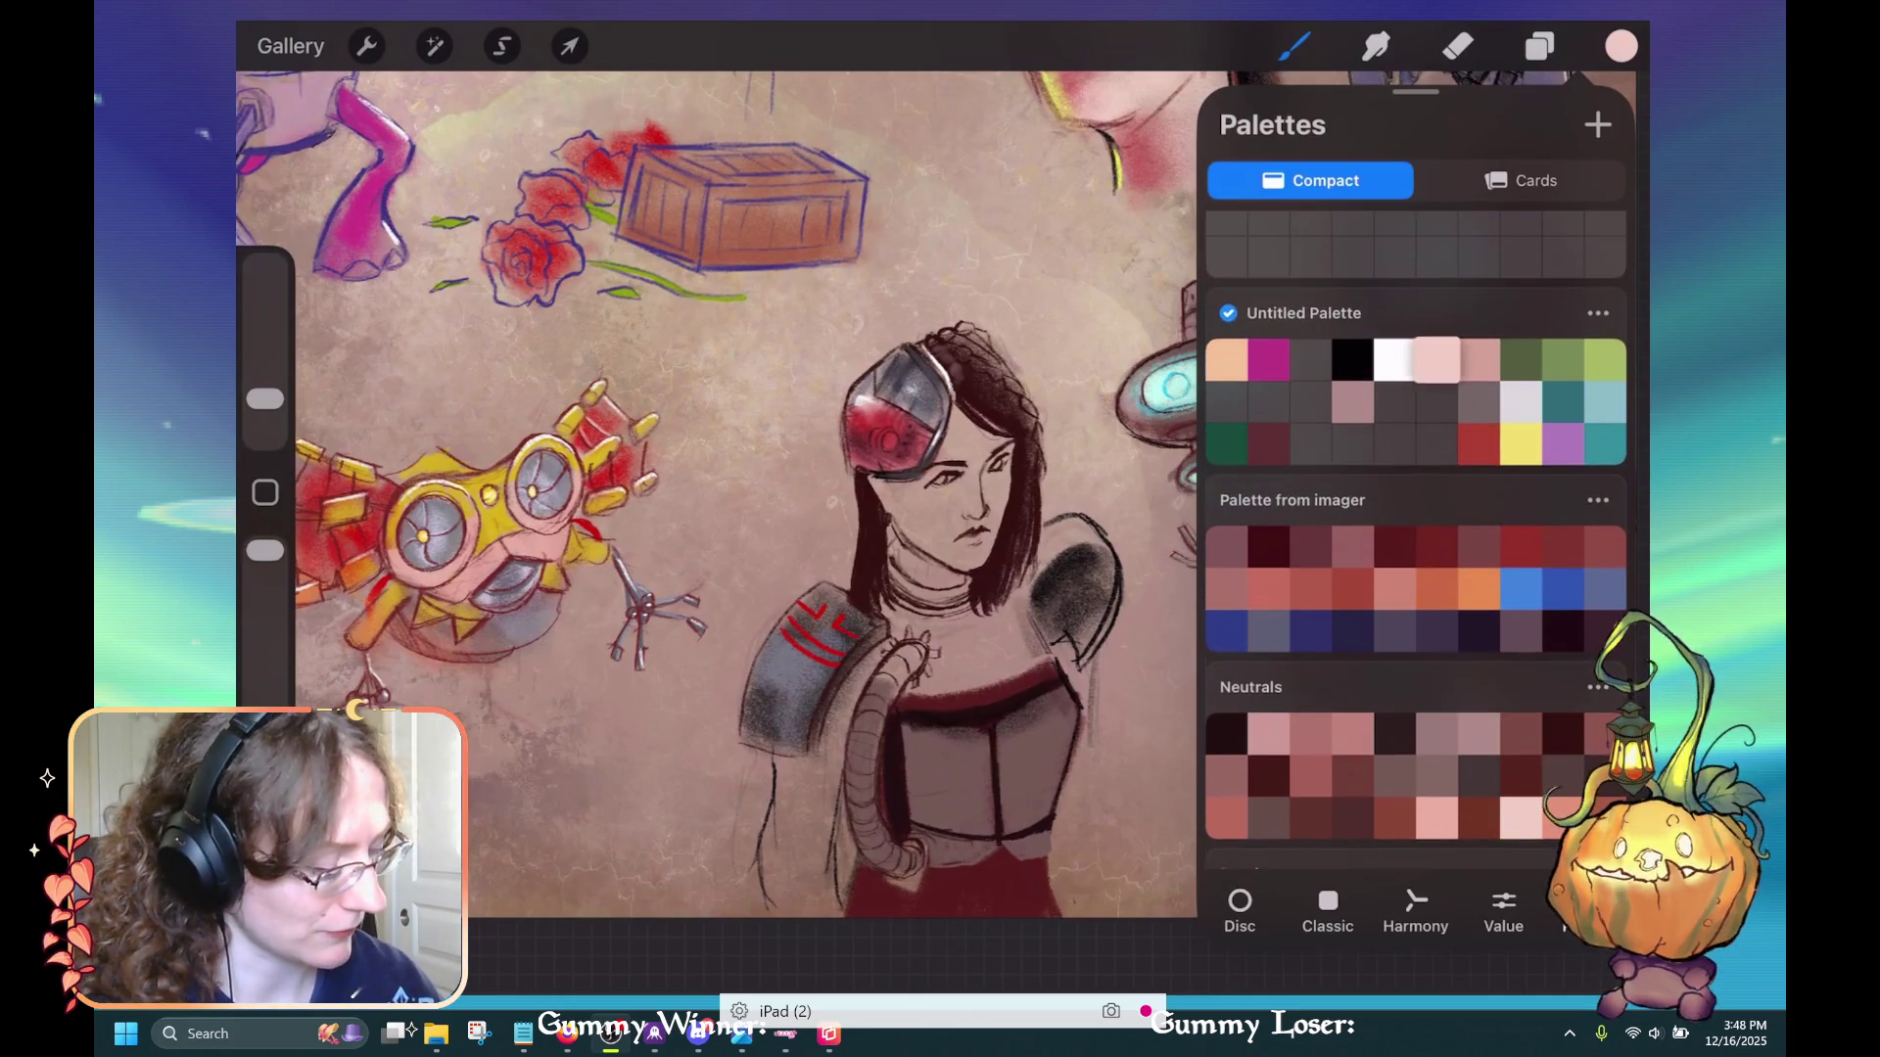
left_click(1277, 686)
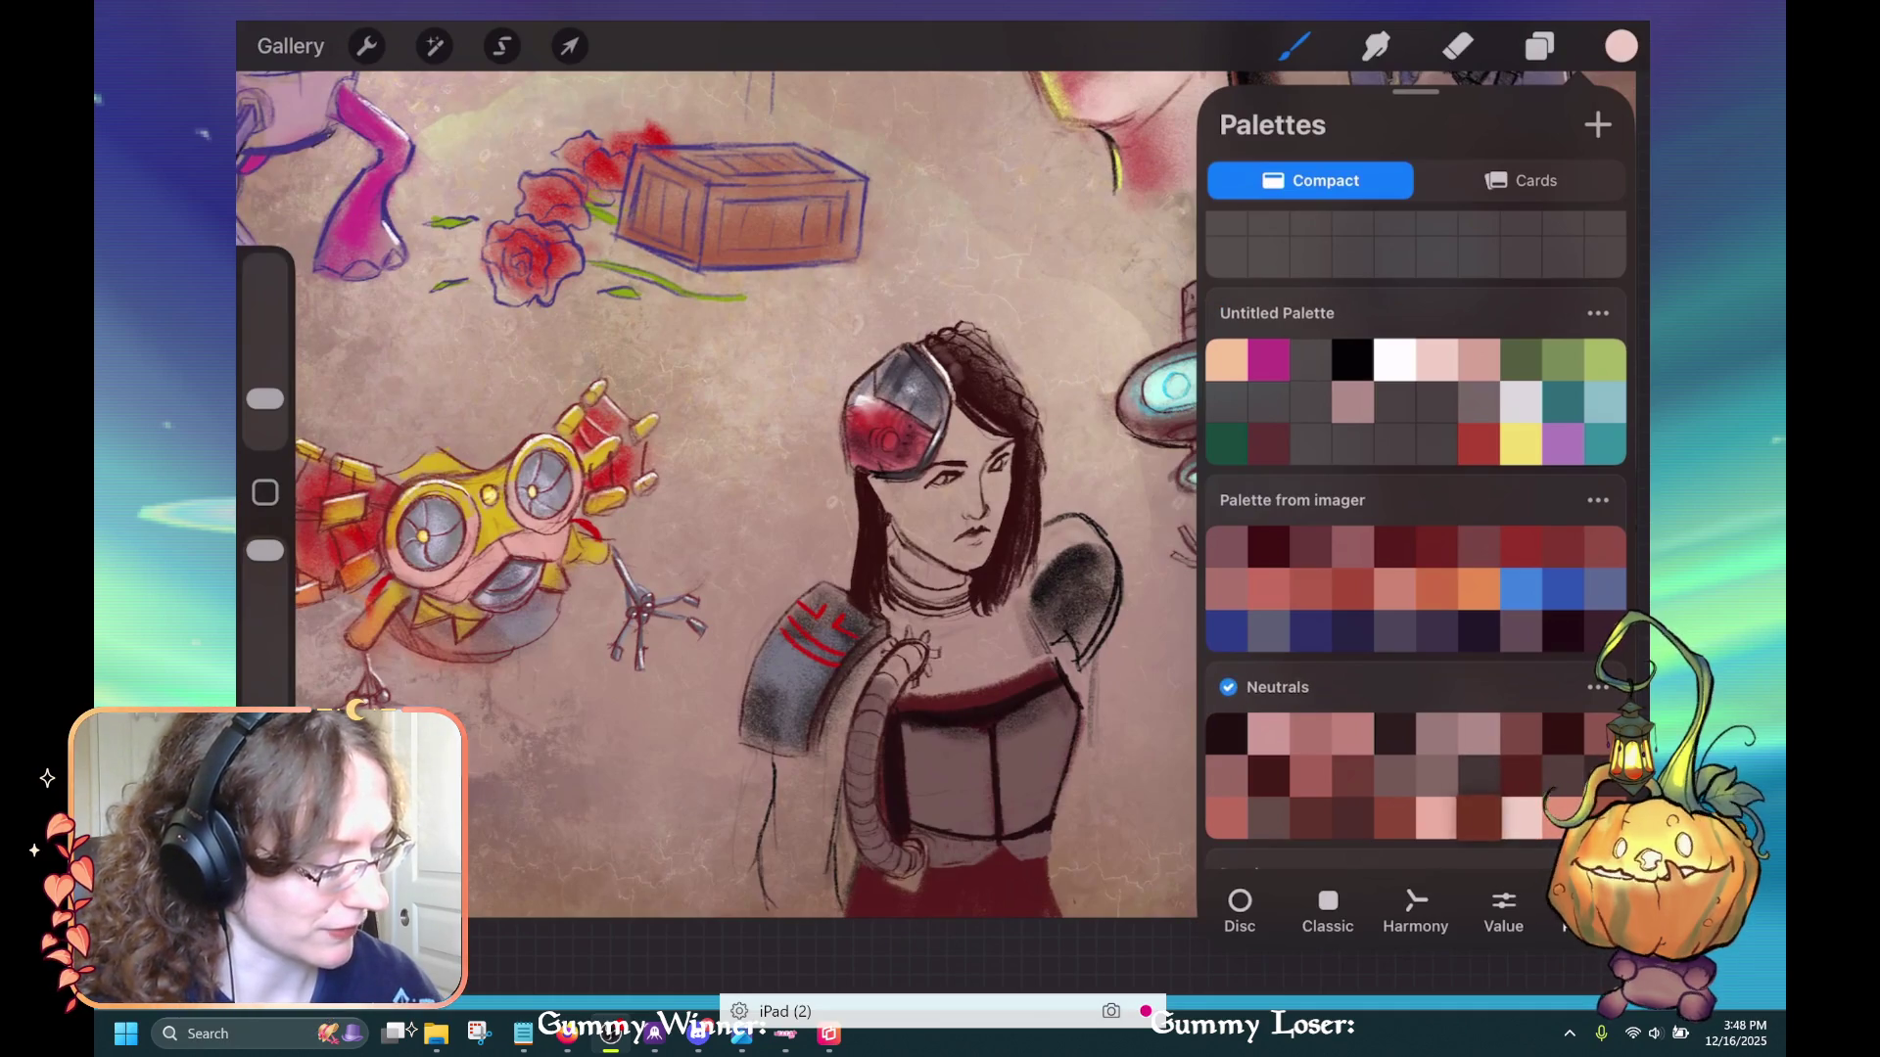
left_click(1328, 910)
Nudge the pink's shade in the colour square, then browse the brush library for Charcoal Master Pack
mouse_move(1292, 179)
left_mouse_down()
mouse_move(1317, 157)
mouse_move(1276, 161)
left_mouse_up()
left_click(1620, 46)
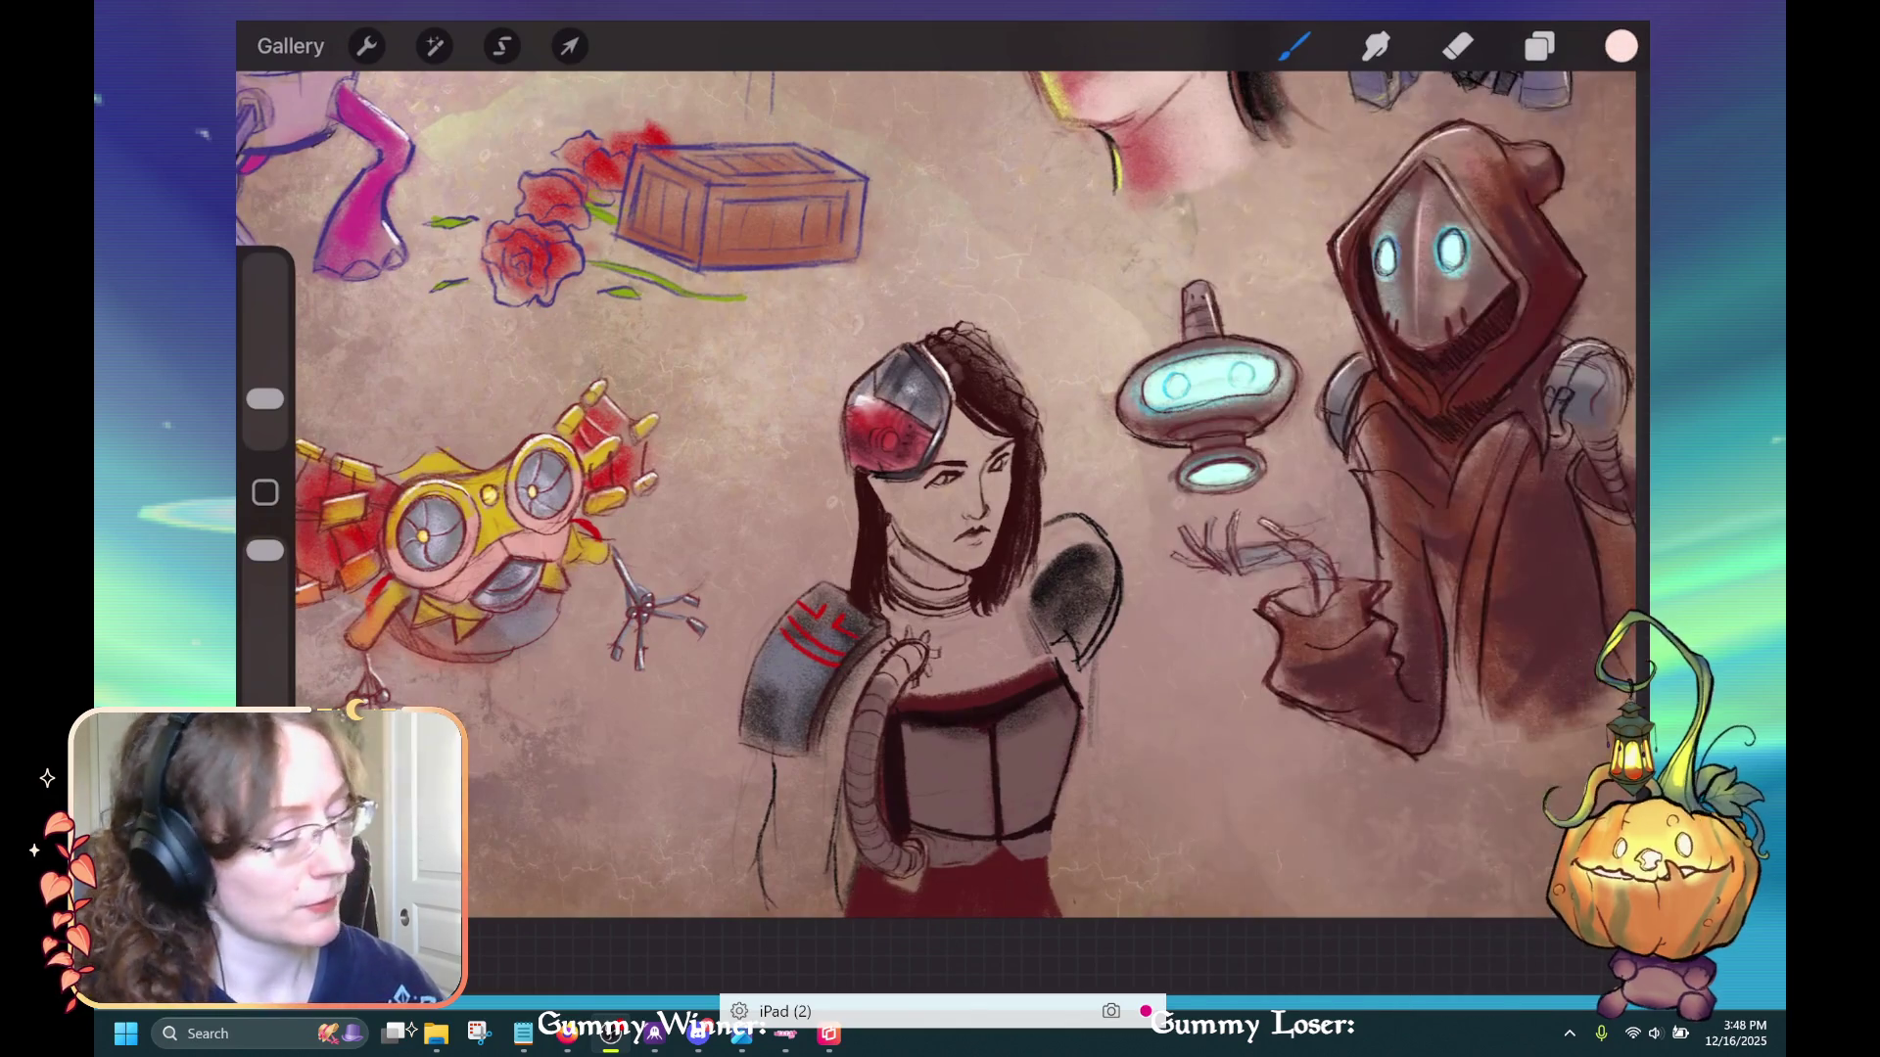
left_click(1295, 46)
scroll(1136, 549, "up", 5)
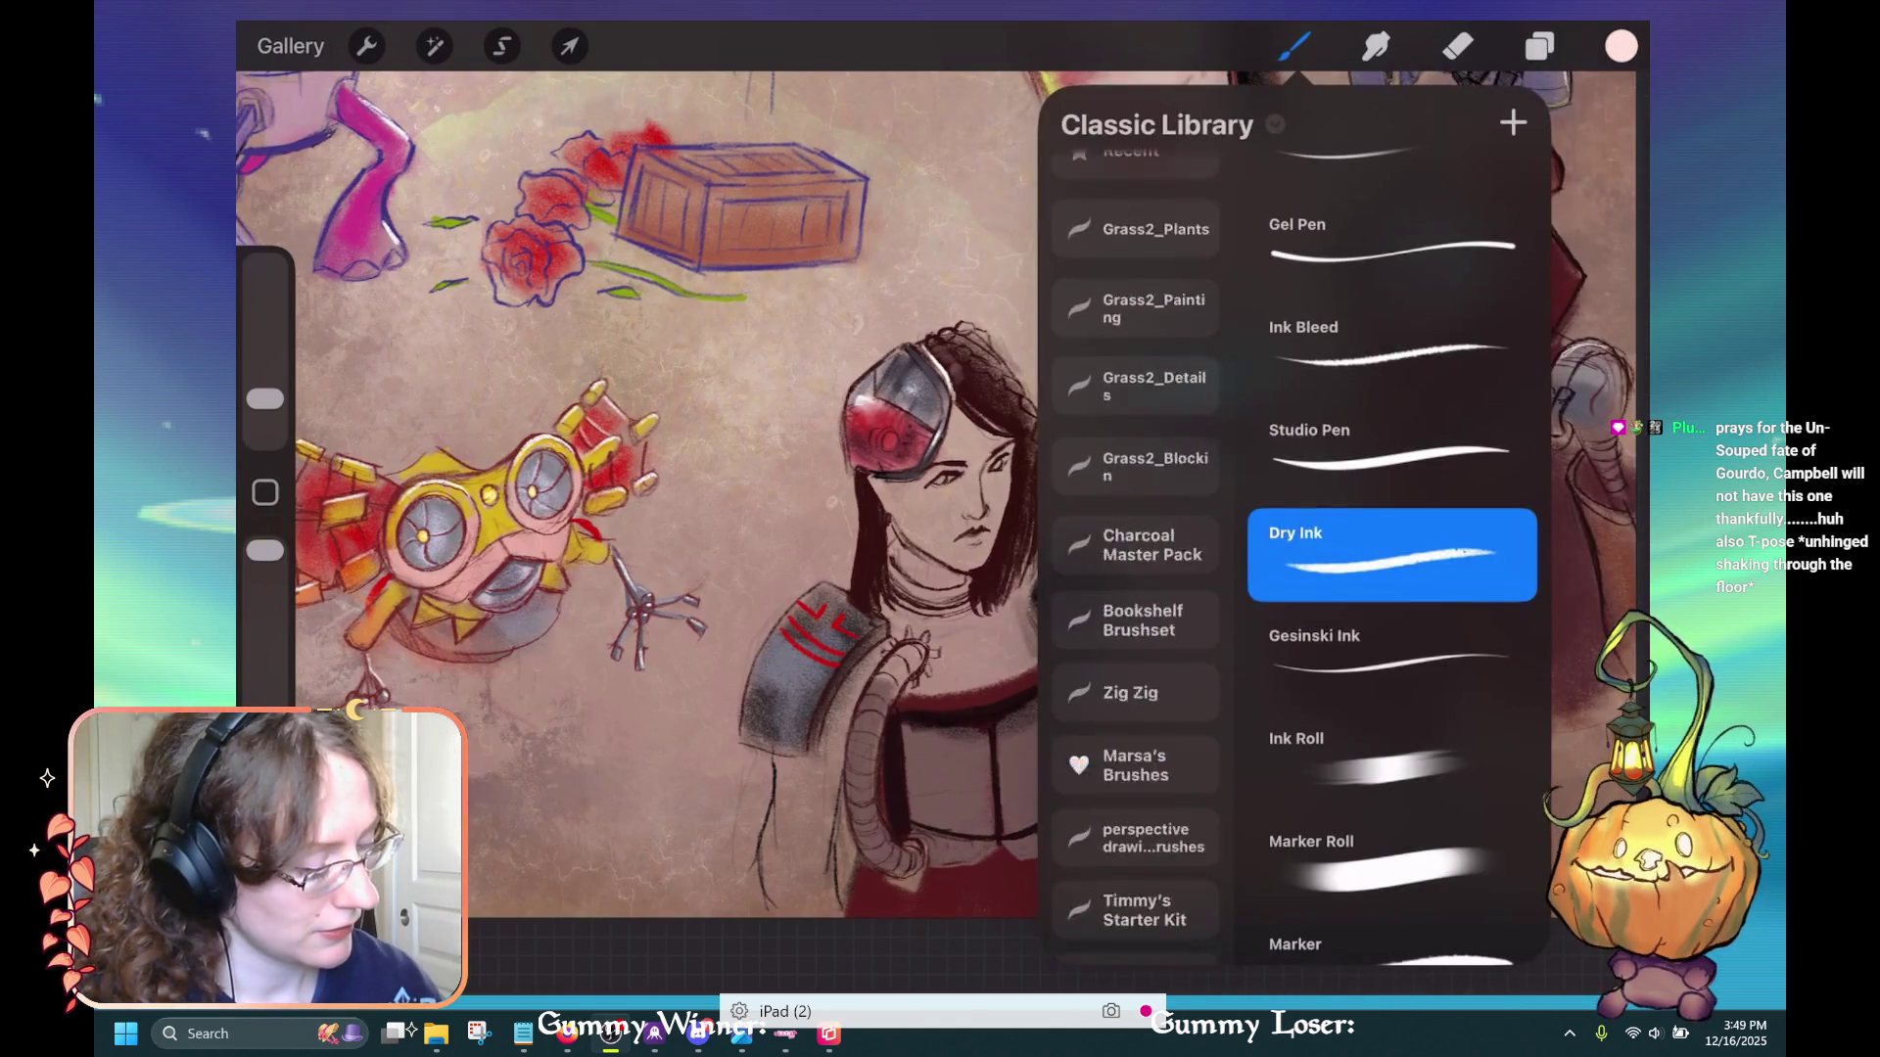
left_click(1136, 479)
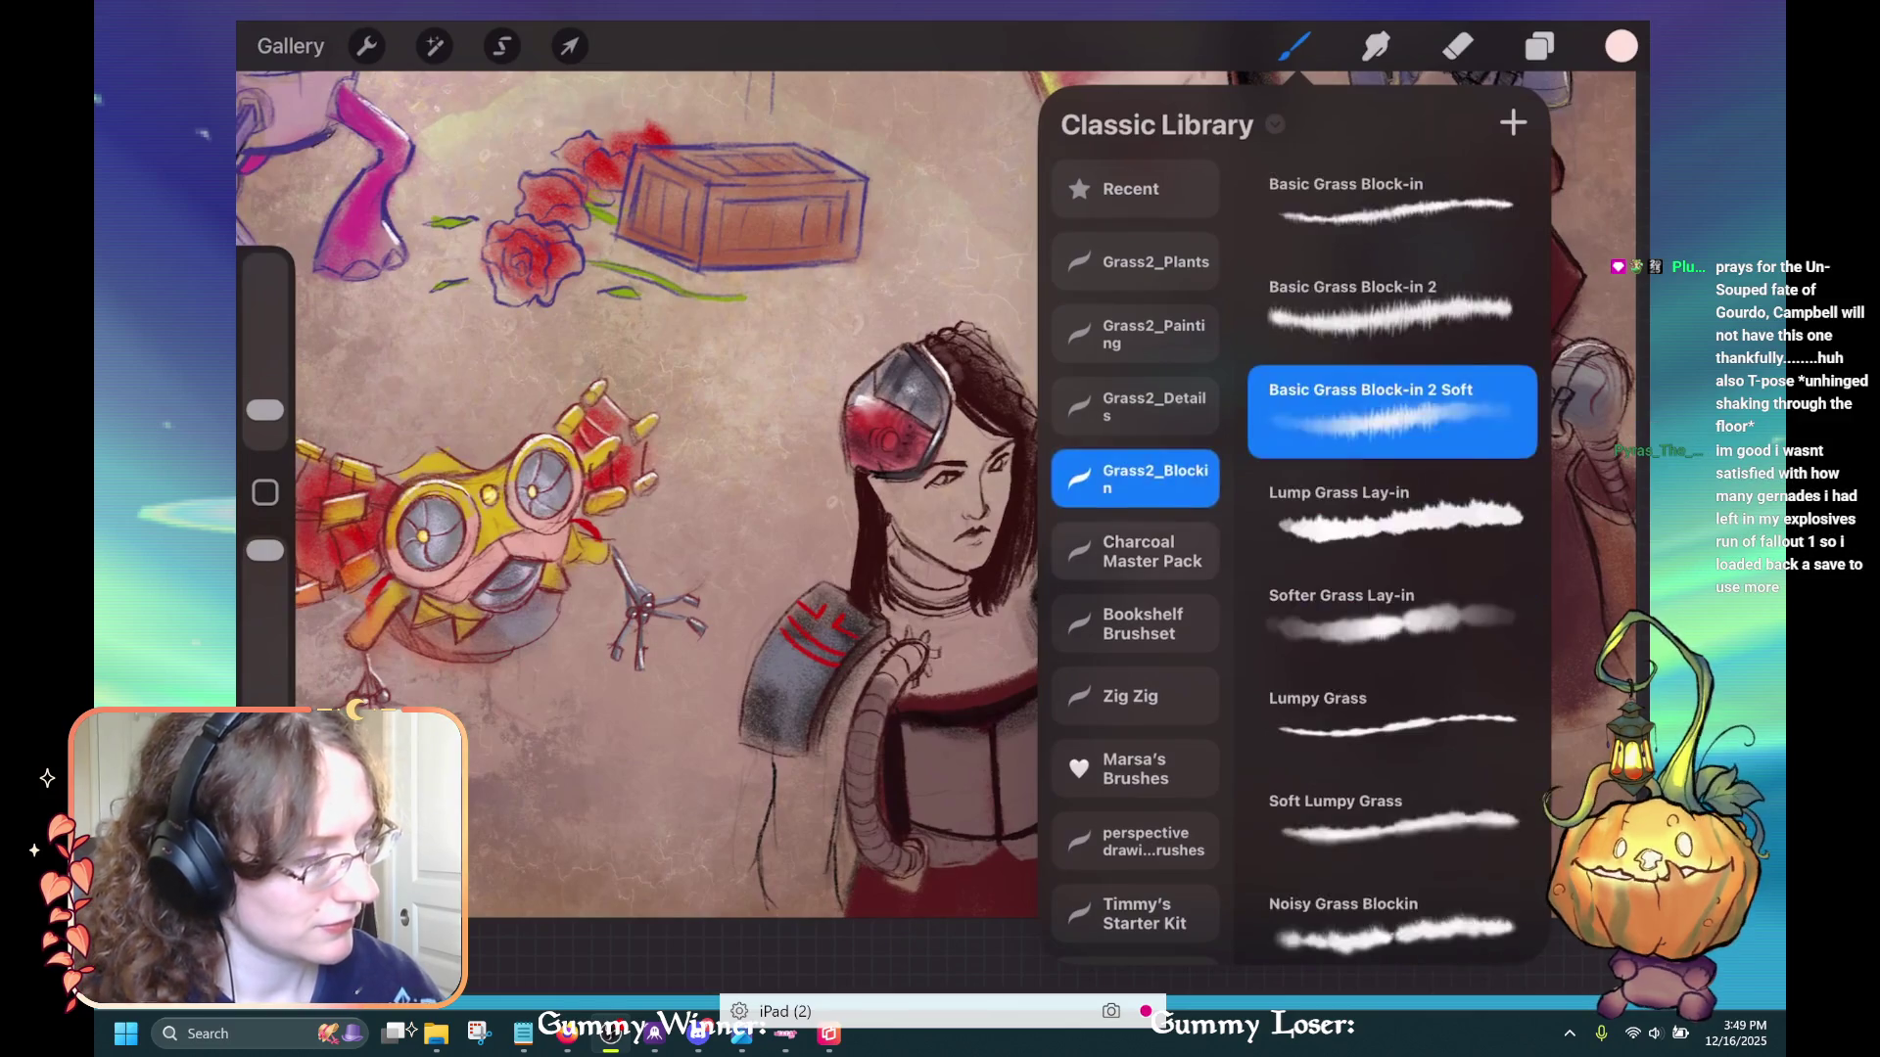
left_click(1135, 551)
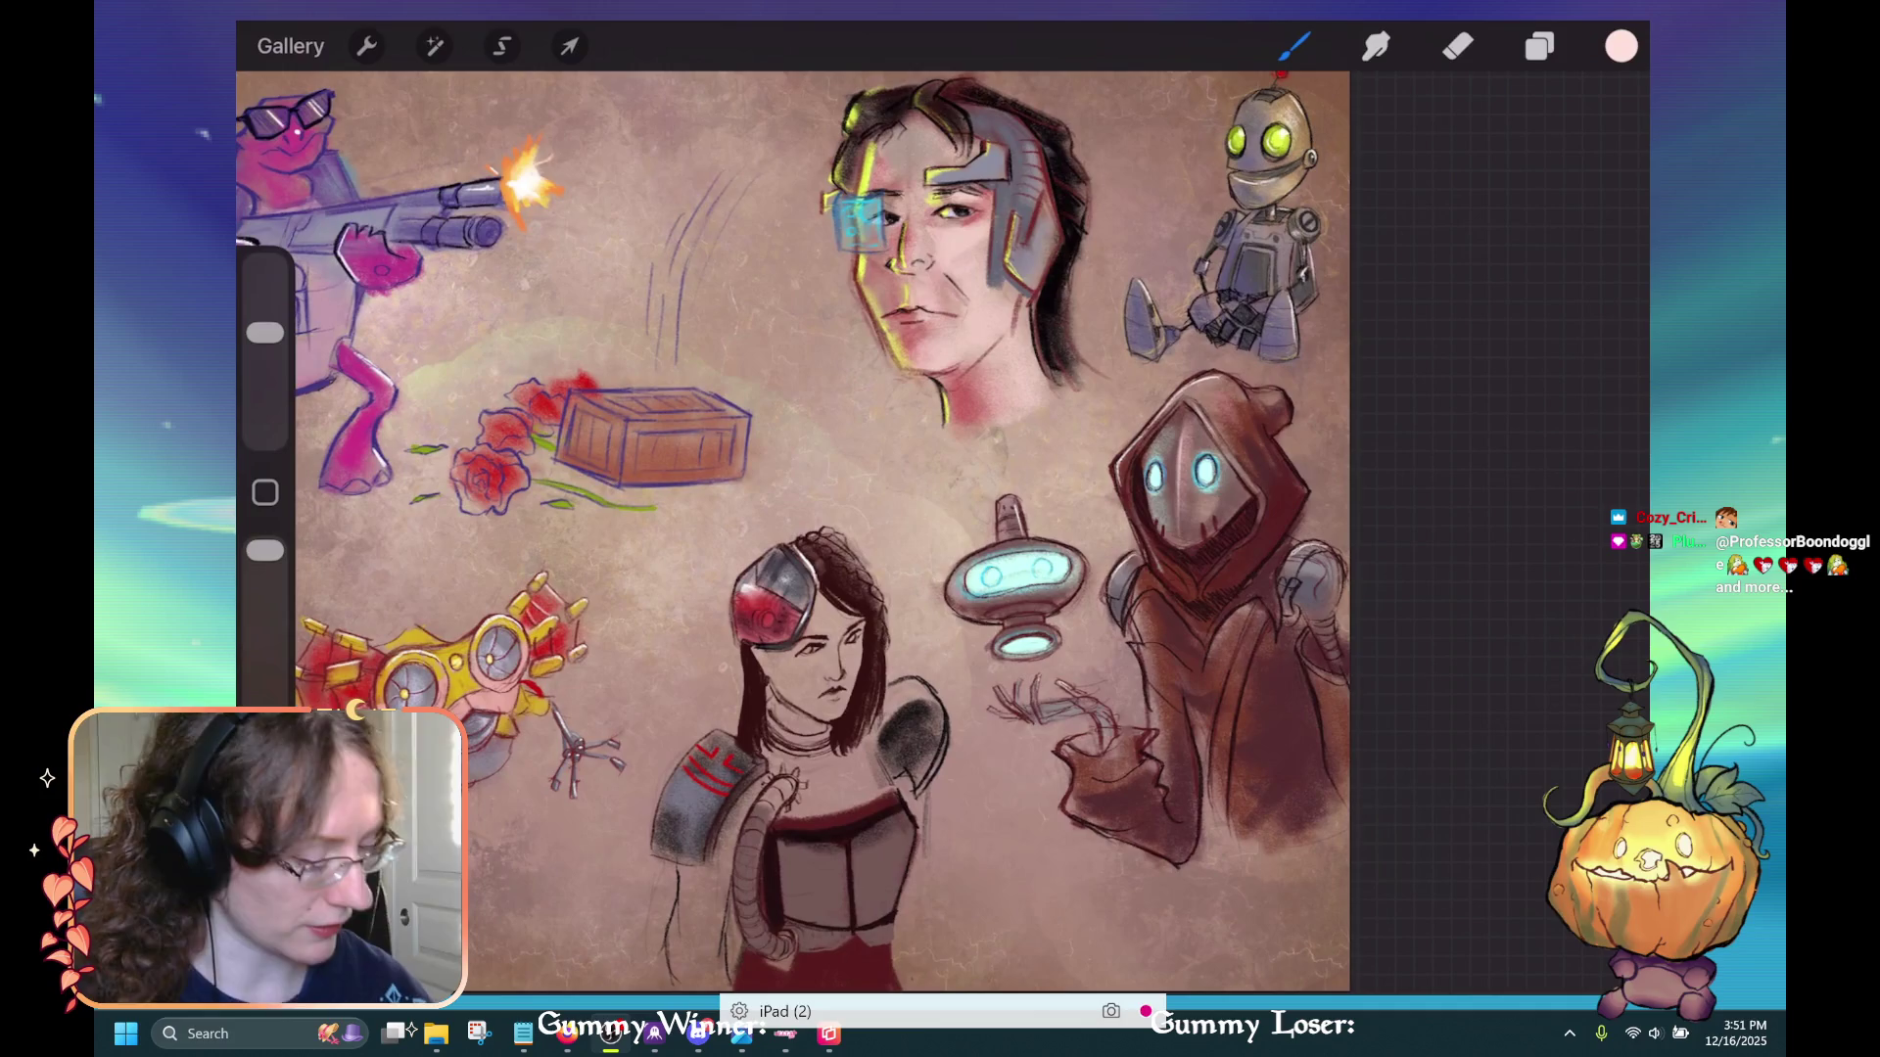
Select Layer 10 inside the Two layer group
left_click(1539, 46)
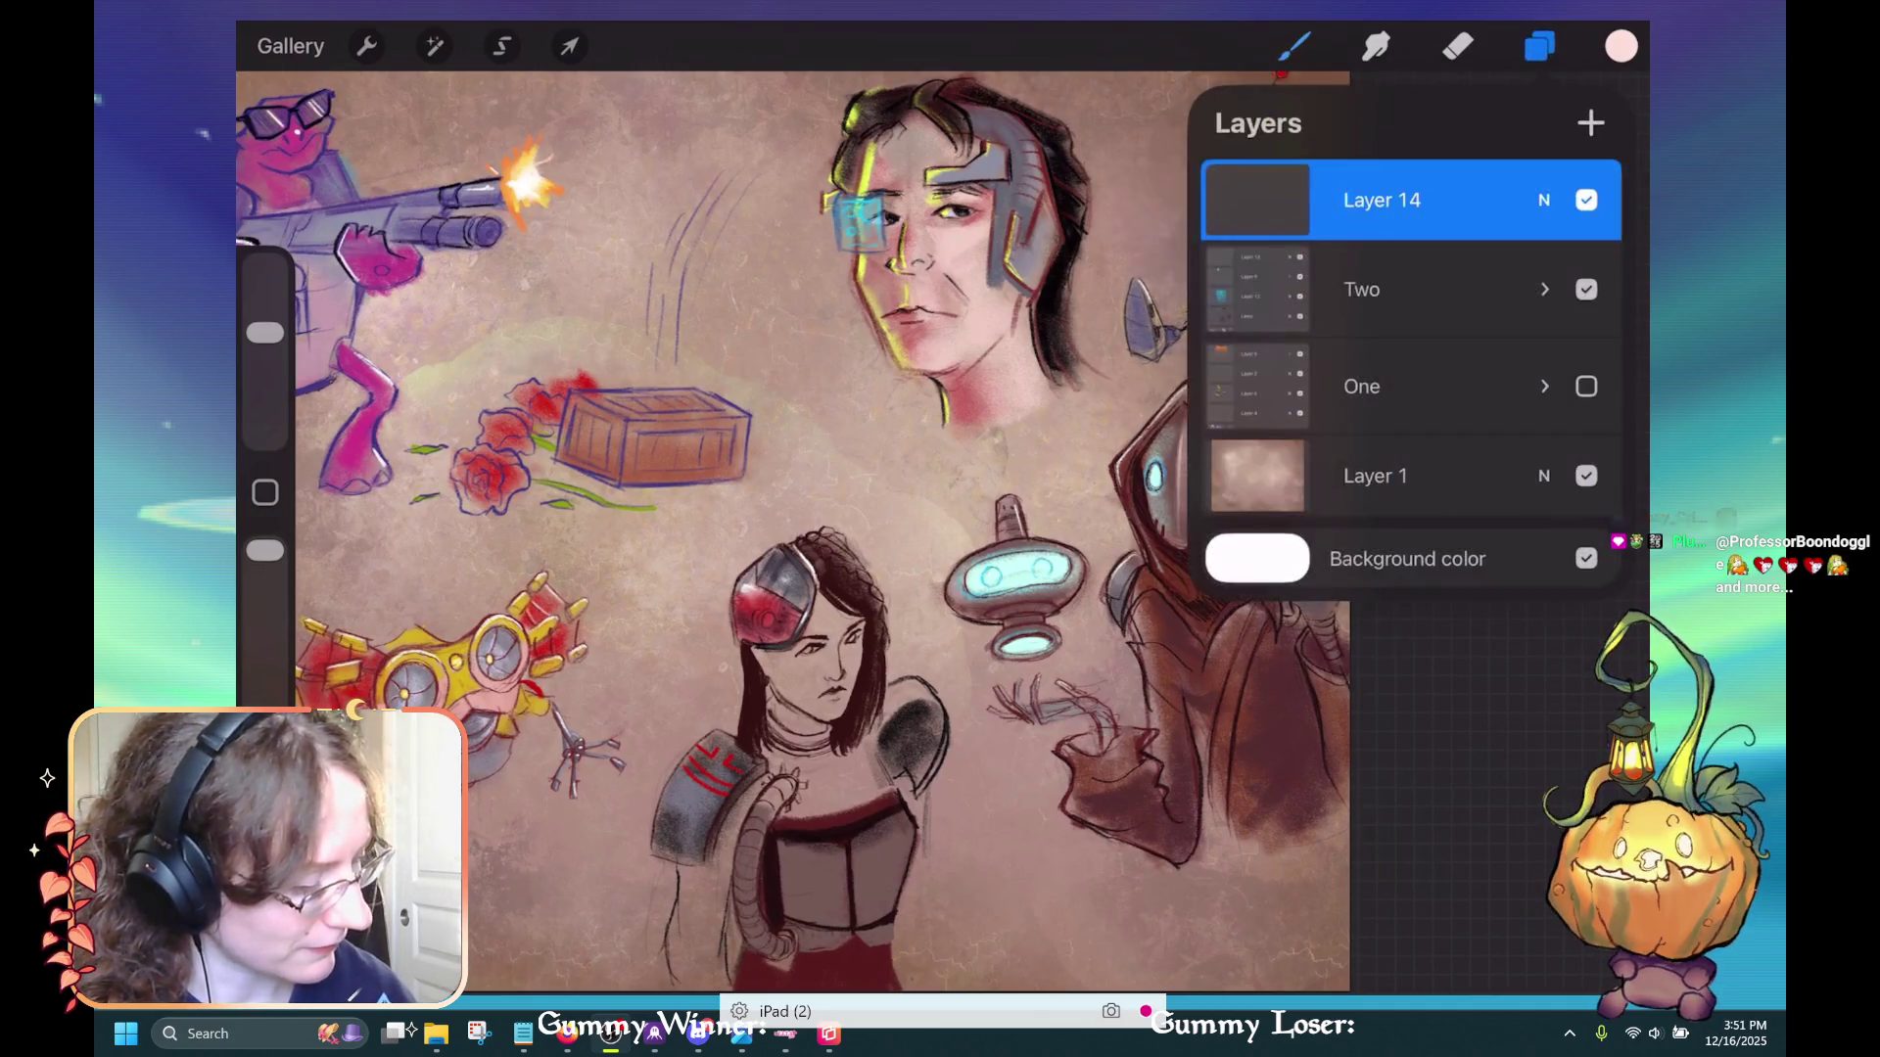
left_click(1410, 289)
left_click(1544, 289)
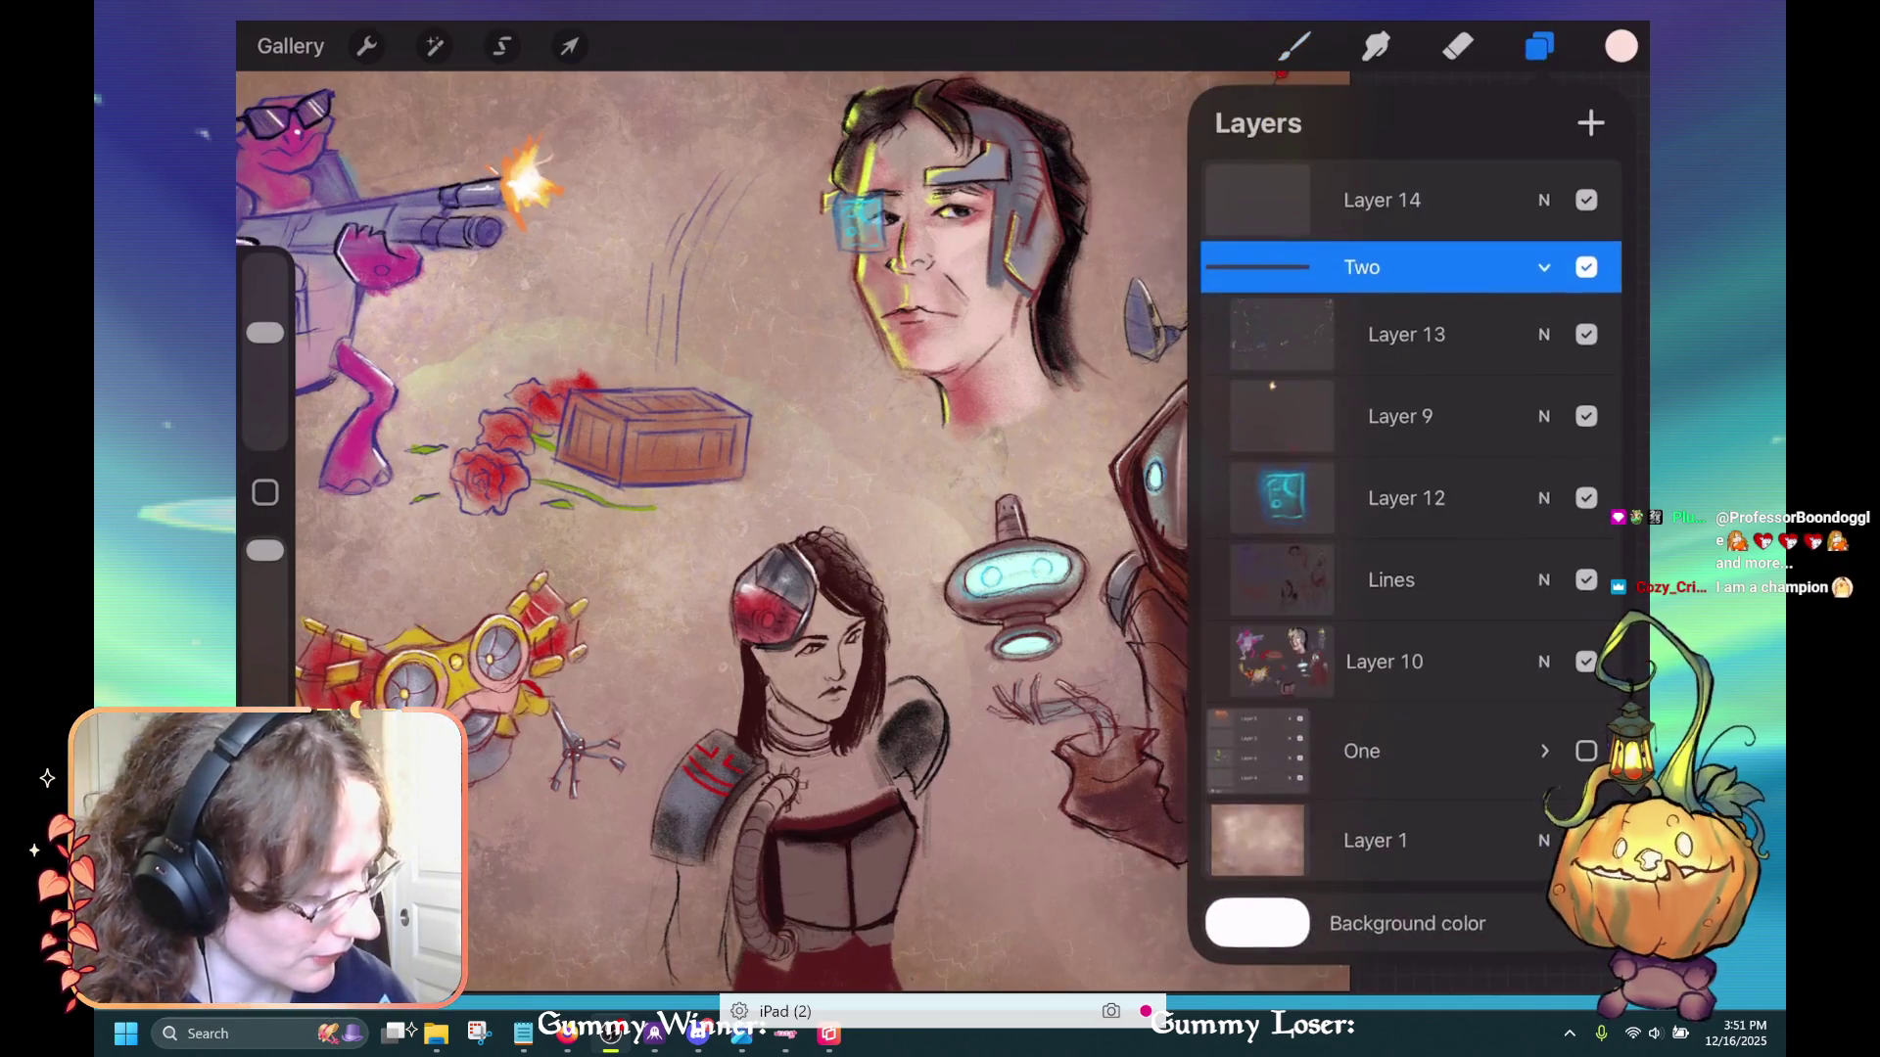
left_click(1385, 658)
left_click(1539, 46)
Paint light patches over the armored woman's face
scroll(793, 529, "down", 3)
mouse_move(920, 499)
left_mouse_down()
mouse_move(969, 558)
mouse_move(931, 509)
mouse_move(964, 455)
mouse_move(955, 479)
left_mouse_up()
left_click_drag(905, 539, 957, 583)
mouse_move(896, 499)
left_mouse_down()
mouse_move(921, 543)
mouse_move(925, 519)
mouse_move(897, 528)
left_mouse_up()
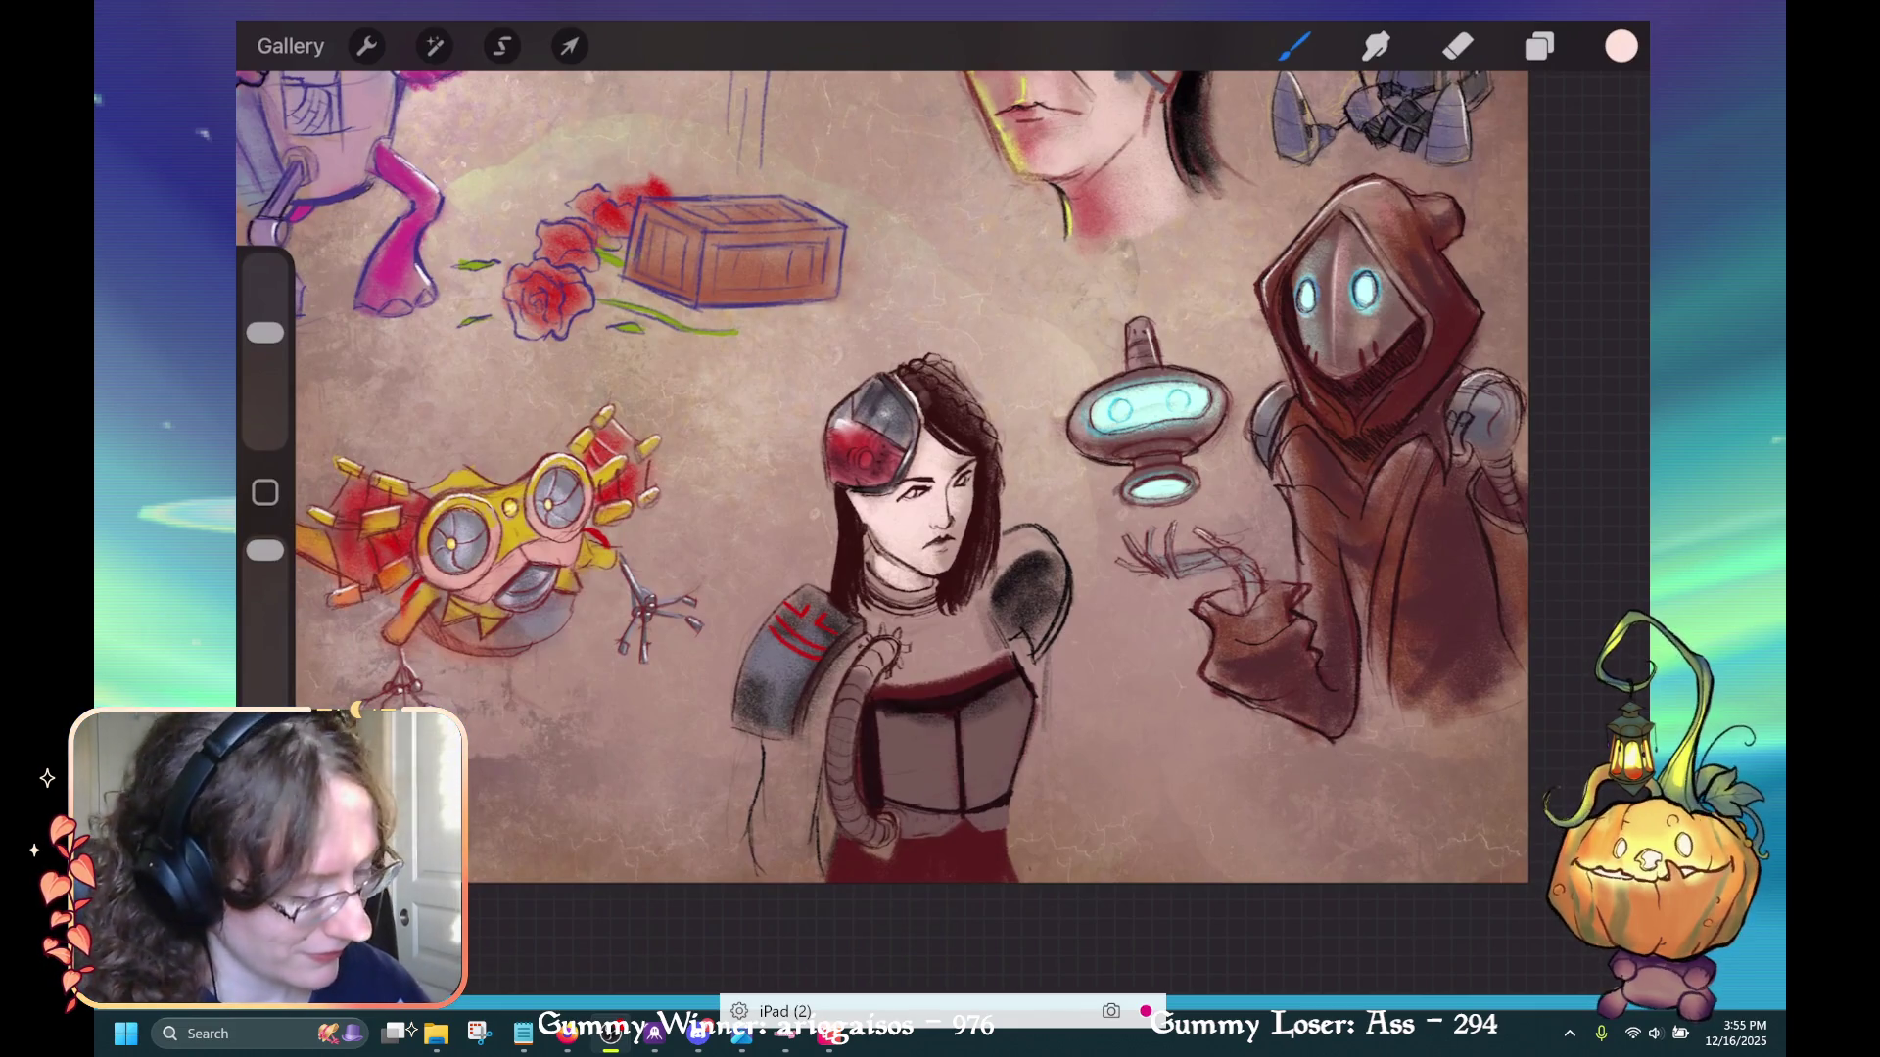
scroll(886, 607, "up", 3)
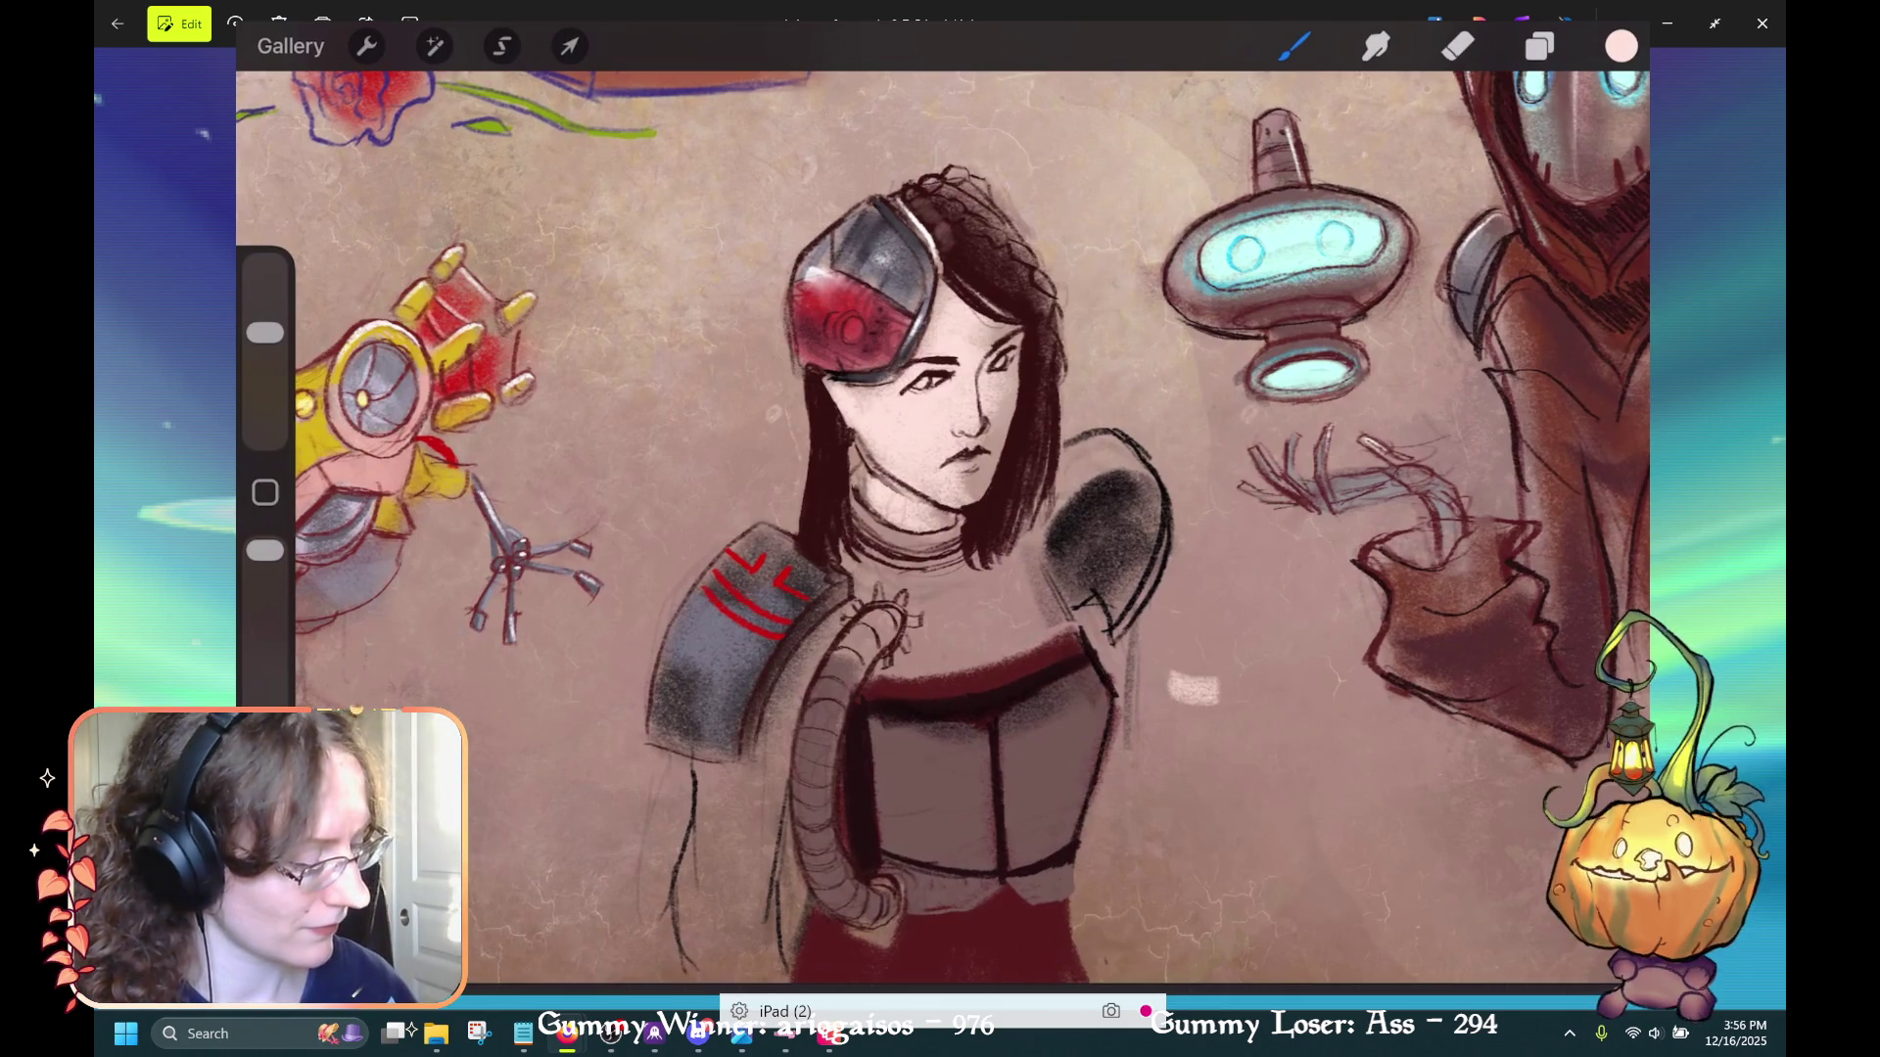
Switch to the Eraser and shrink it to 8% size
left_click(1458, 46)
left_click_drag(264, 397, 264, 377)
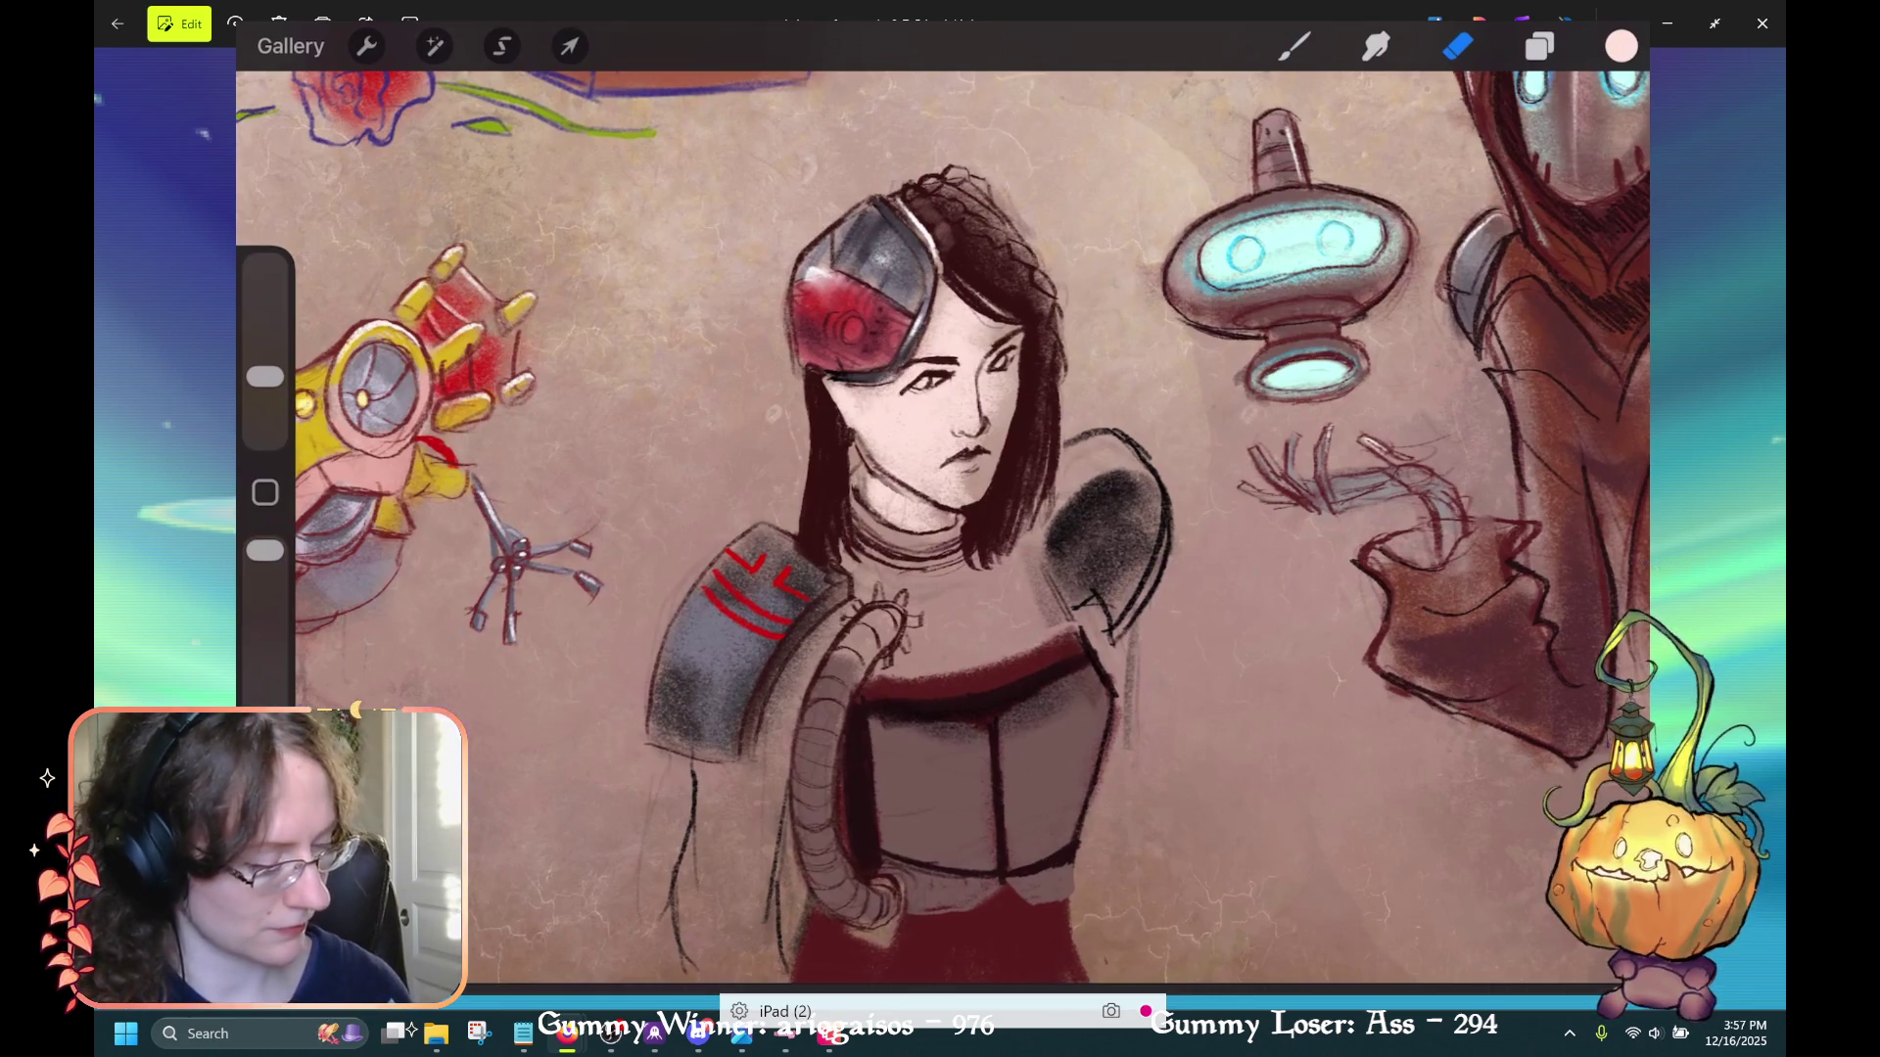
scroll(979, 528, "down", 3)
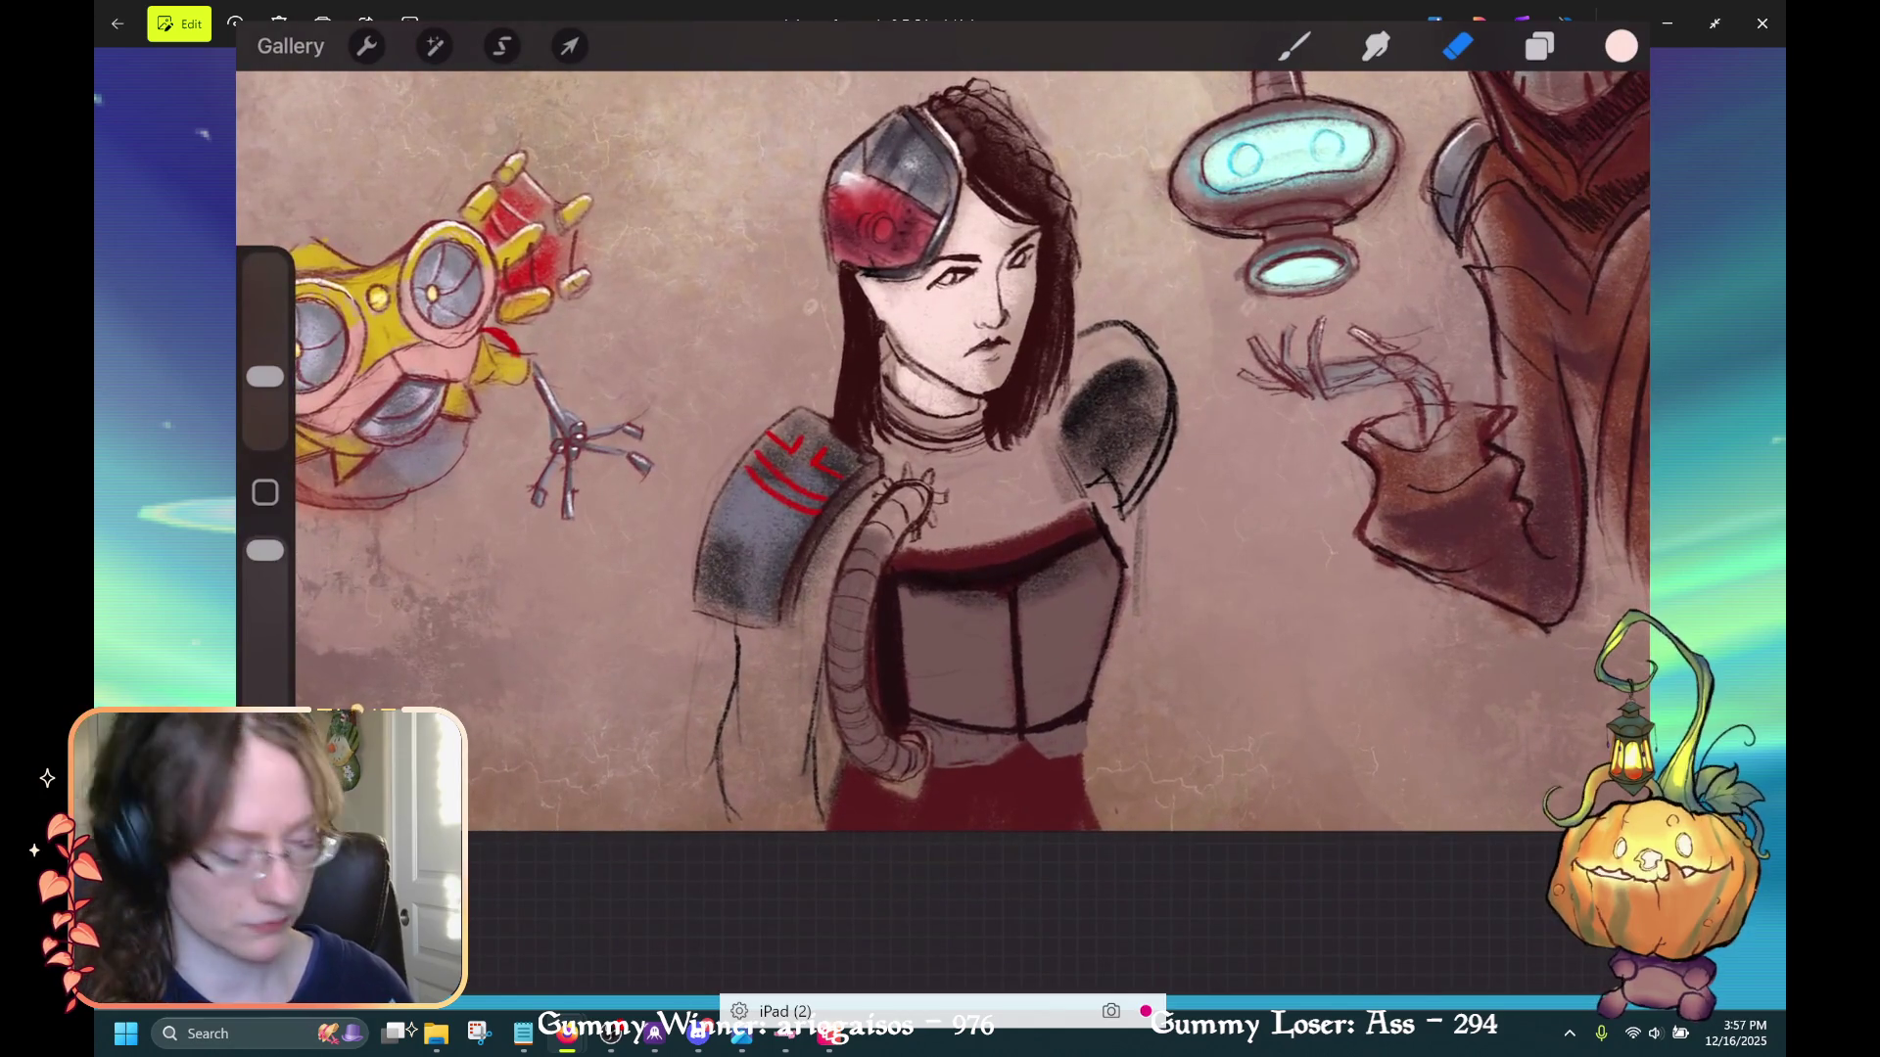
left_click(1620, 46)
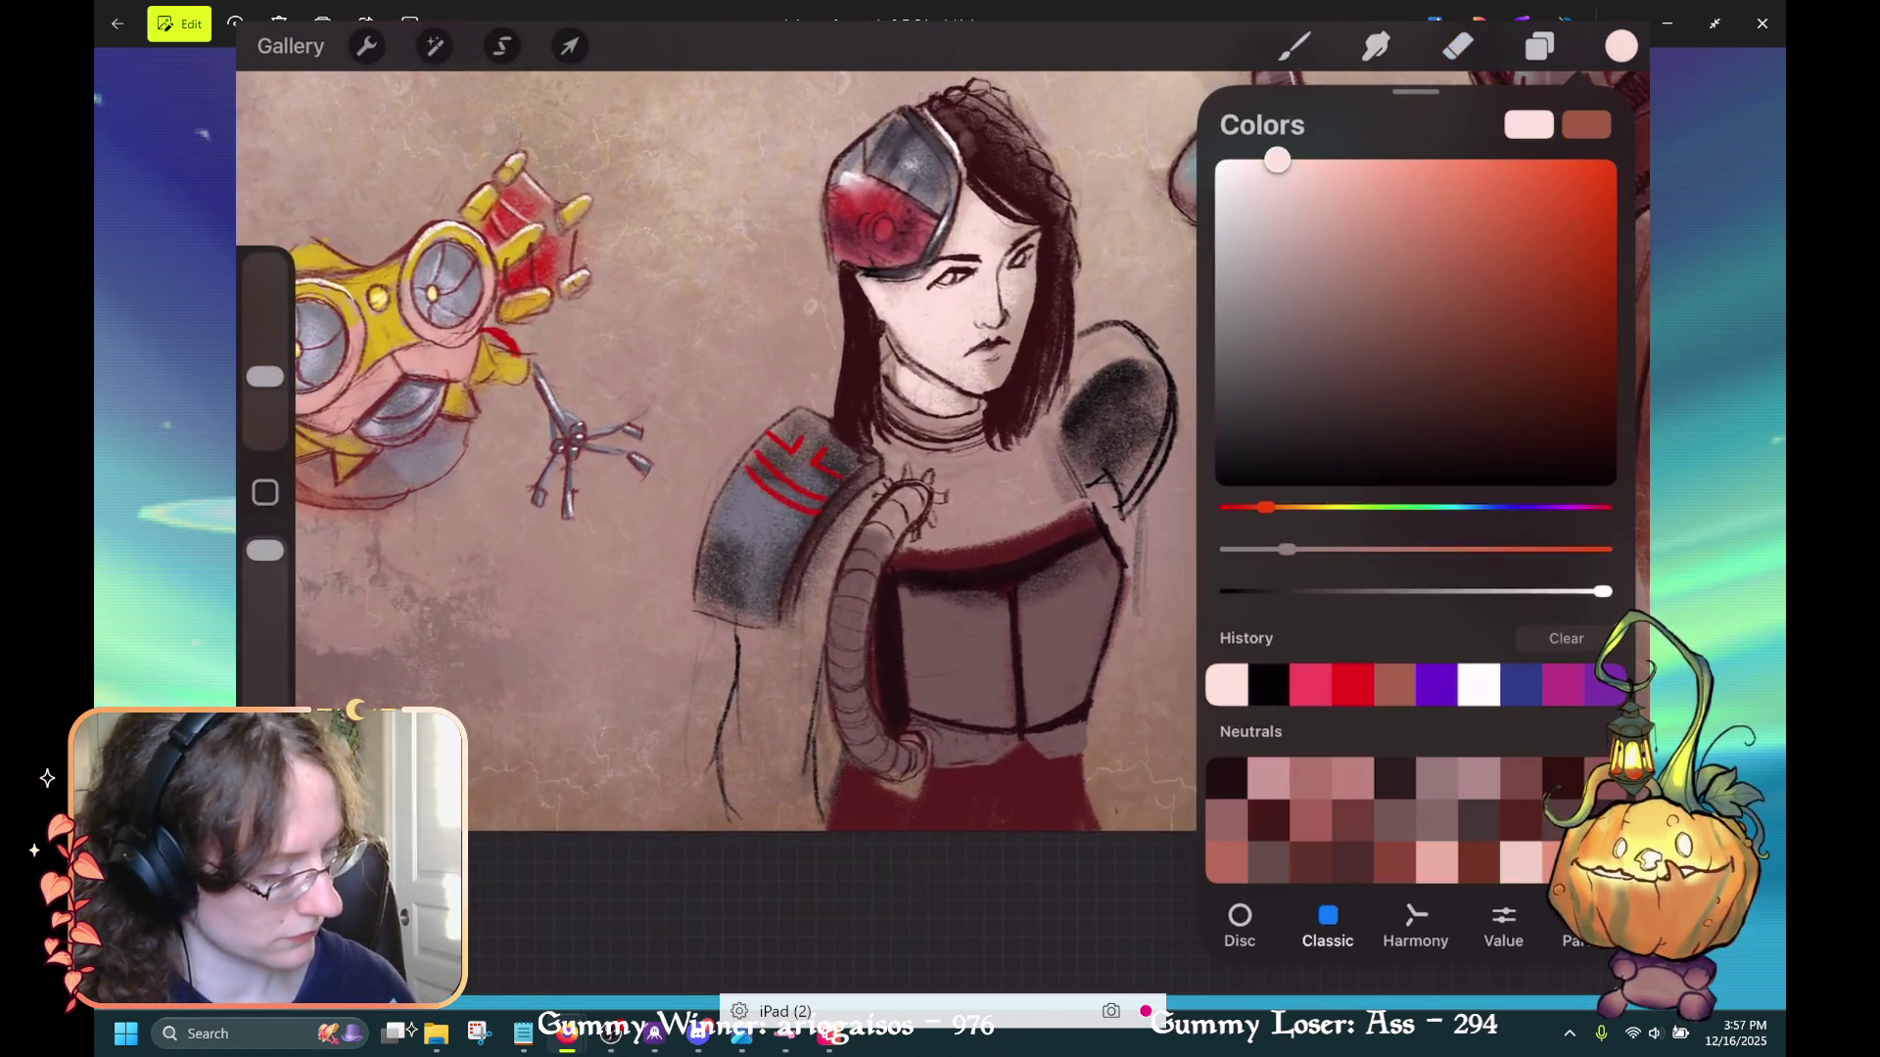
left_click(1457, 46)
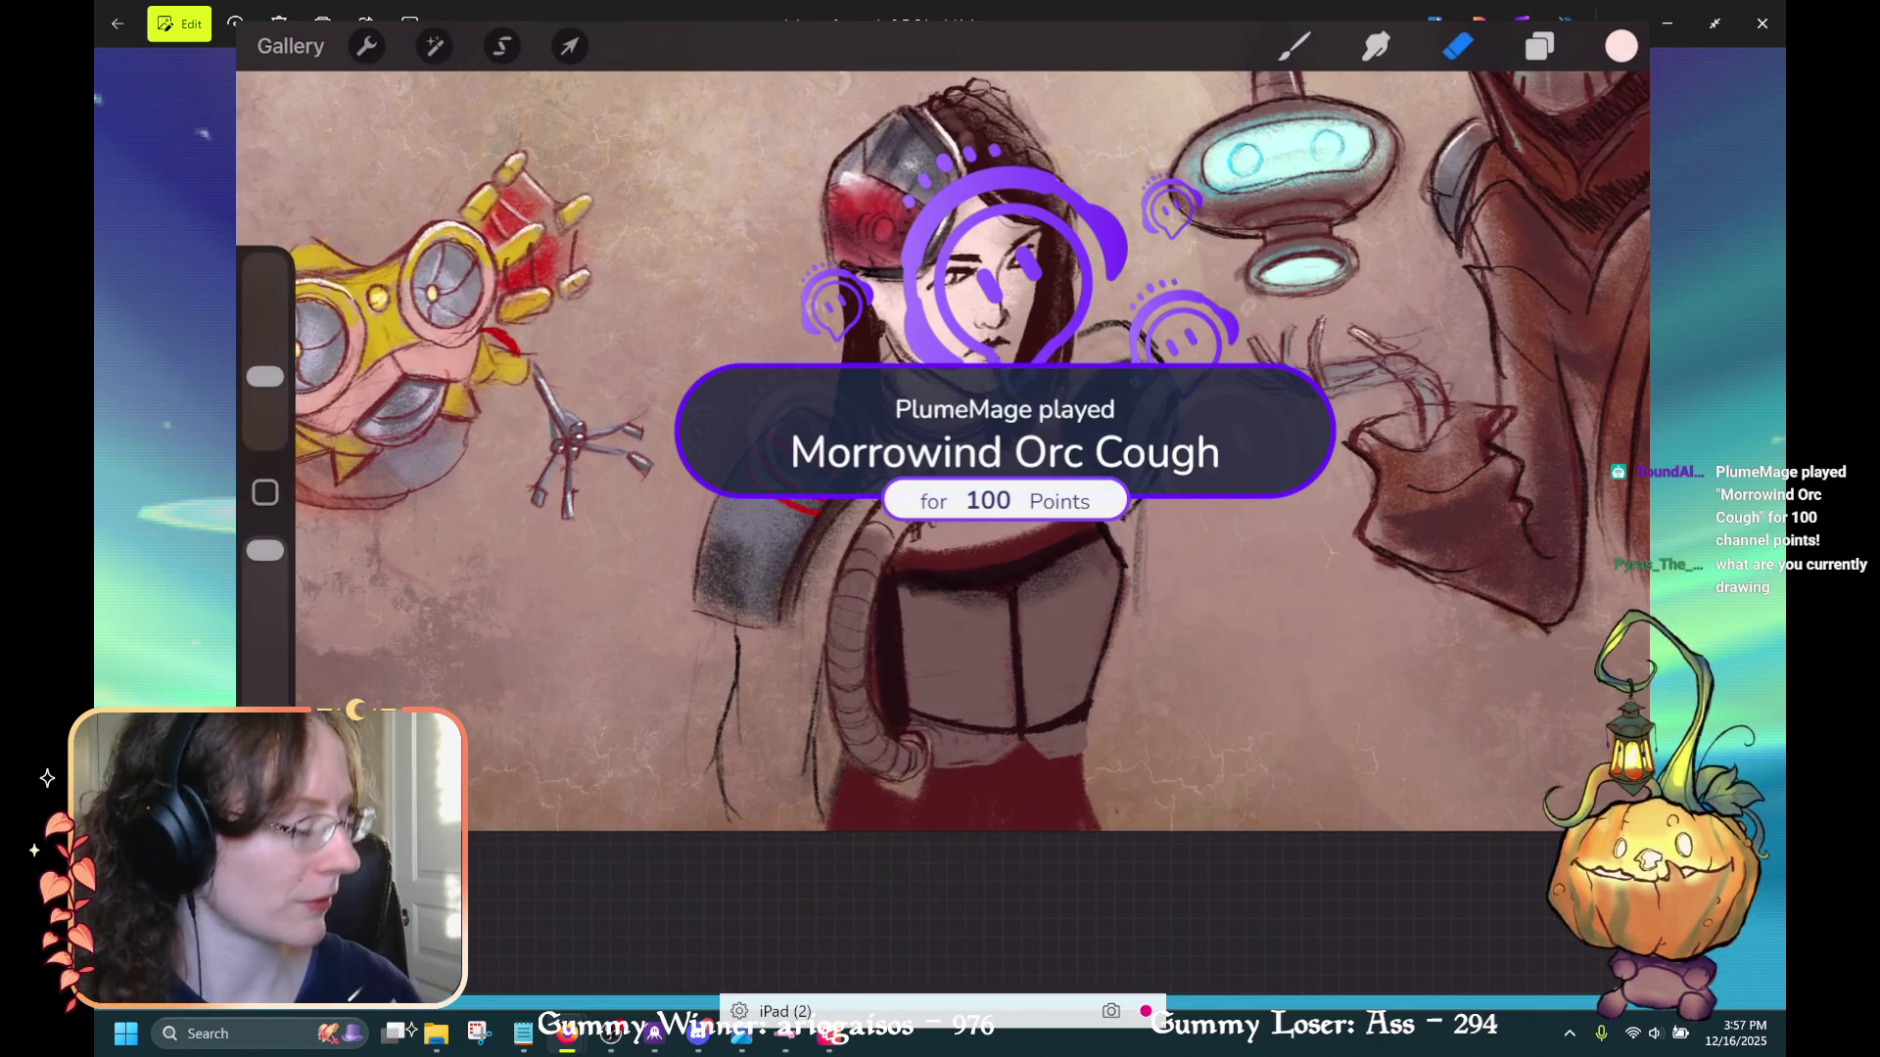
Zoom out to show the full sheet of characters and robots
scroll(969, 489, "down", 5)
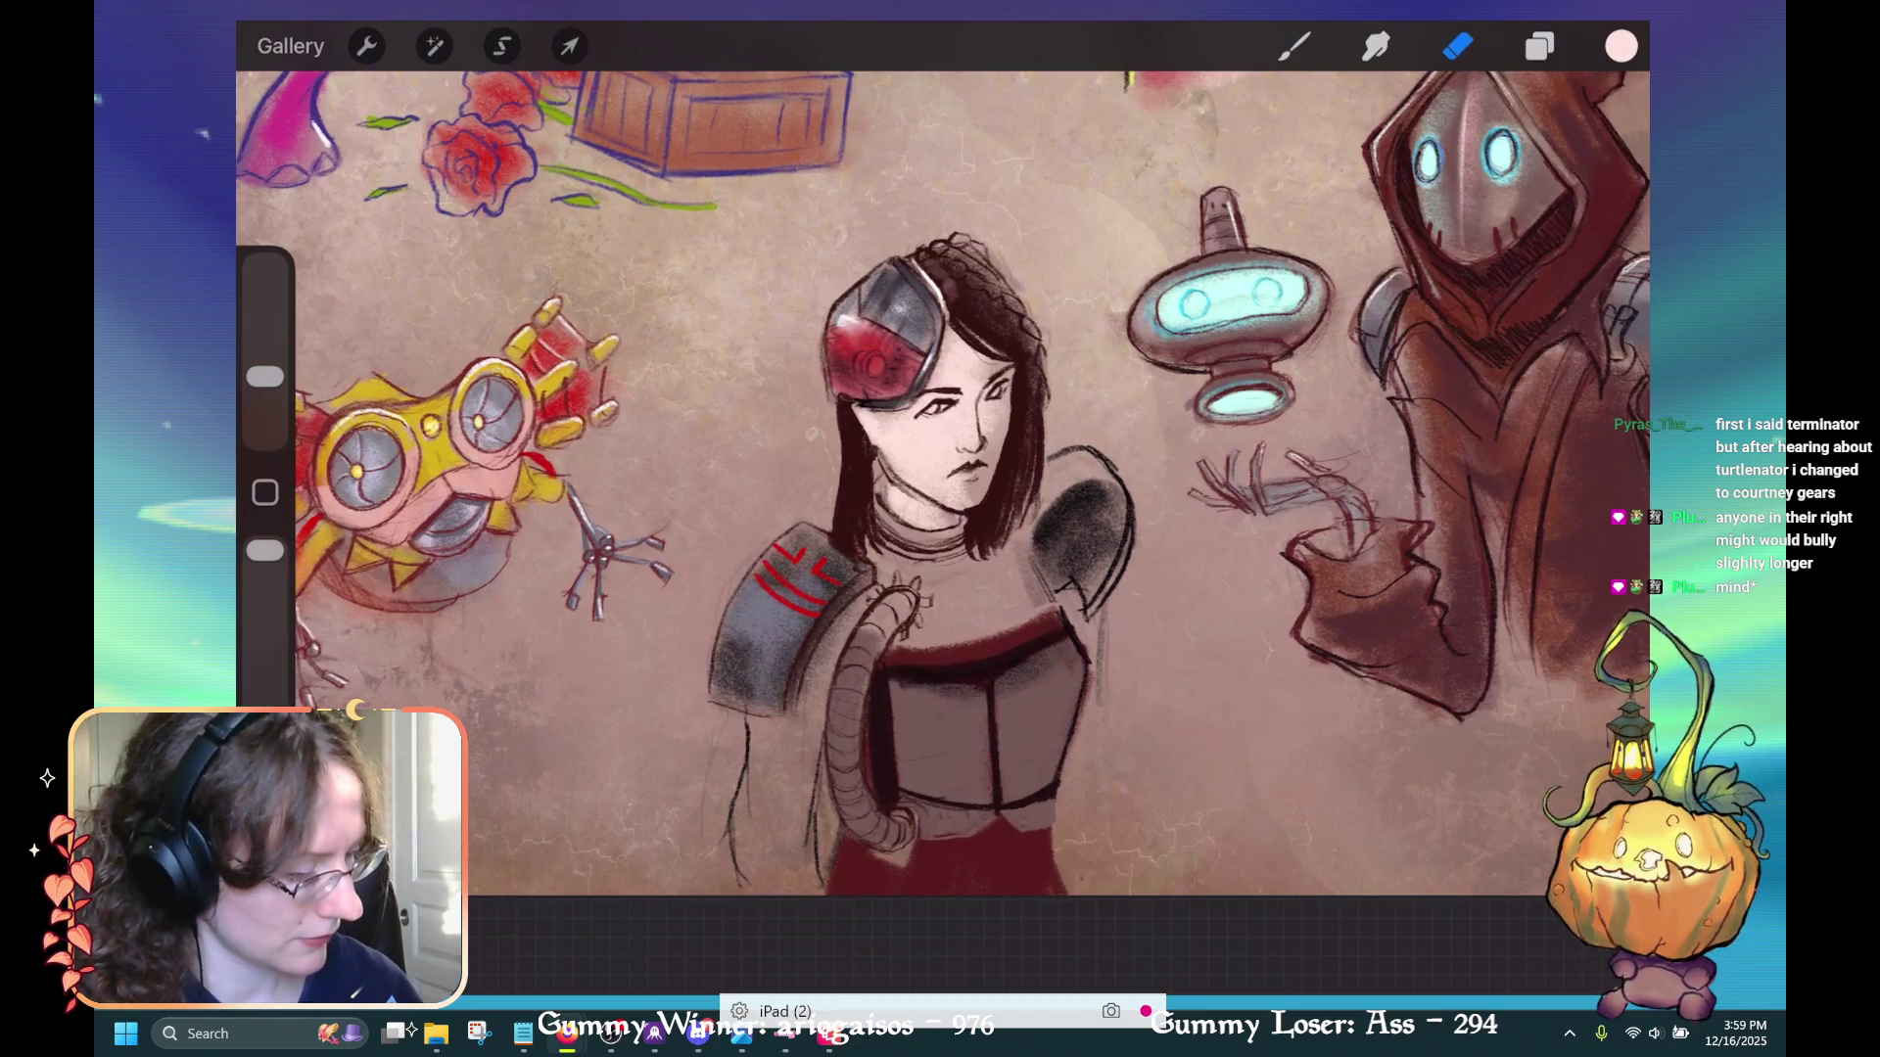
left_click(1620, 46)
Sample the bodice's dark red, return to the brush, zoom onto the corset and reduce brush size
left_click(1620, 46)
left_click_drag(950, 582, 965, 630)
left_click(1293, 46)
left_click_drag(964, 460, 1023, 235)
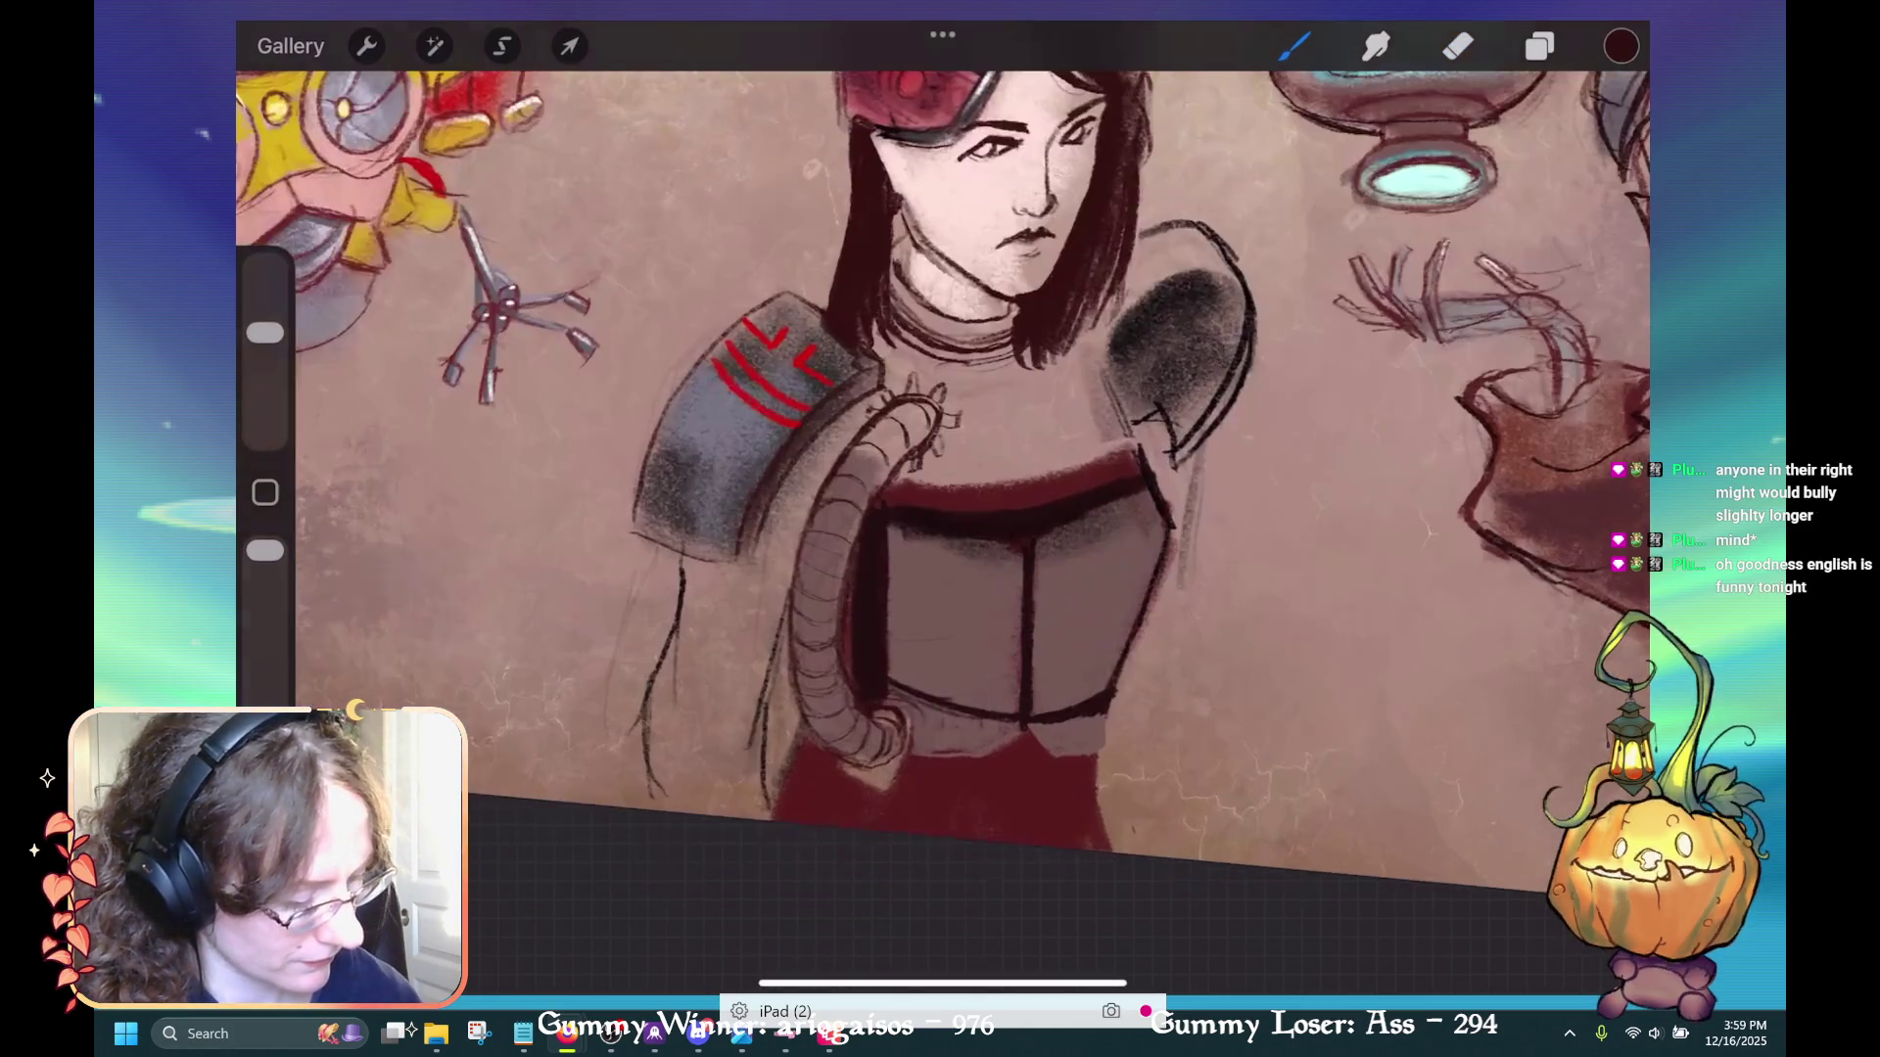
left_click_drag(861, 567, 862, 568)
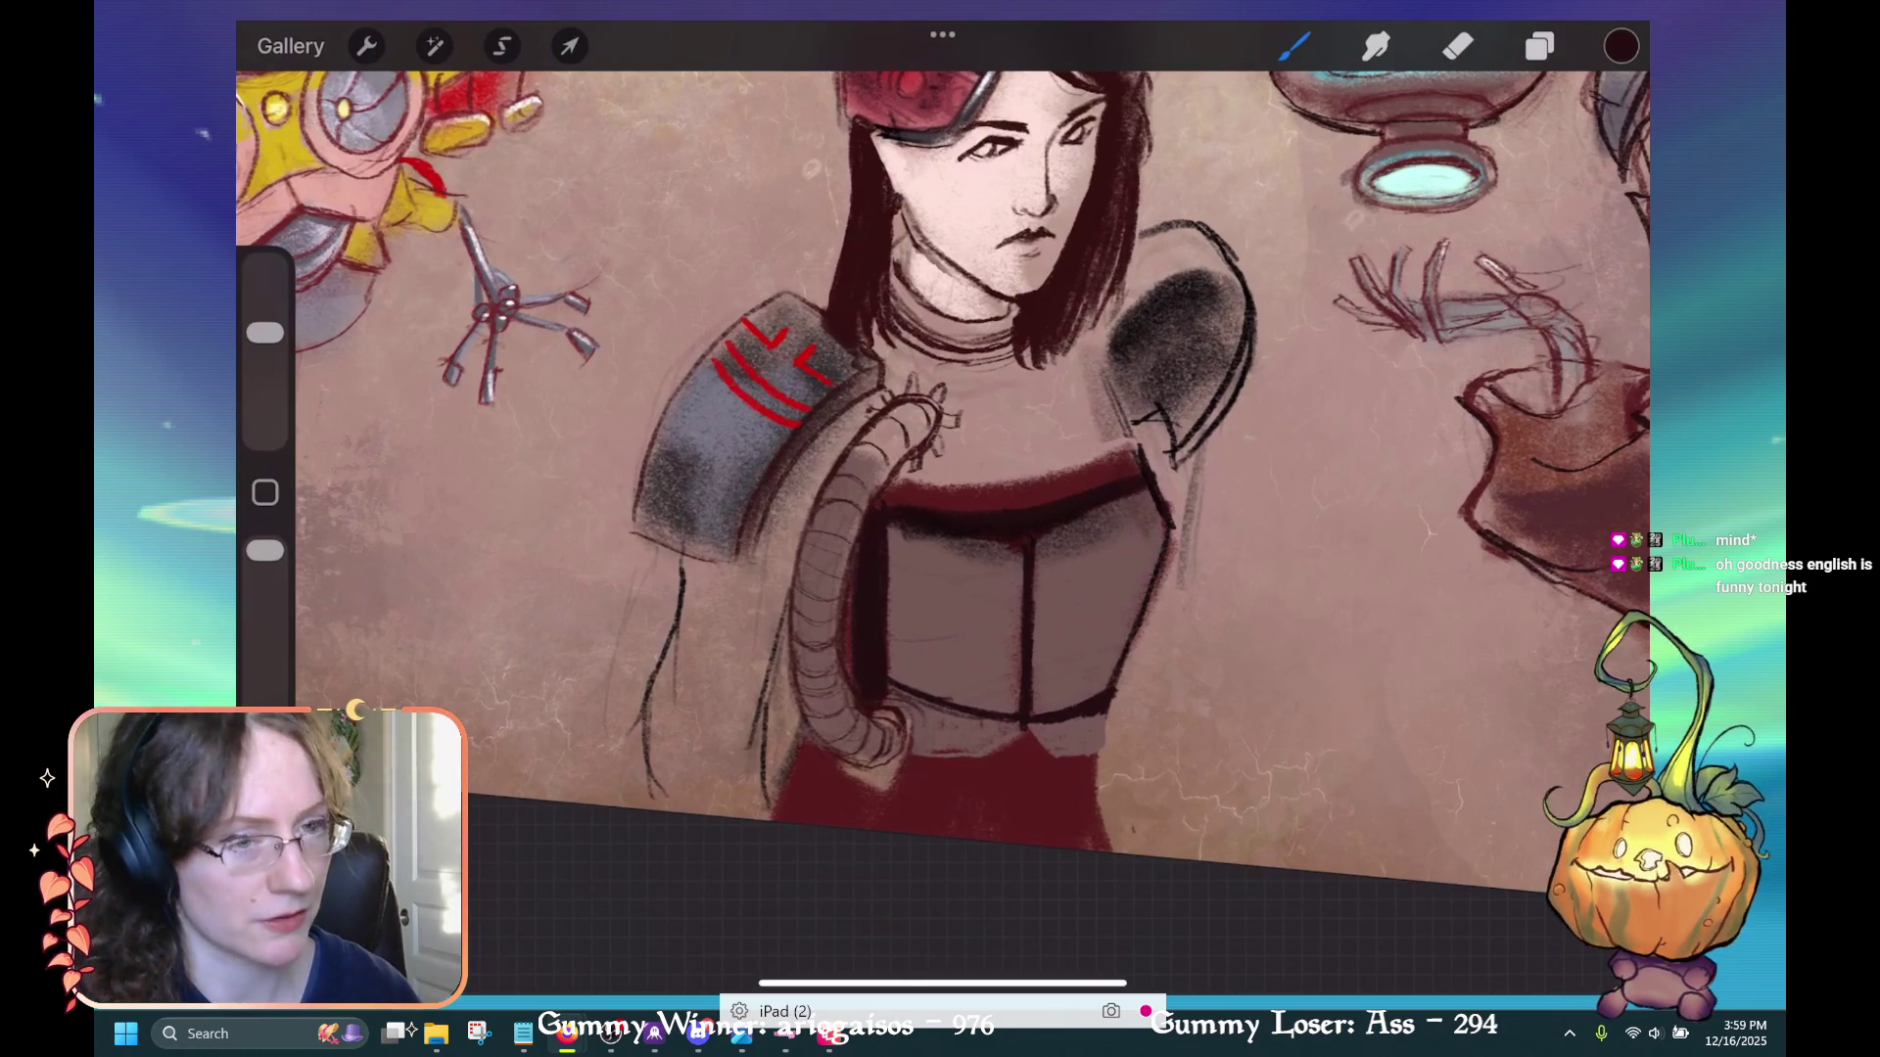
left_click_drag(928, 548, 919, 651)
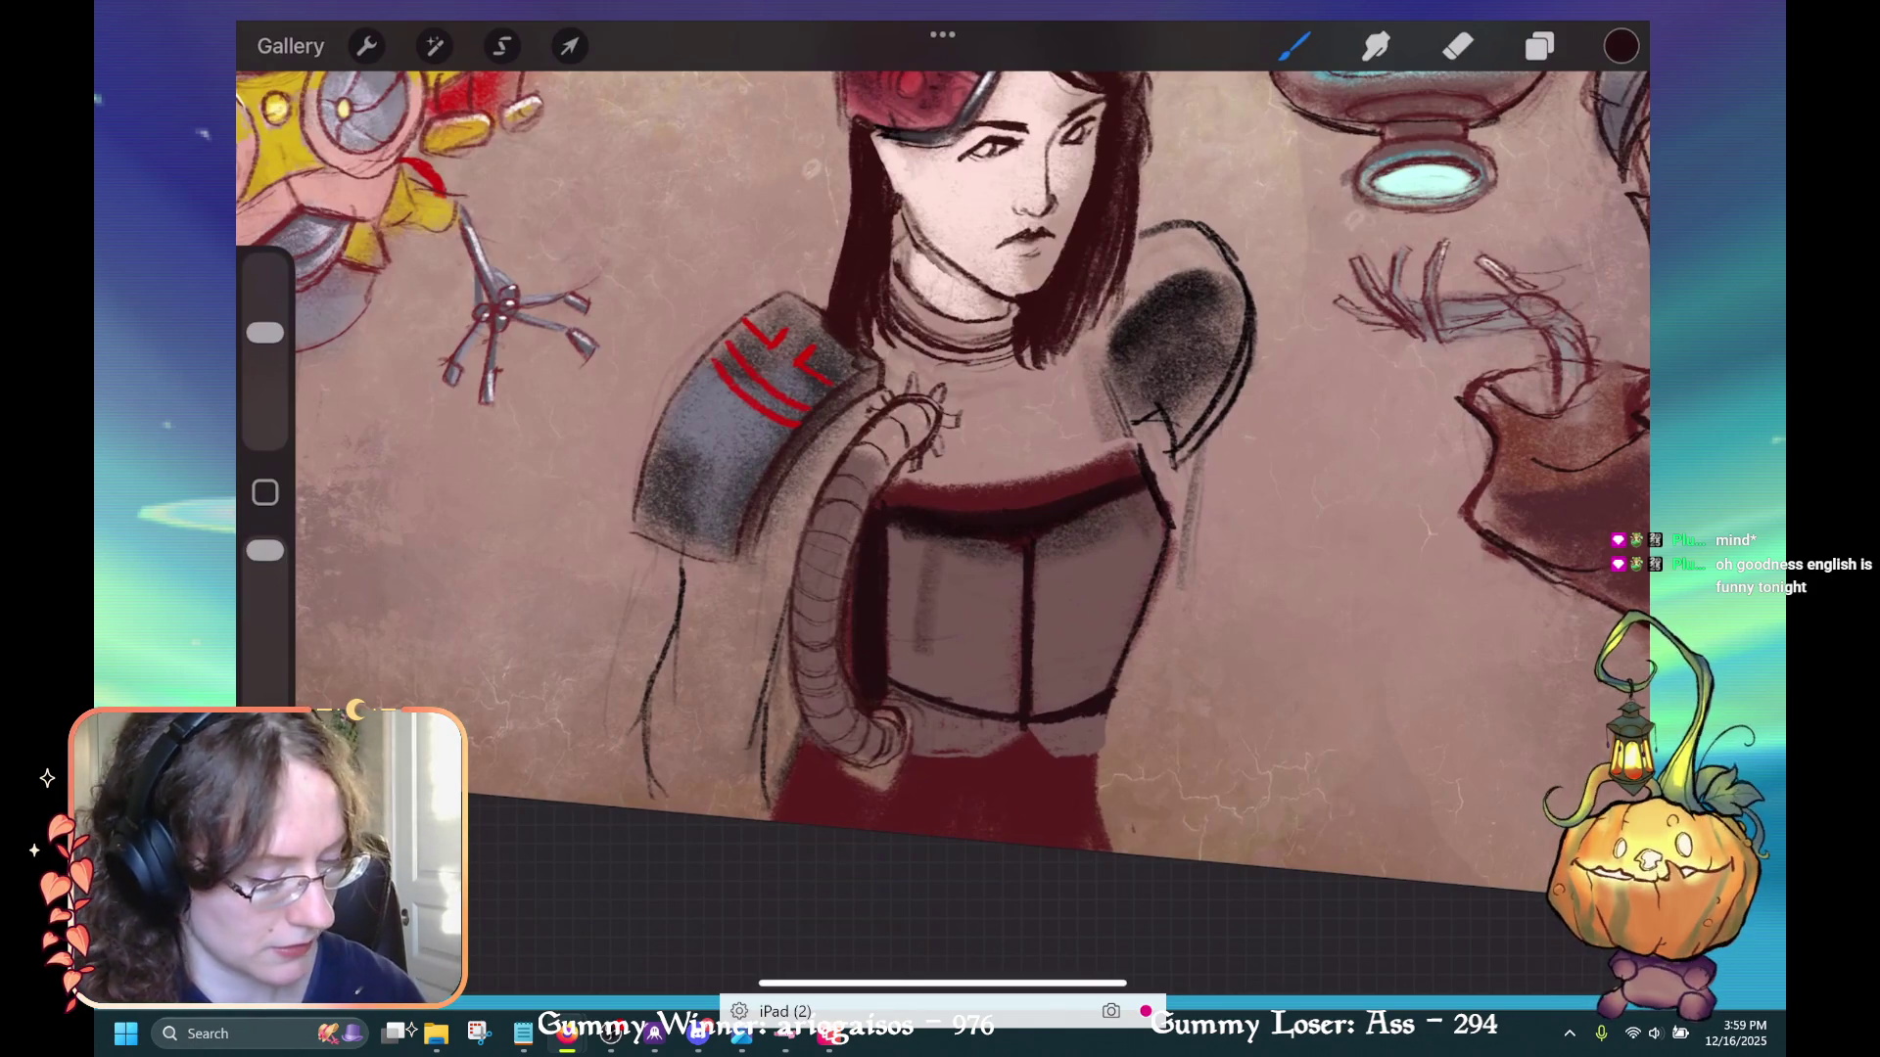
left_click_drag(265, 333, 264, 386)
Draw two dark vertical boning lines on the left and middle of the corset
left_click_drag(936, 546, 930, 690)
key("ctrl+z")
left_click_drag(936, 585, 935, 695)
left_click_drag(941, 538, 938, 590)
left_click_drag(265, 386, 265, 367)
left_click_drag(943, 536, 934, 695)
left_click_drag(985, 579, 981, 704)
left_click_drag(992, 552, 979, 699)
left_click_drag(992, 540, 987, 594)
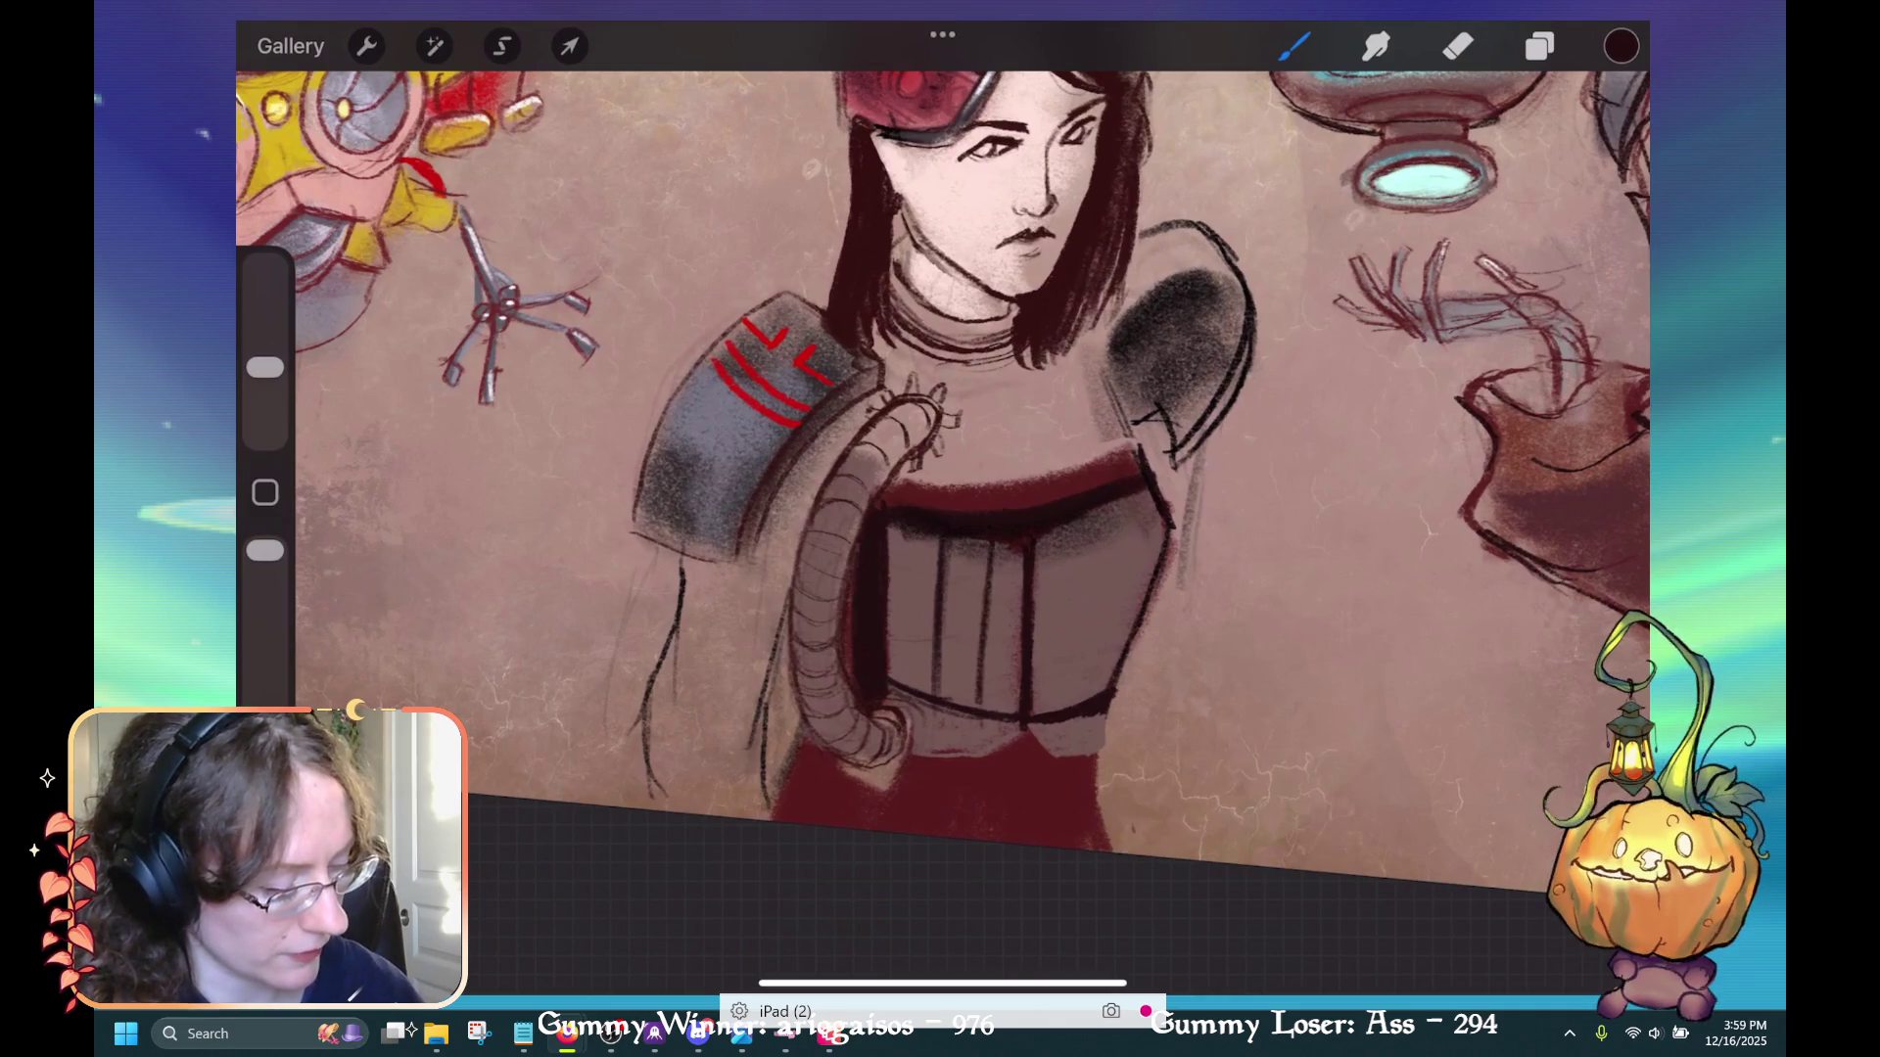
Add dark vertical boning lines on the corset's right side, undoing misplaced strokes
mouse_move(1082, 526)
left_mouse_down()
mouse_move(1072, 708)
mouse_move(1116, 610)
left_mouse_up()
key("ctrl+z")
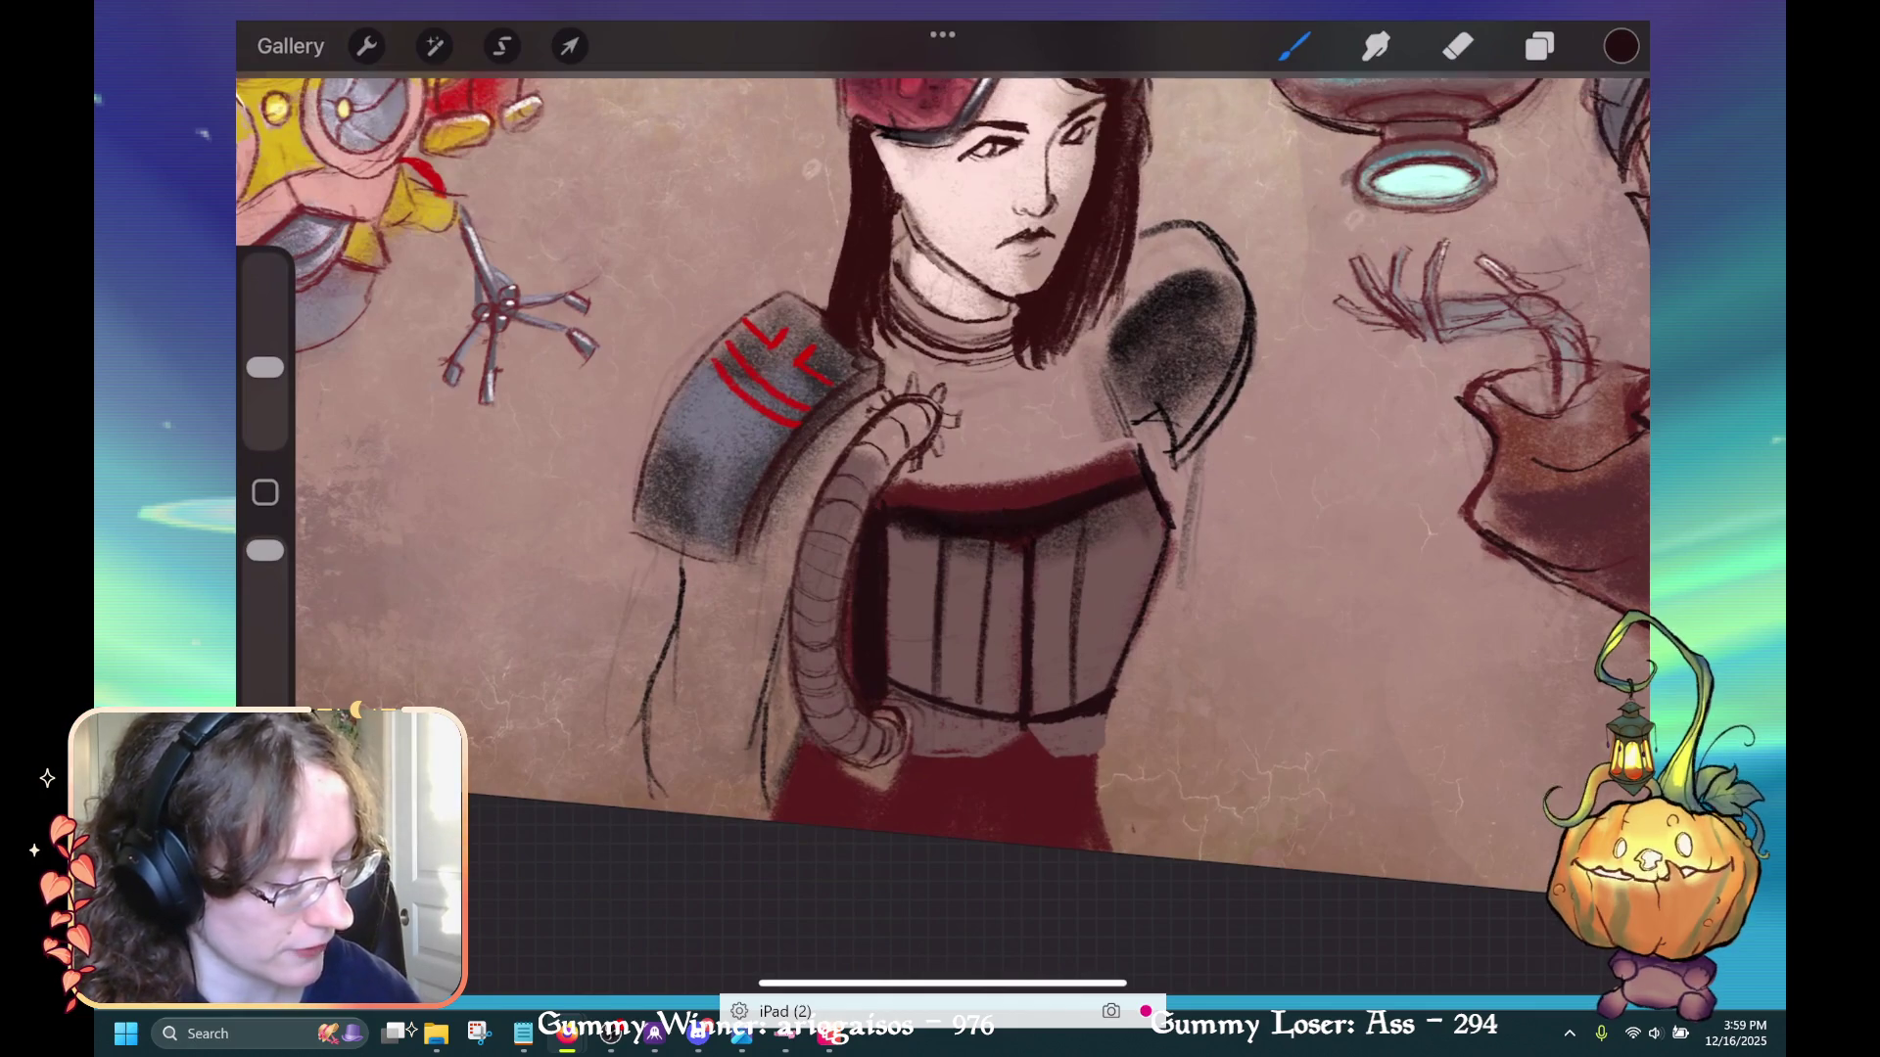
key("ctrl+z")
key("ctrl+z")
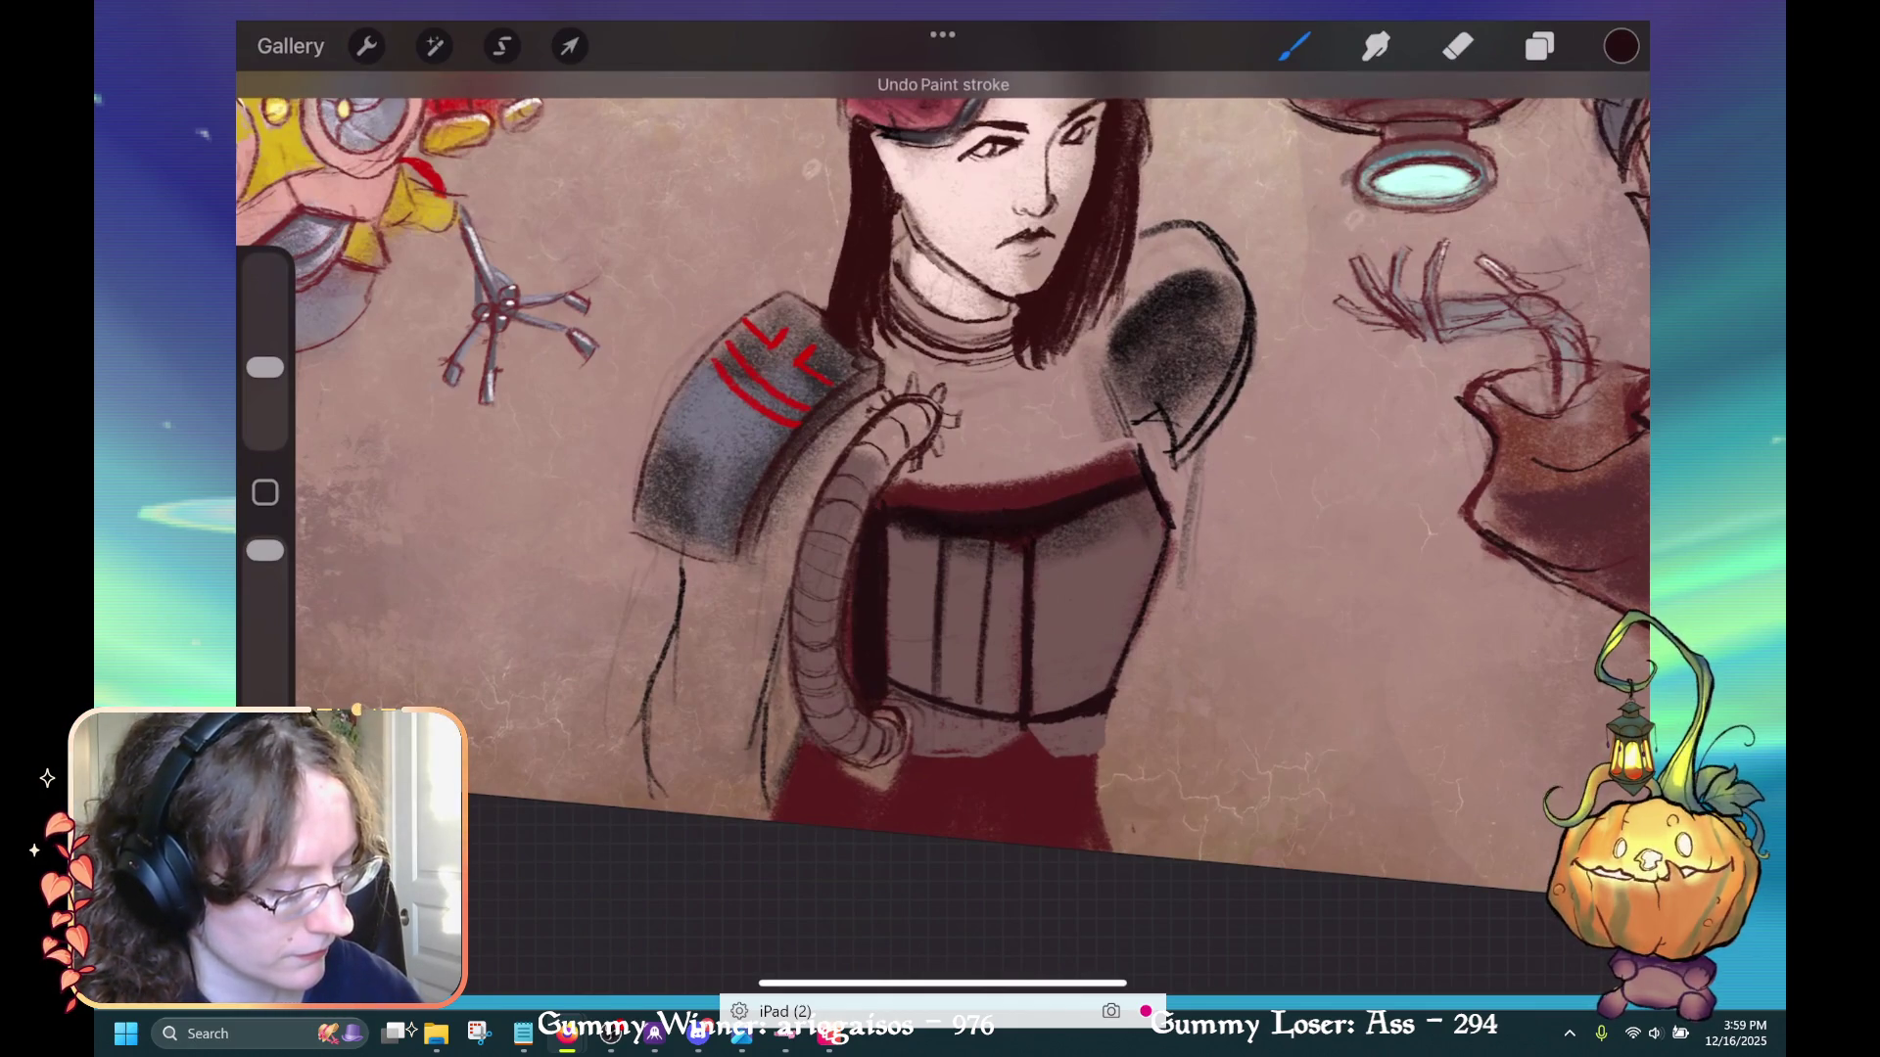
left_click_drag(1088, 541, 1077, 699)
mouse_move(979, 558)
left_mouse_down()
mouse_move(979, 708)
mouse_move(981, 541)
mouse_move(1087, 629)
mouse_move(1084, 704)
left_mouse_up()
key("ctrl+z")
mouse_move(1136, 496)
left_mouse_down()
mouse_move(1120, 681)
mouse_move(1118, 505)
mouse_move(1140, 534)
mouse_move(1122, 673)
left_mouse_up()
key("ctrl+z")
key("ctrl+z")
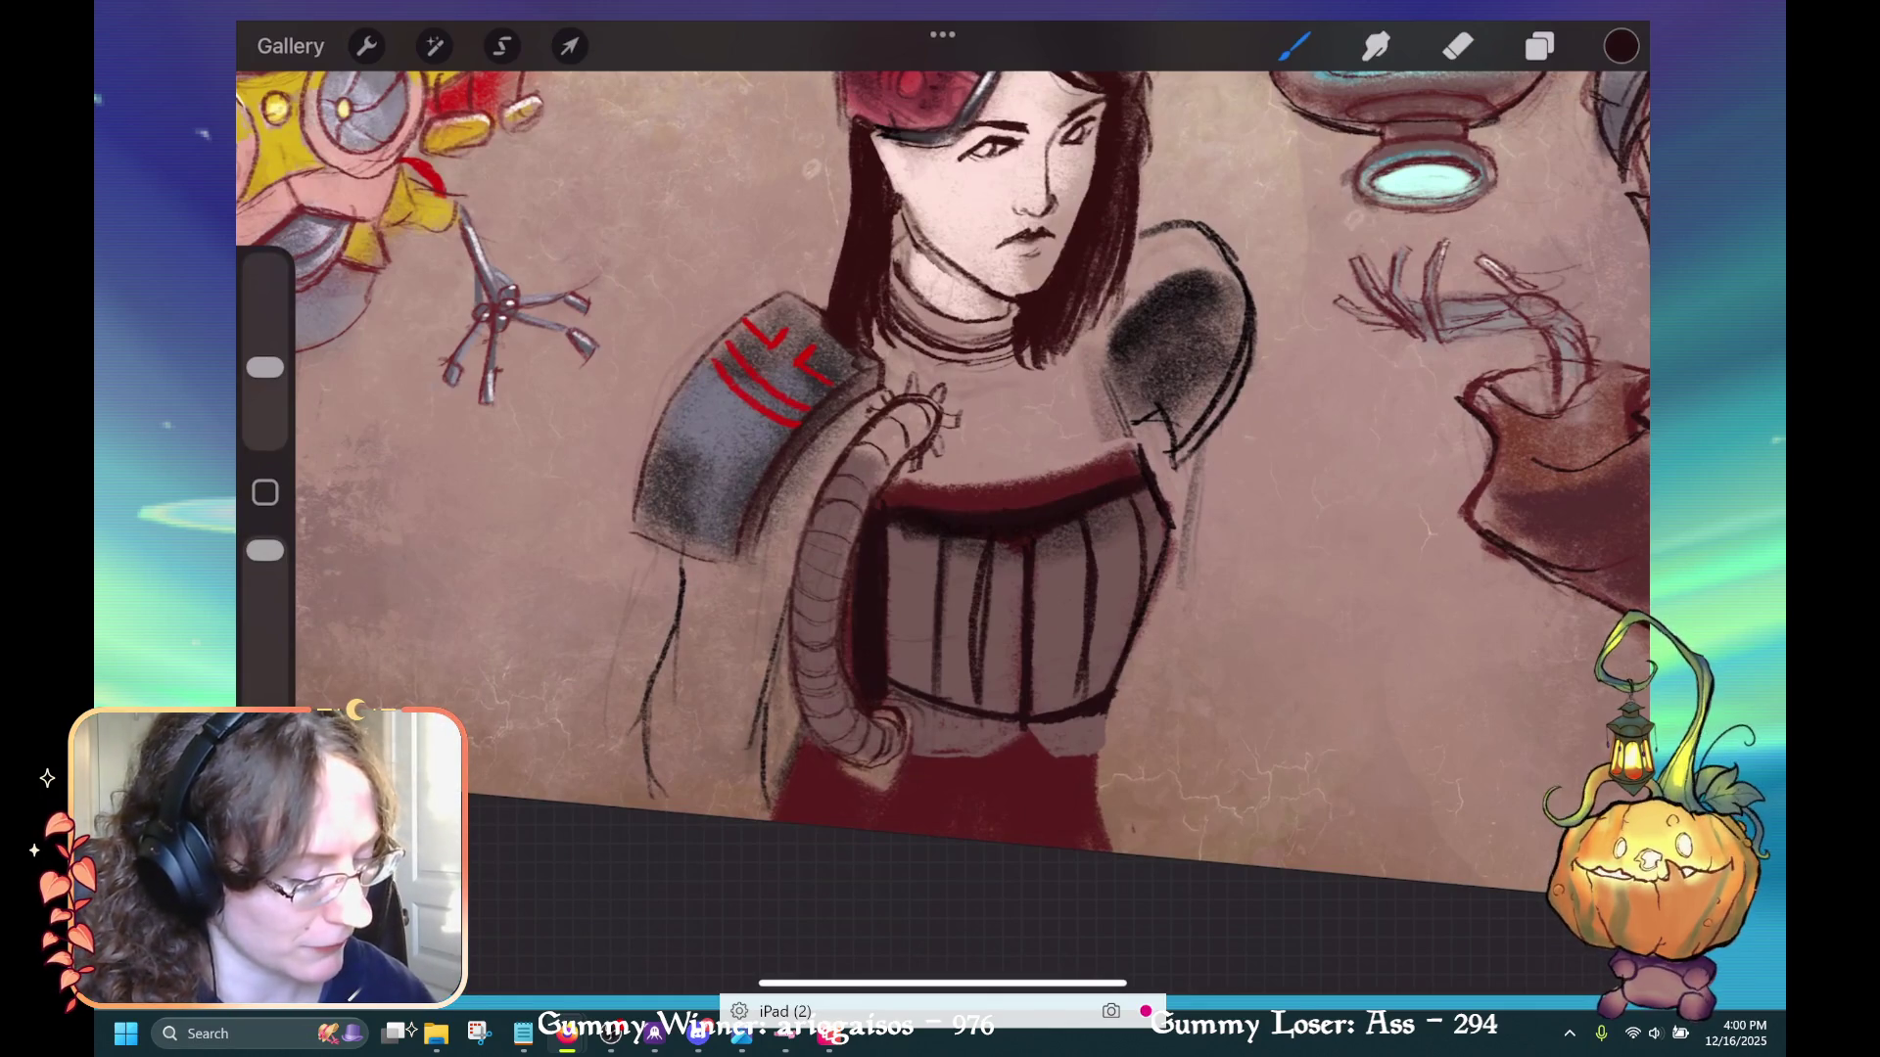
left_click(1062, 585)
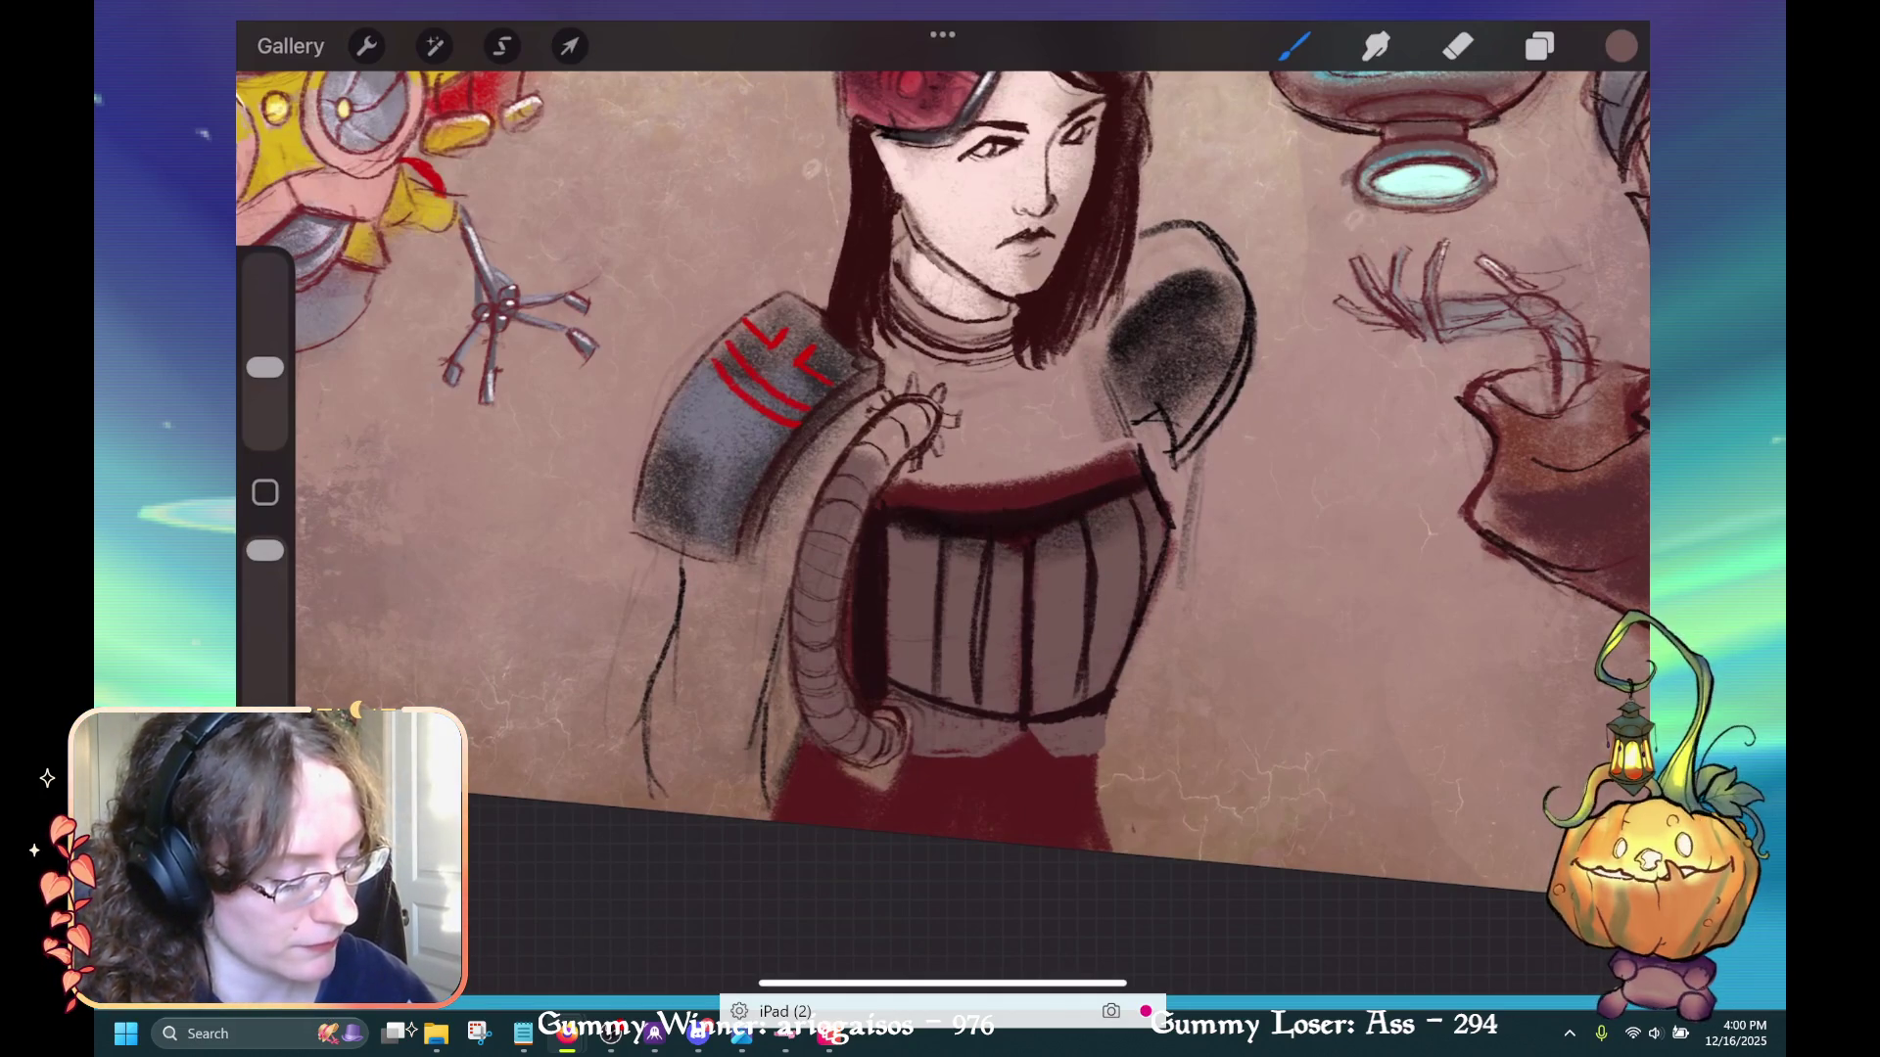
Brush light pinkish-brown highlights along the left, middle and right corset stripes
left_click_drag(987, 575, 979, 680)
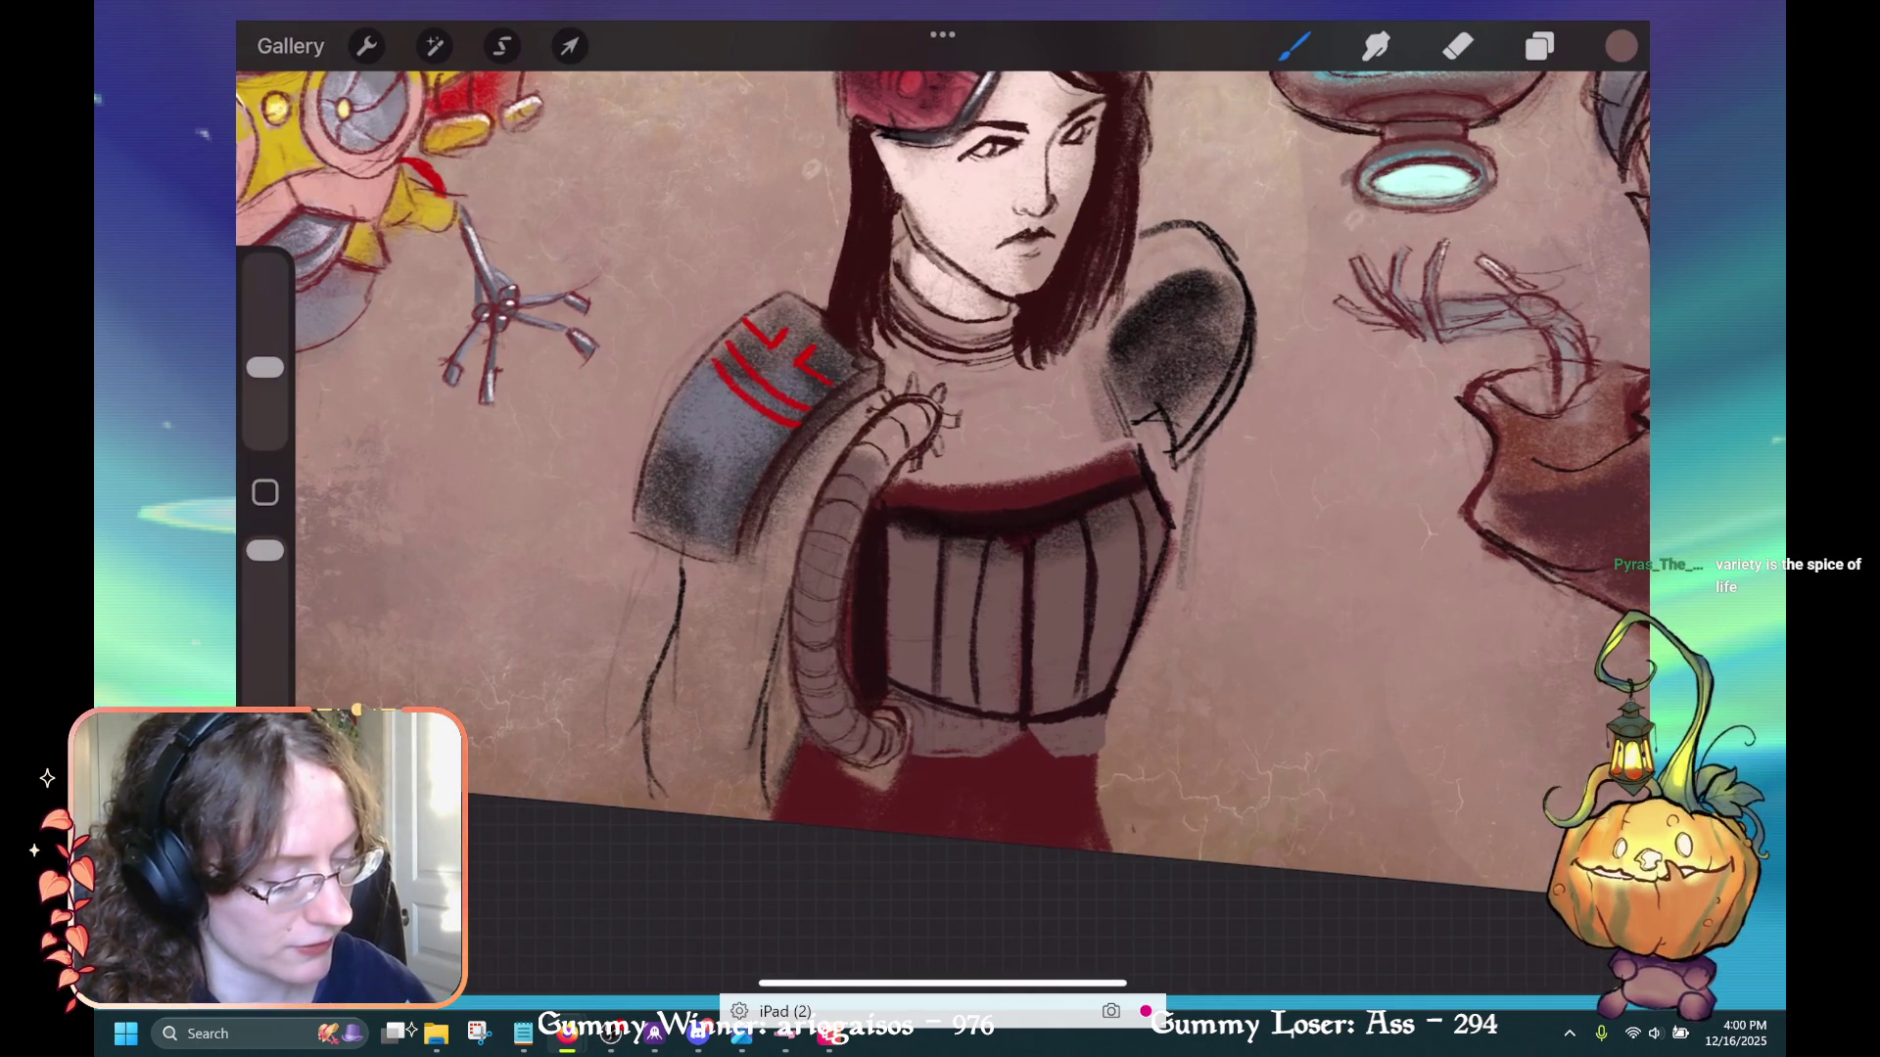
left_click_drag(944, 582, 944, 658)
mouse_move(943, 540)
left_mouse_down()
mouse_move(938, 696)
mouse_move(941, 587)
left_mouse_up()
left_click_drag(1080, 622, 1080, 696)
left_click_drag(1084, 578, 1088, 611)
left_click_drag(1087, 523, 1072, 713)
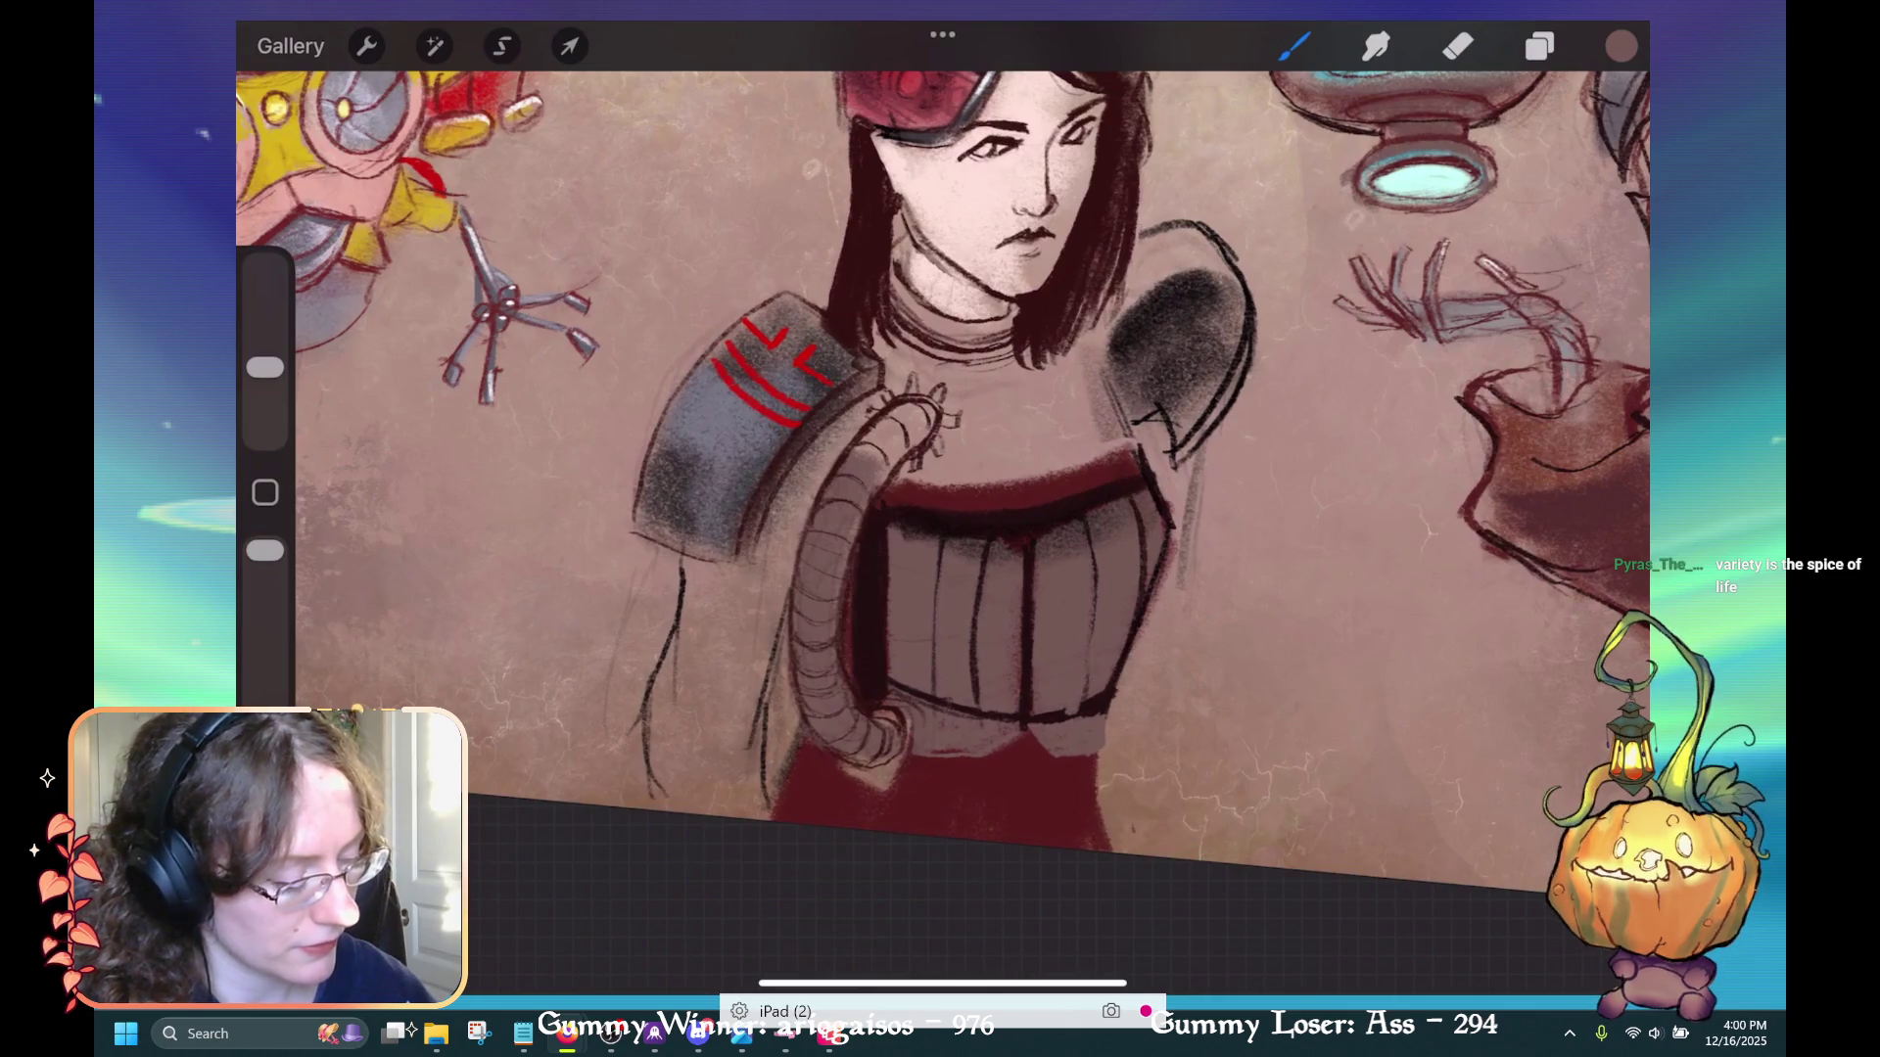
left_click_drag(1024, 596, 1024, 702)
mouse_move(1024, 537)
left_mouse_down()
mouse_move(1025, 599)
mouse_move(979, 639)
left_mouse_up()
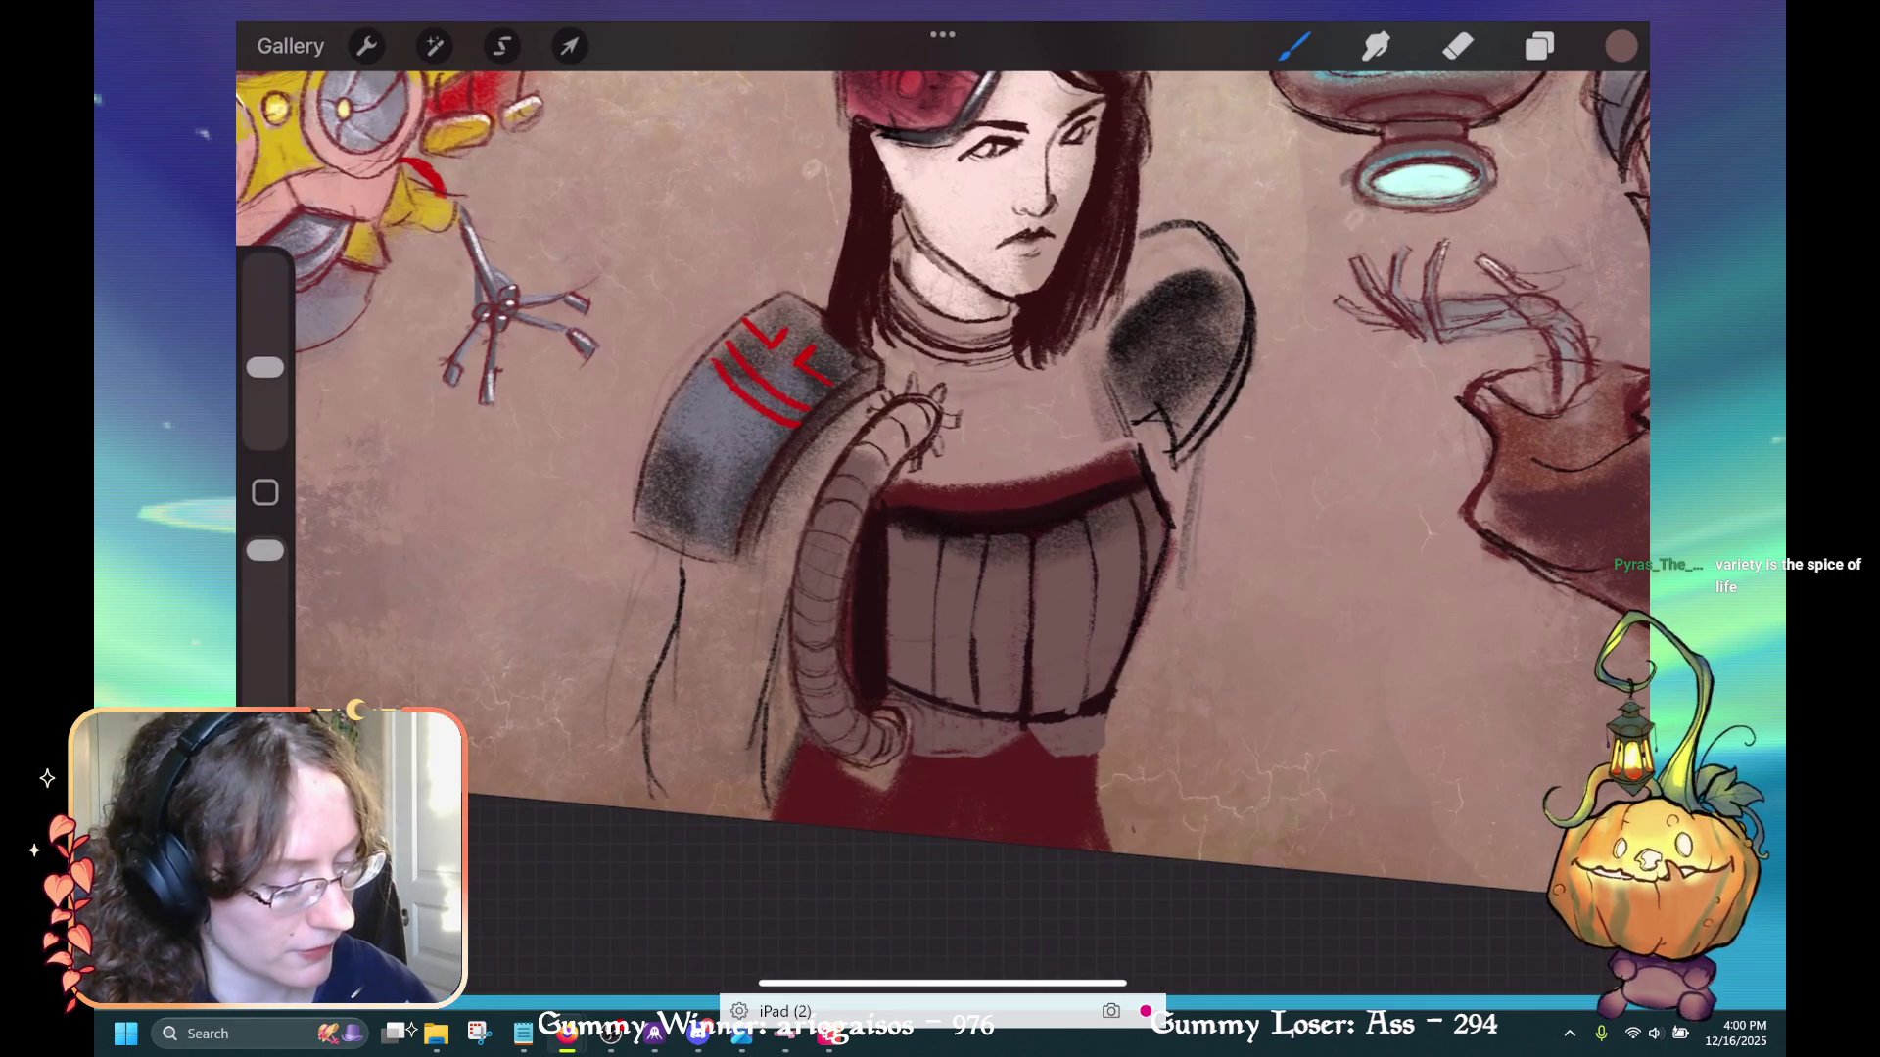
left_click_drag(941, 547, 941, 579)
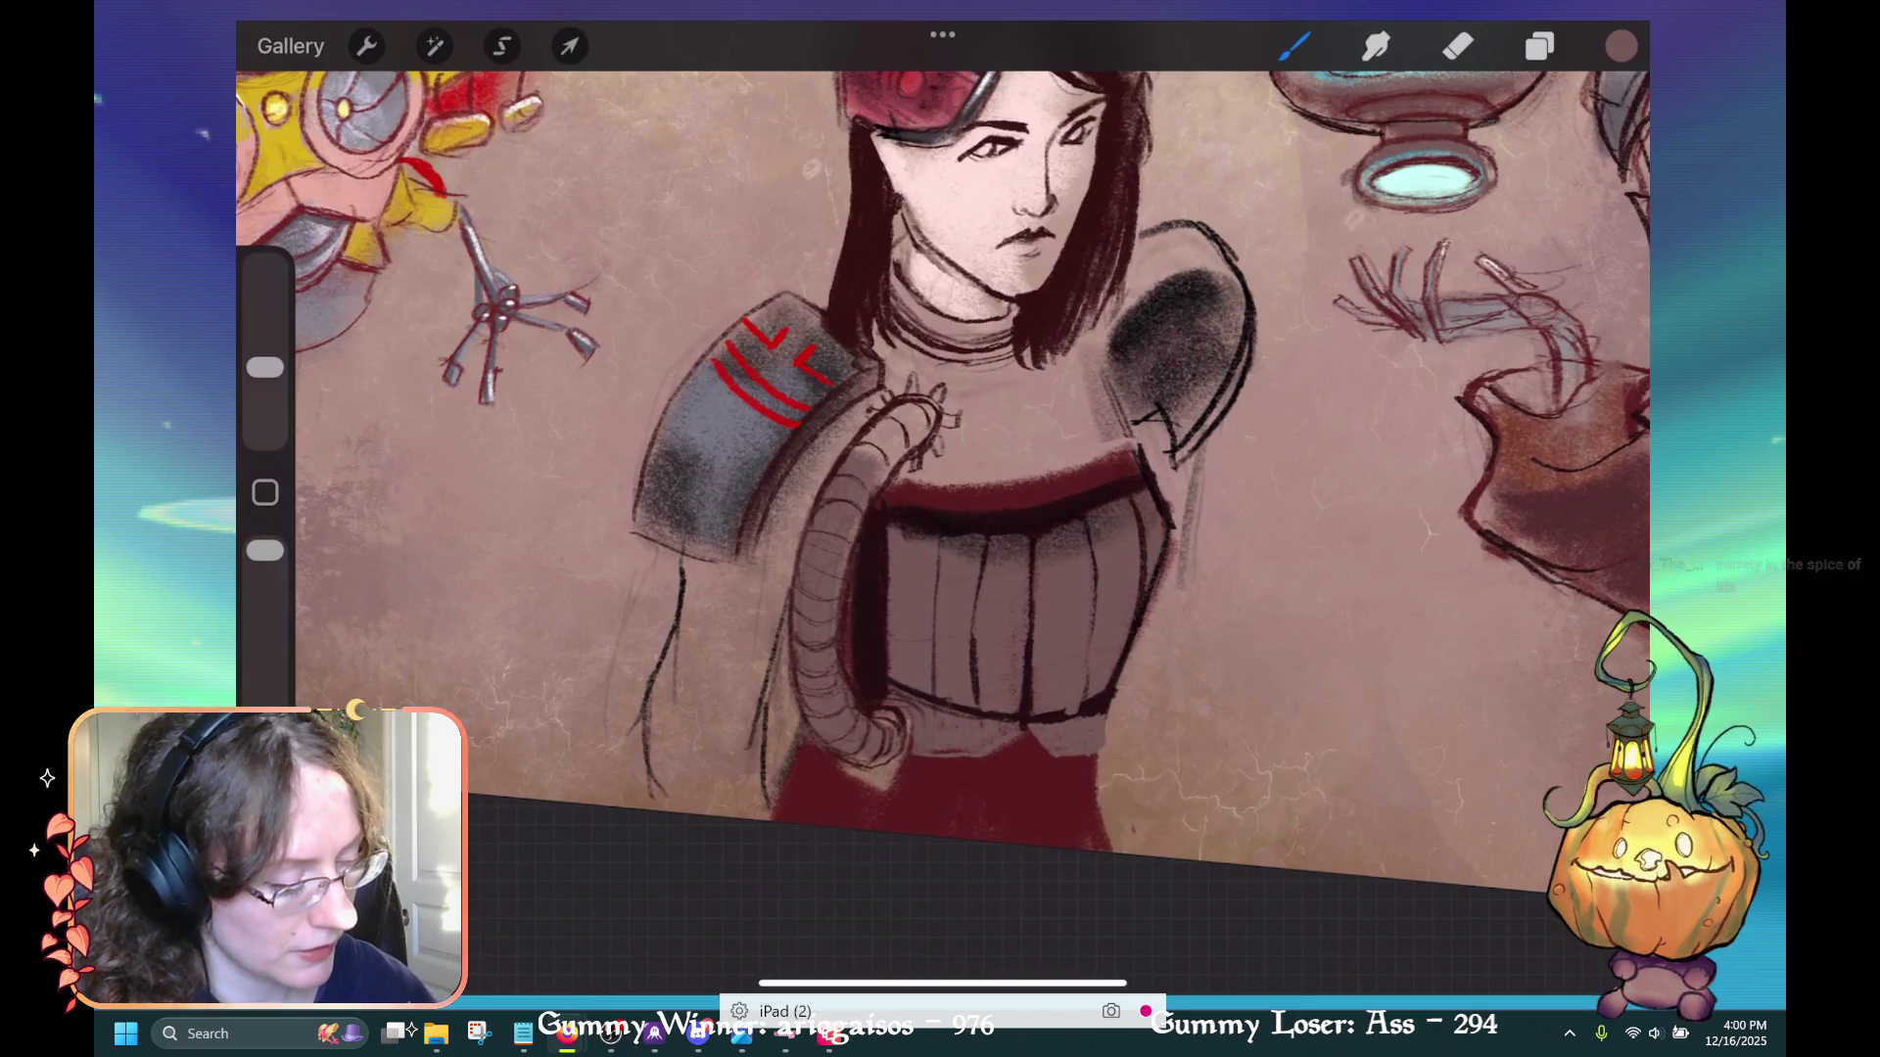
scroll(969, 440, "down", 3)
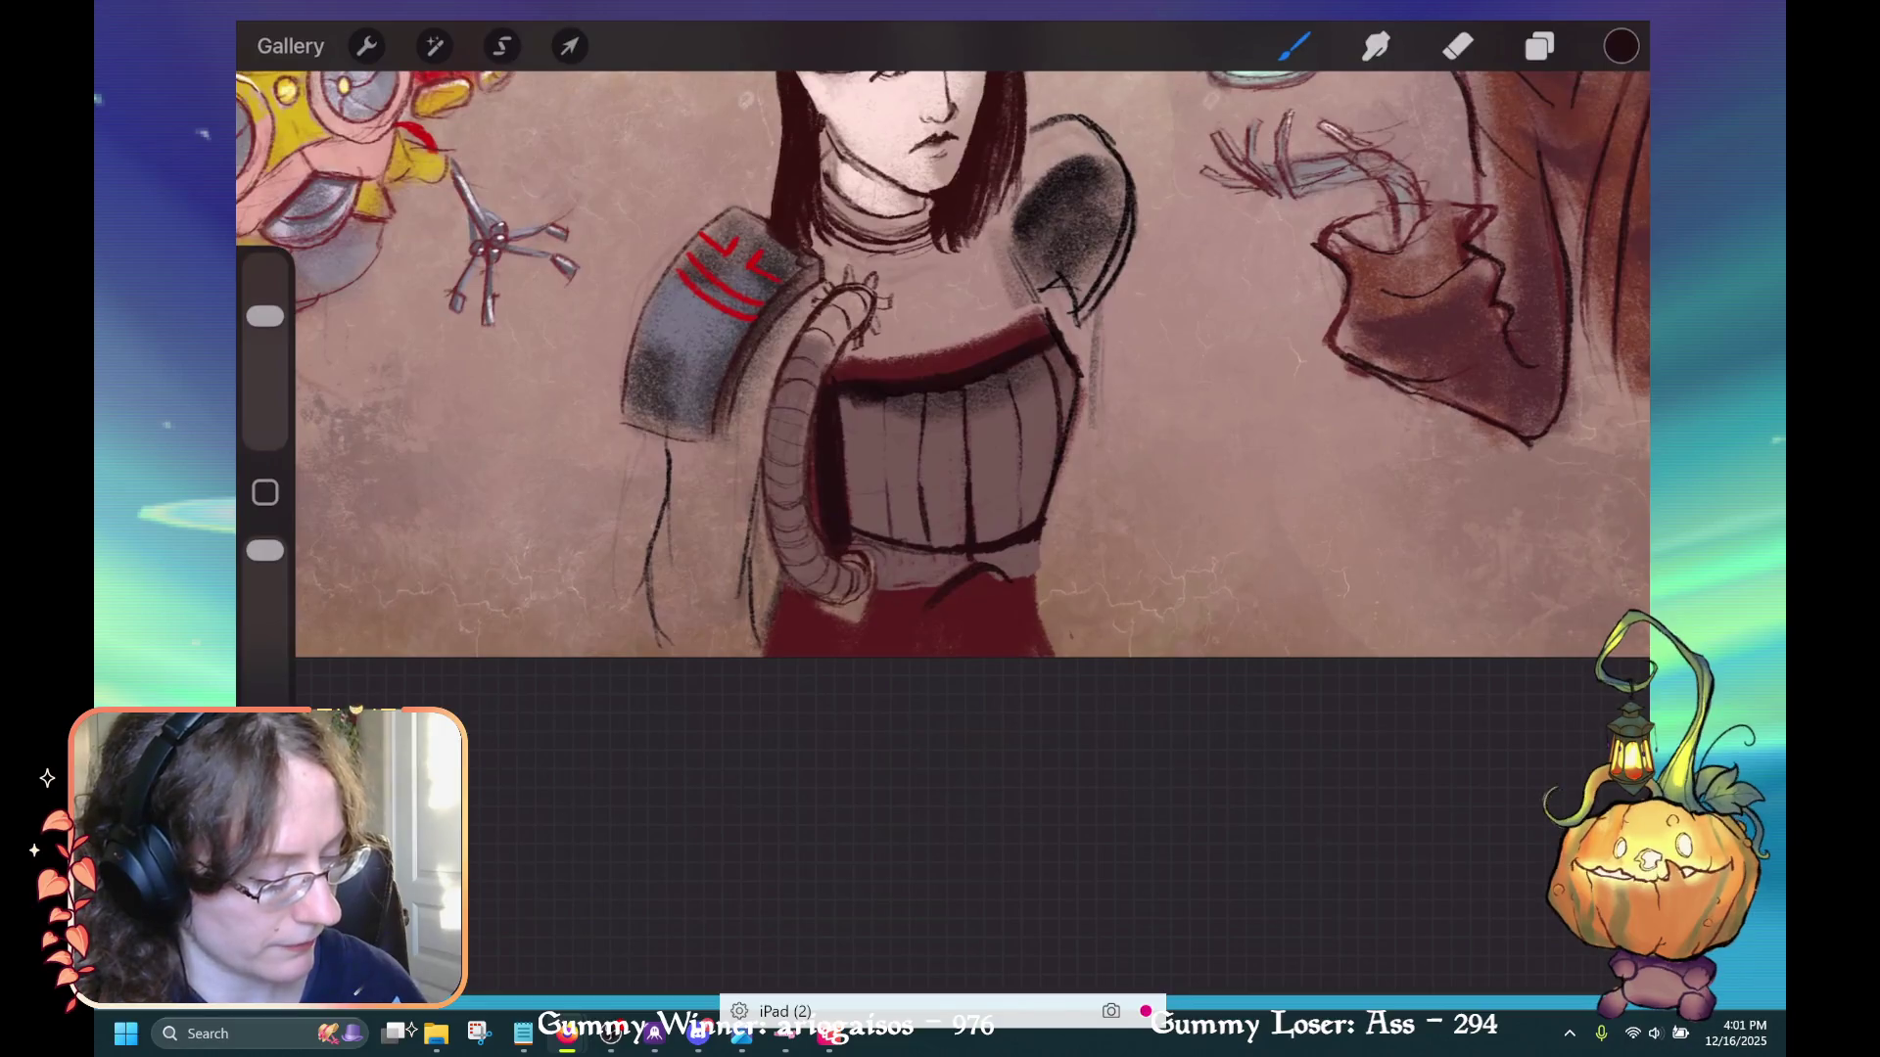
mouse_move(964, 567)
left_mouse_down()
mouse_move(915, 617)
mouse_move(1018, 577)
left_mouse_up()
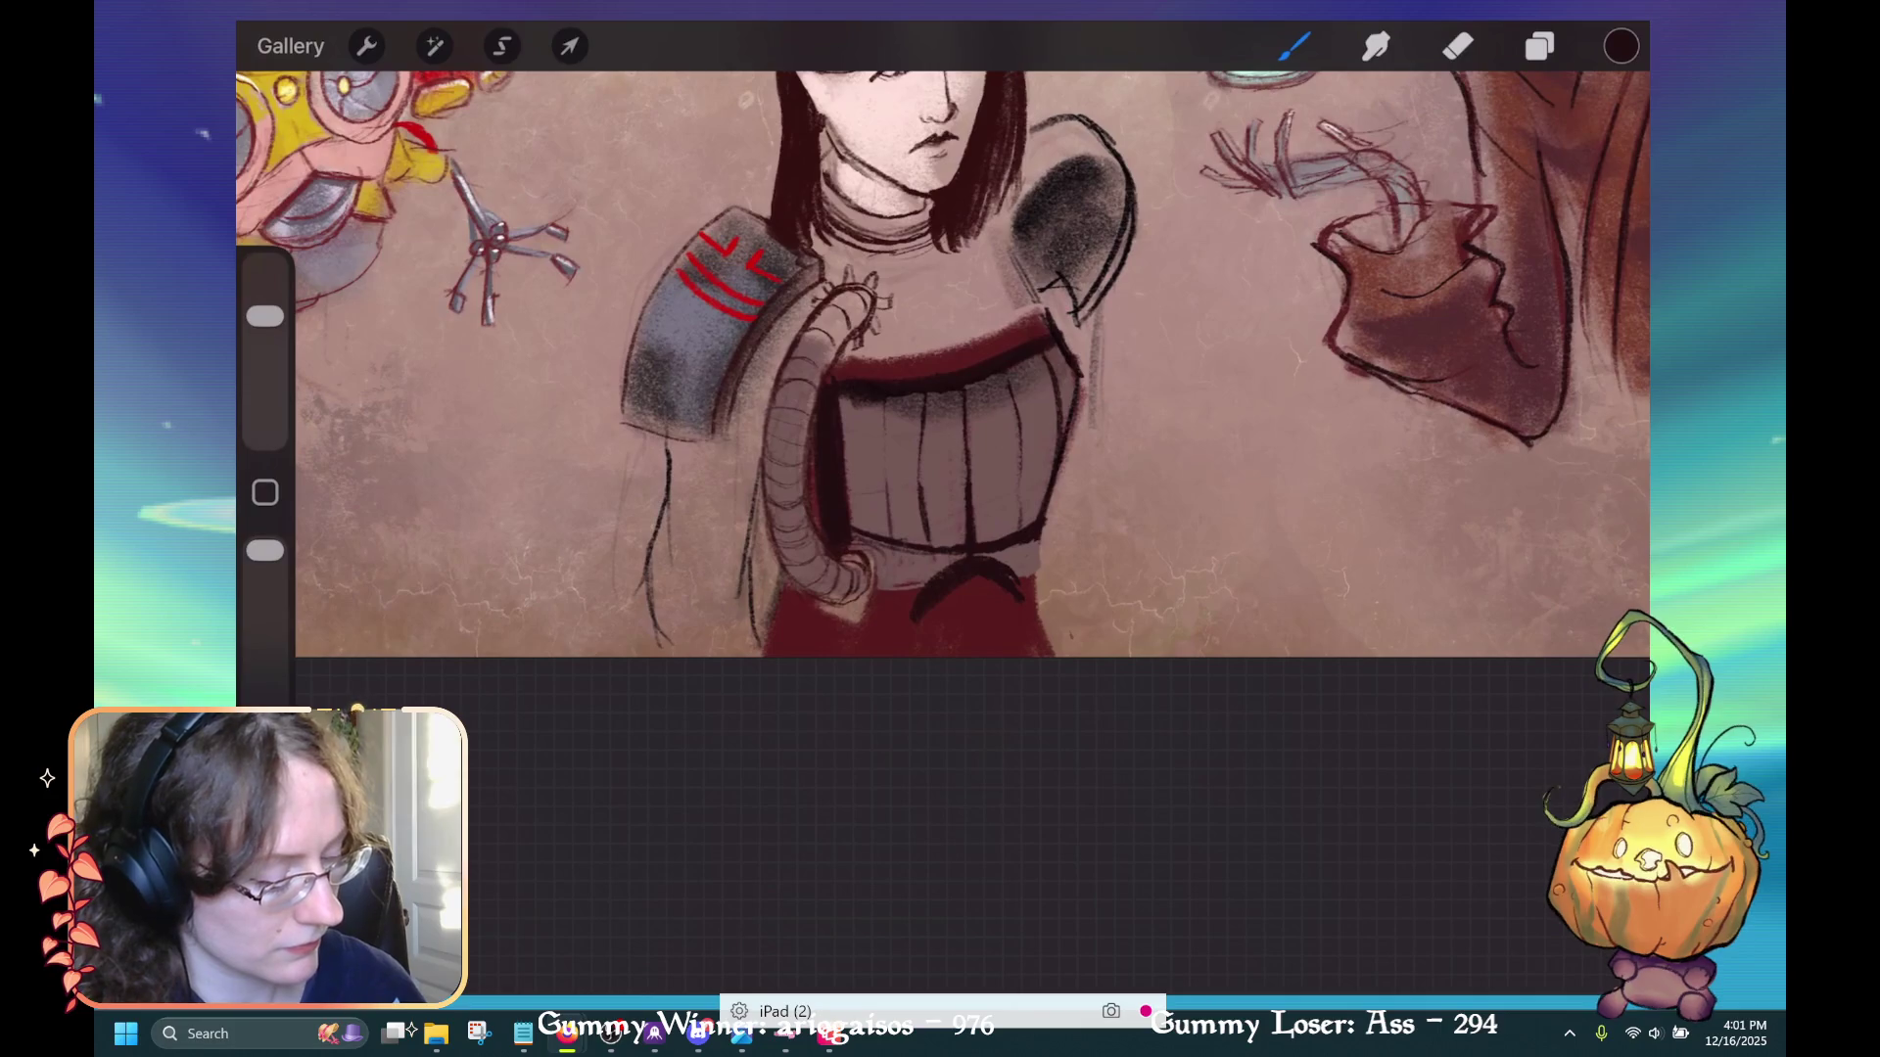
mouse_move(940, 566)
left_mouse_down()
mouse_move(915, 617)
mouse_move(1023, 573)
left_mouse_up()
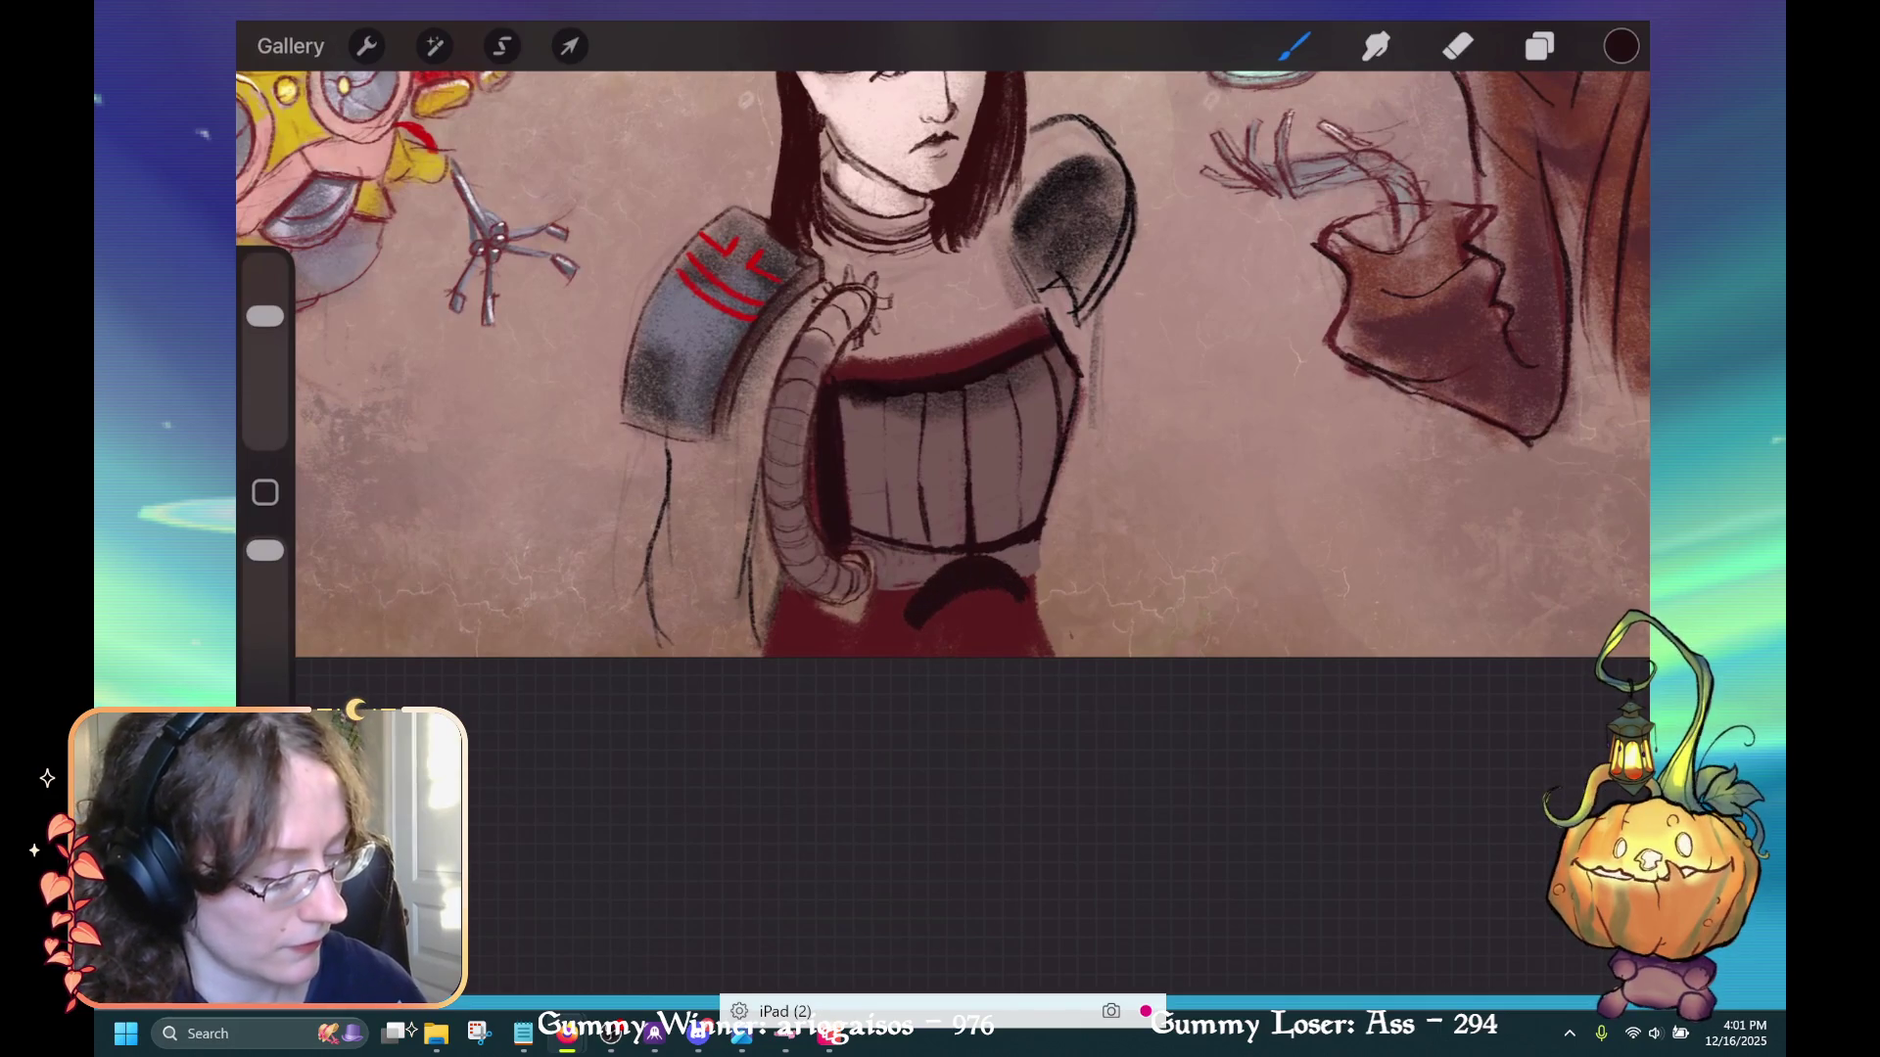
key("ctrl+z")
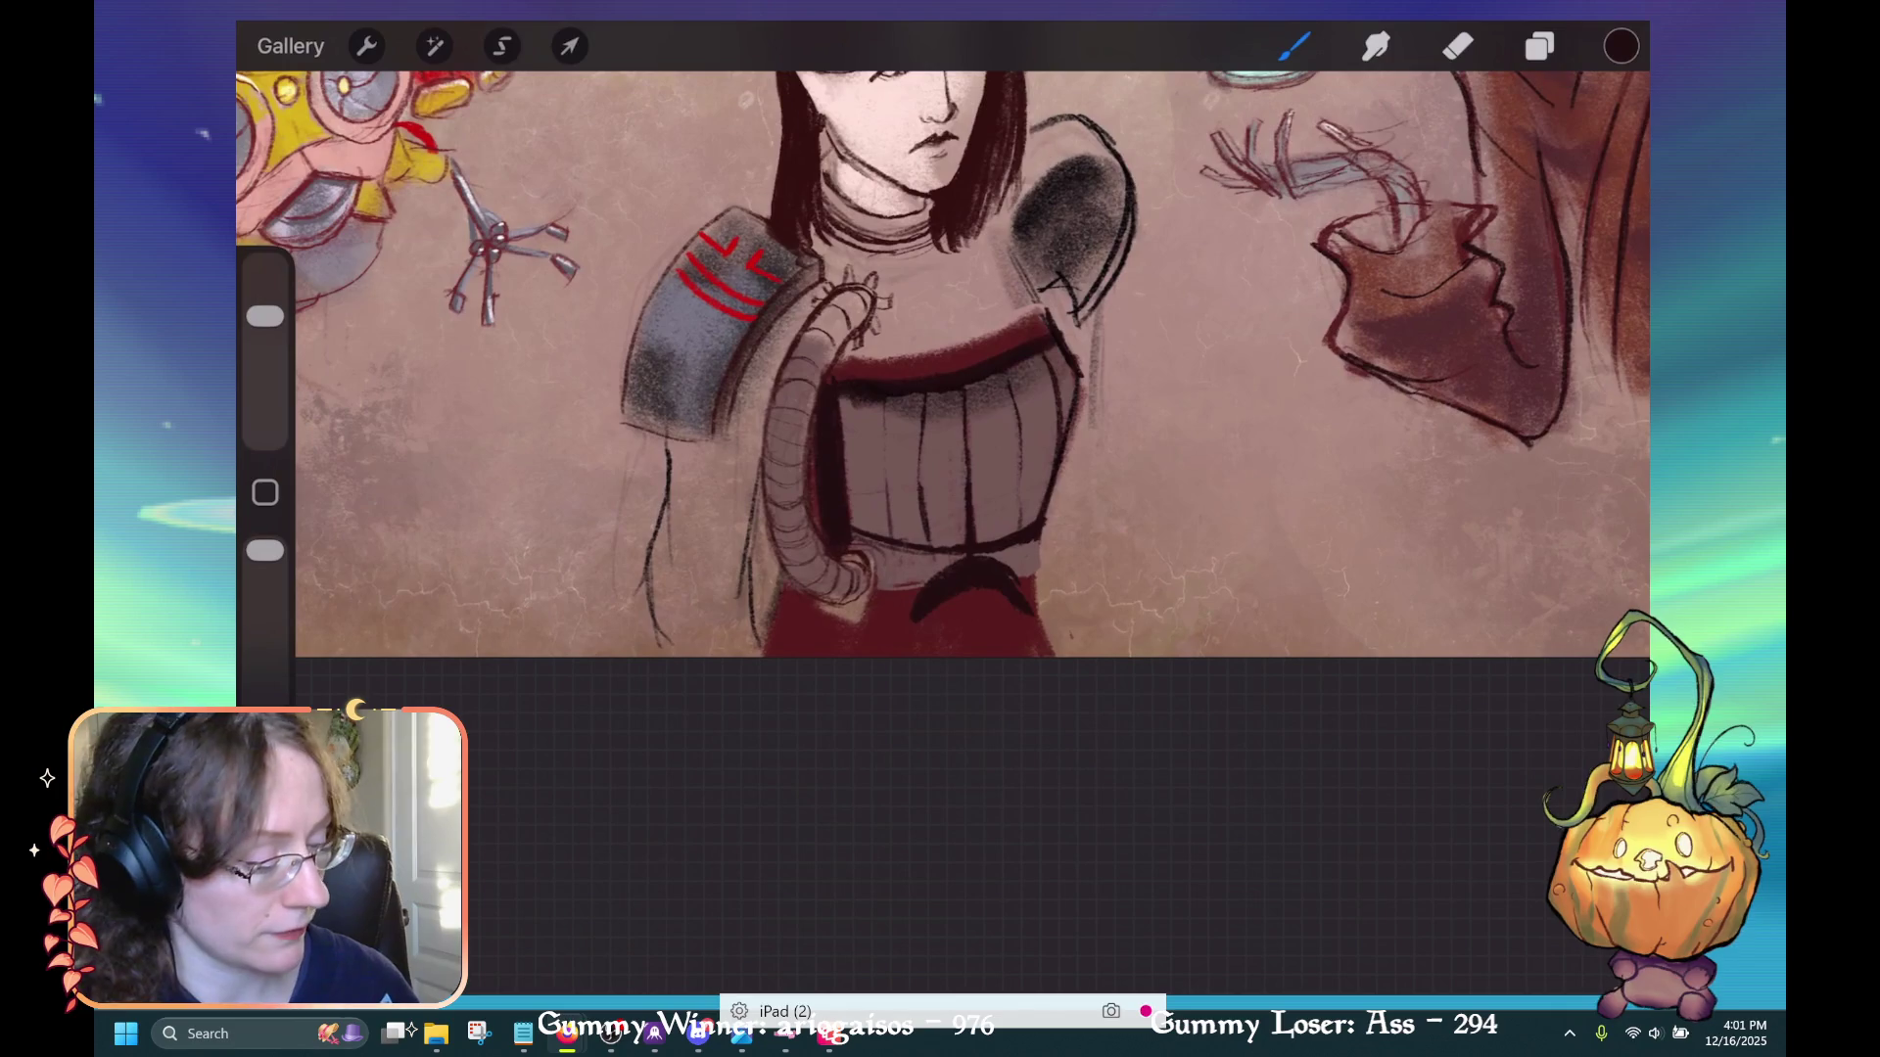
mouse_move(984, 593)
left_mouse_down()
mouse_move(955, 627)
mouse_move(998, 641)
mouse_move(930, 637)
mouse_move(969, 654)
mouse_move(901, 647)
mouse_move(895, 612)
left_mouse_up()
key("ctrl+z")
key("ctrl+z")
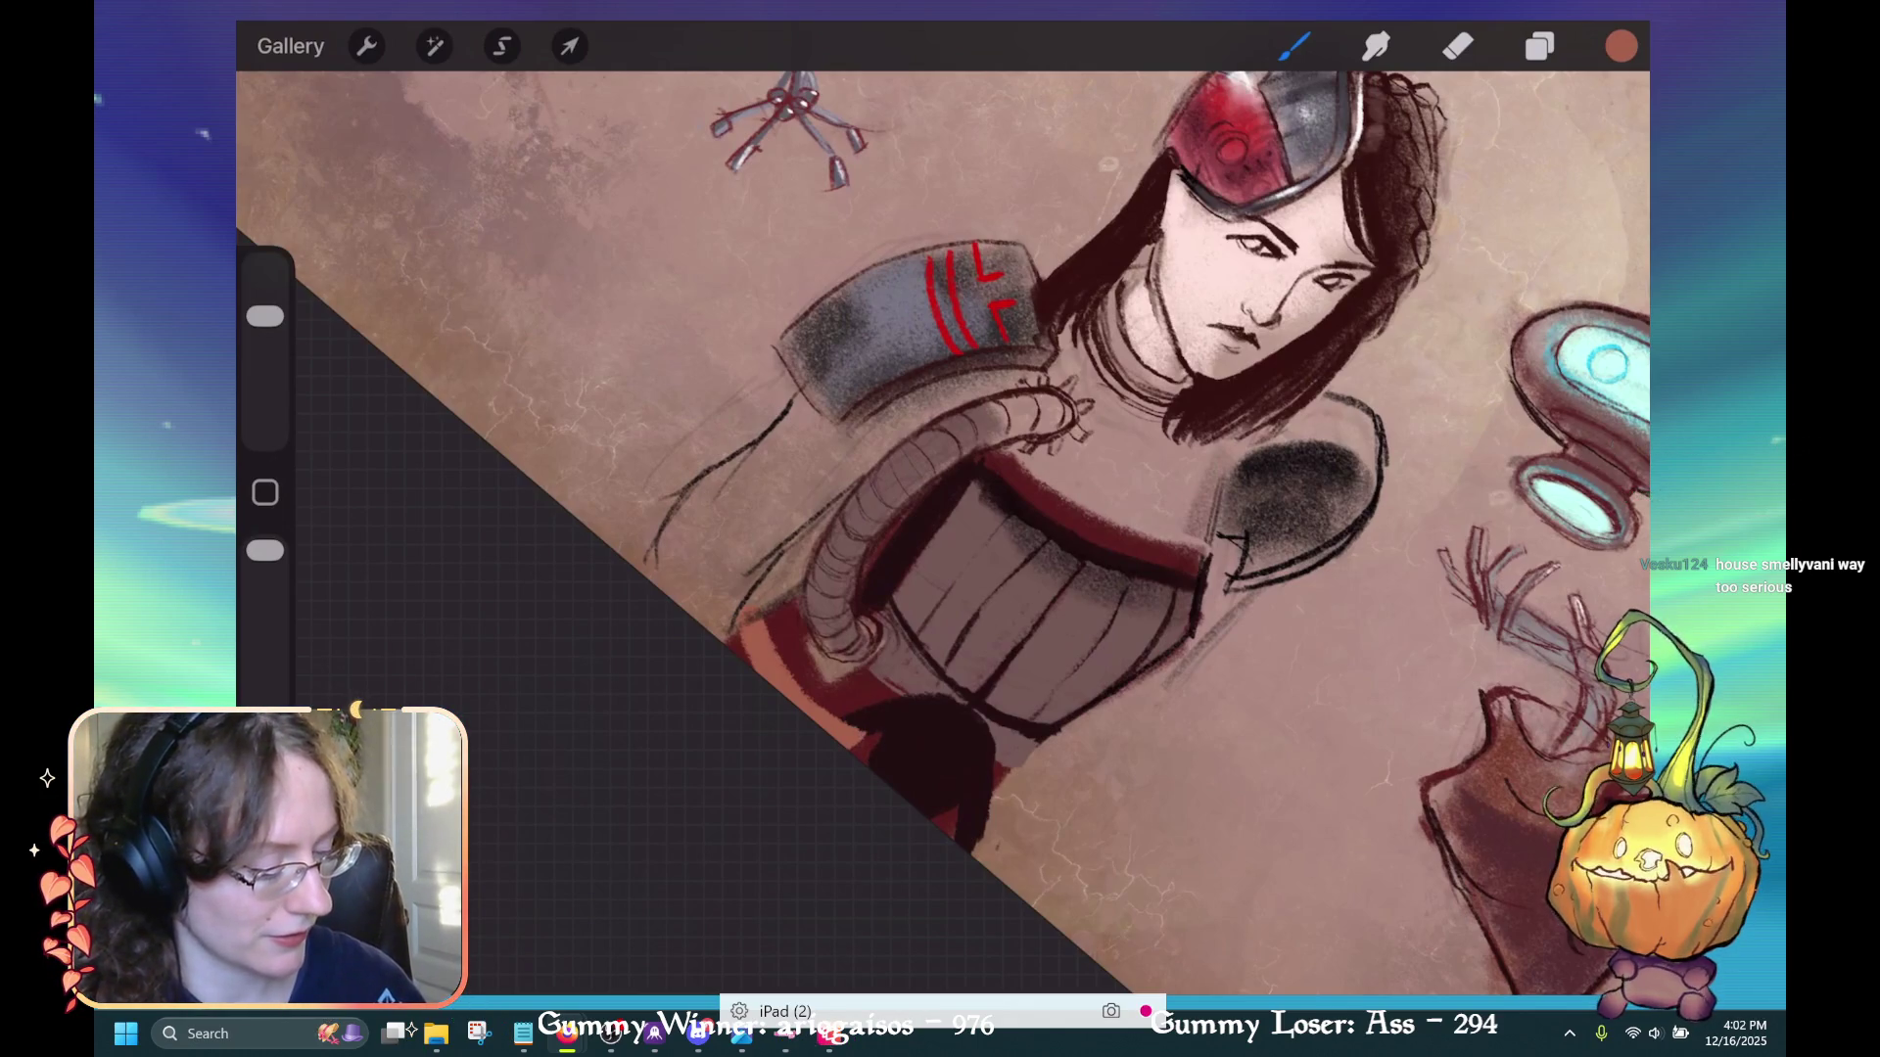
left_click_drag(956, 825, 984, 842)
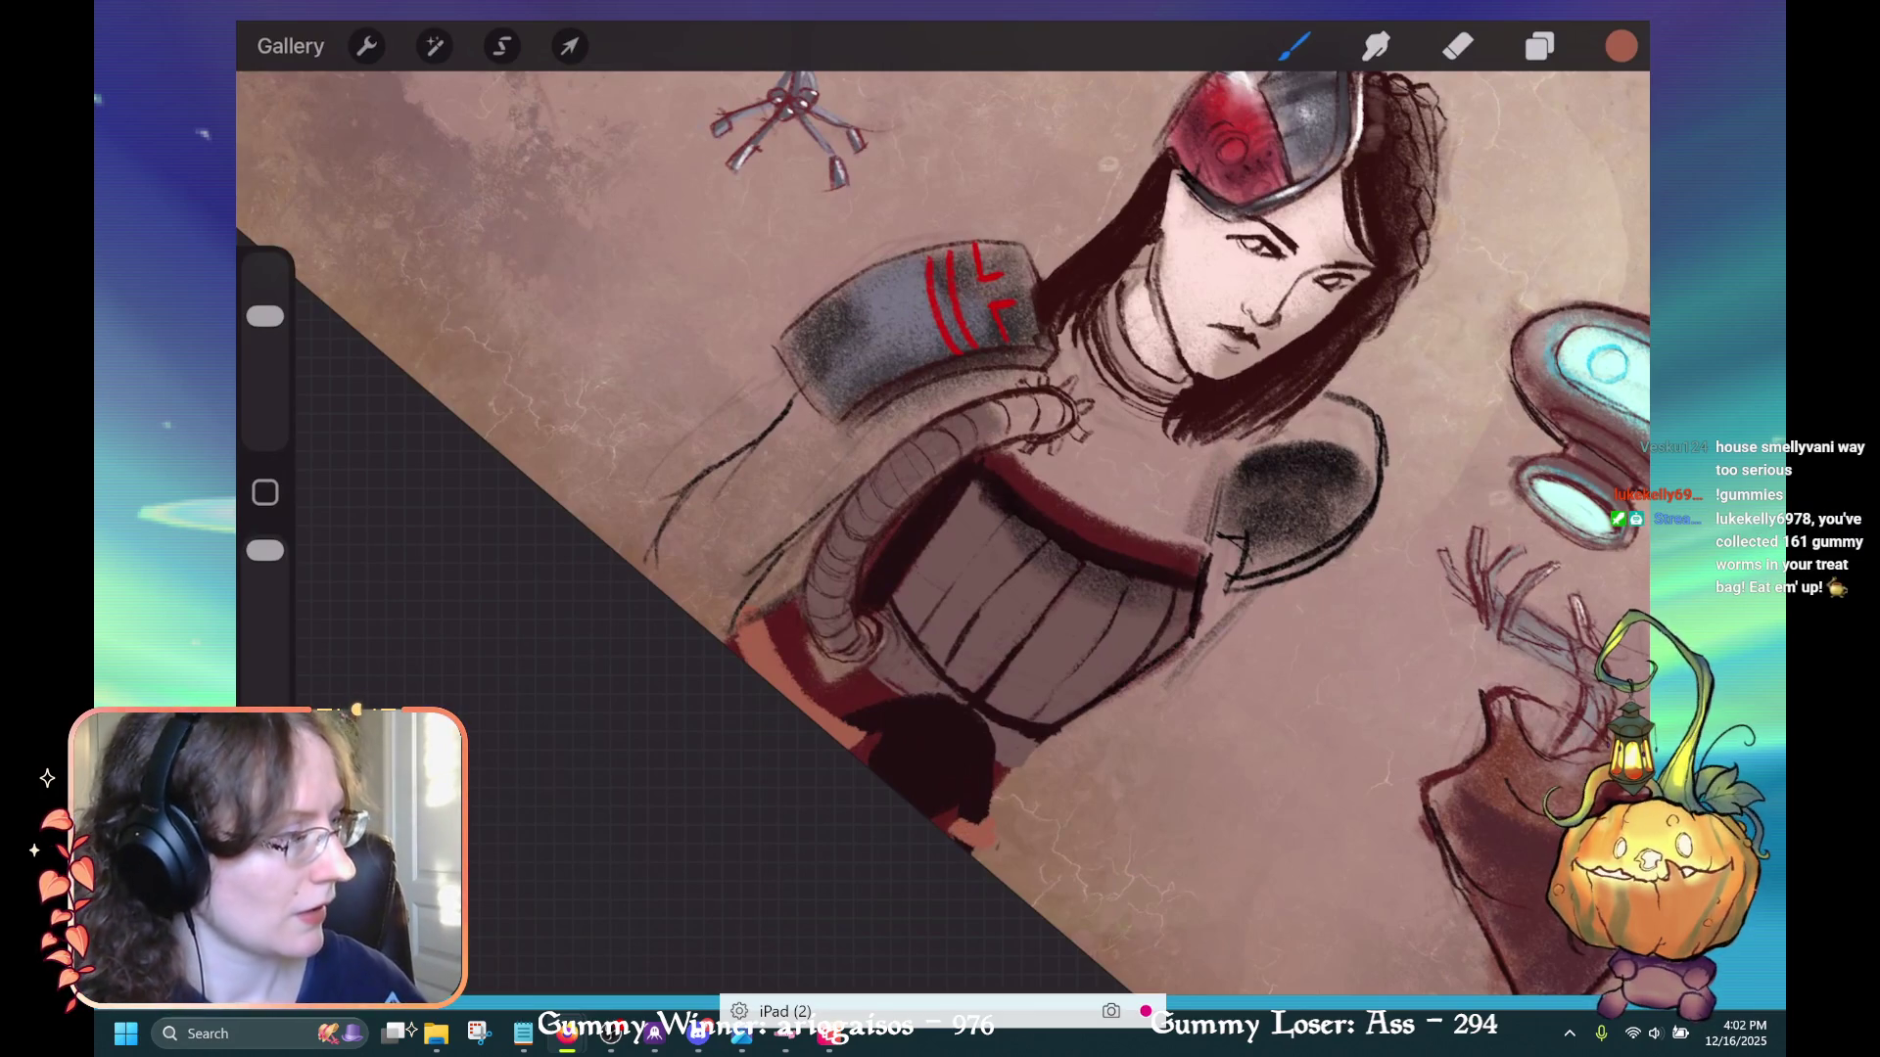
key("ctrl+z")
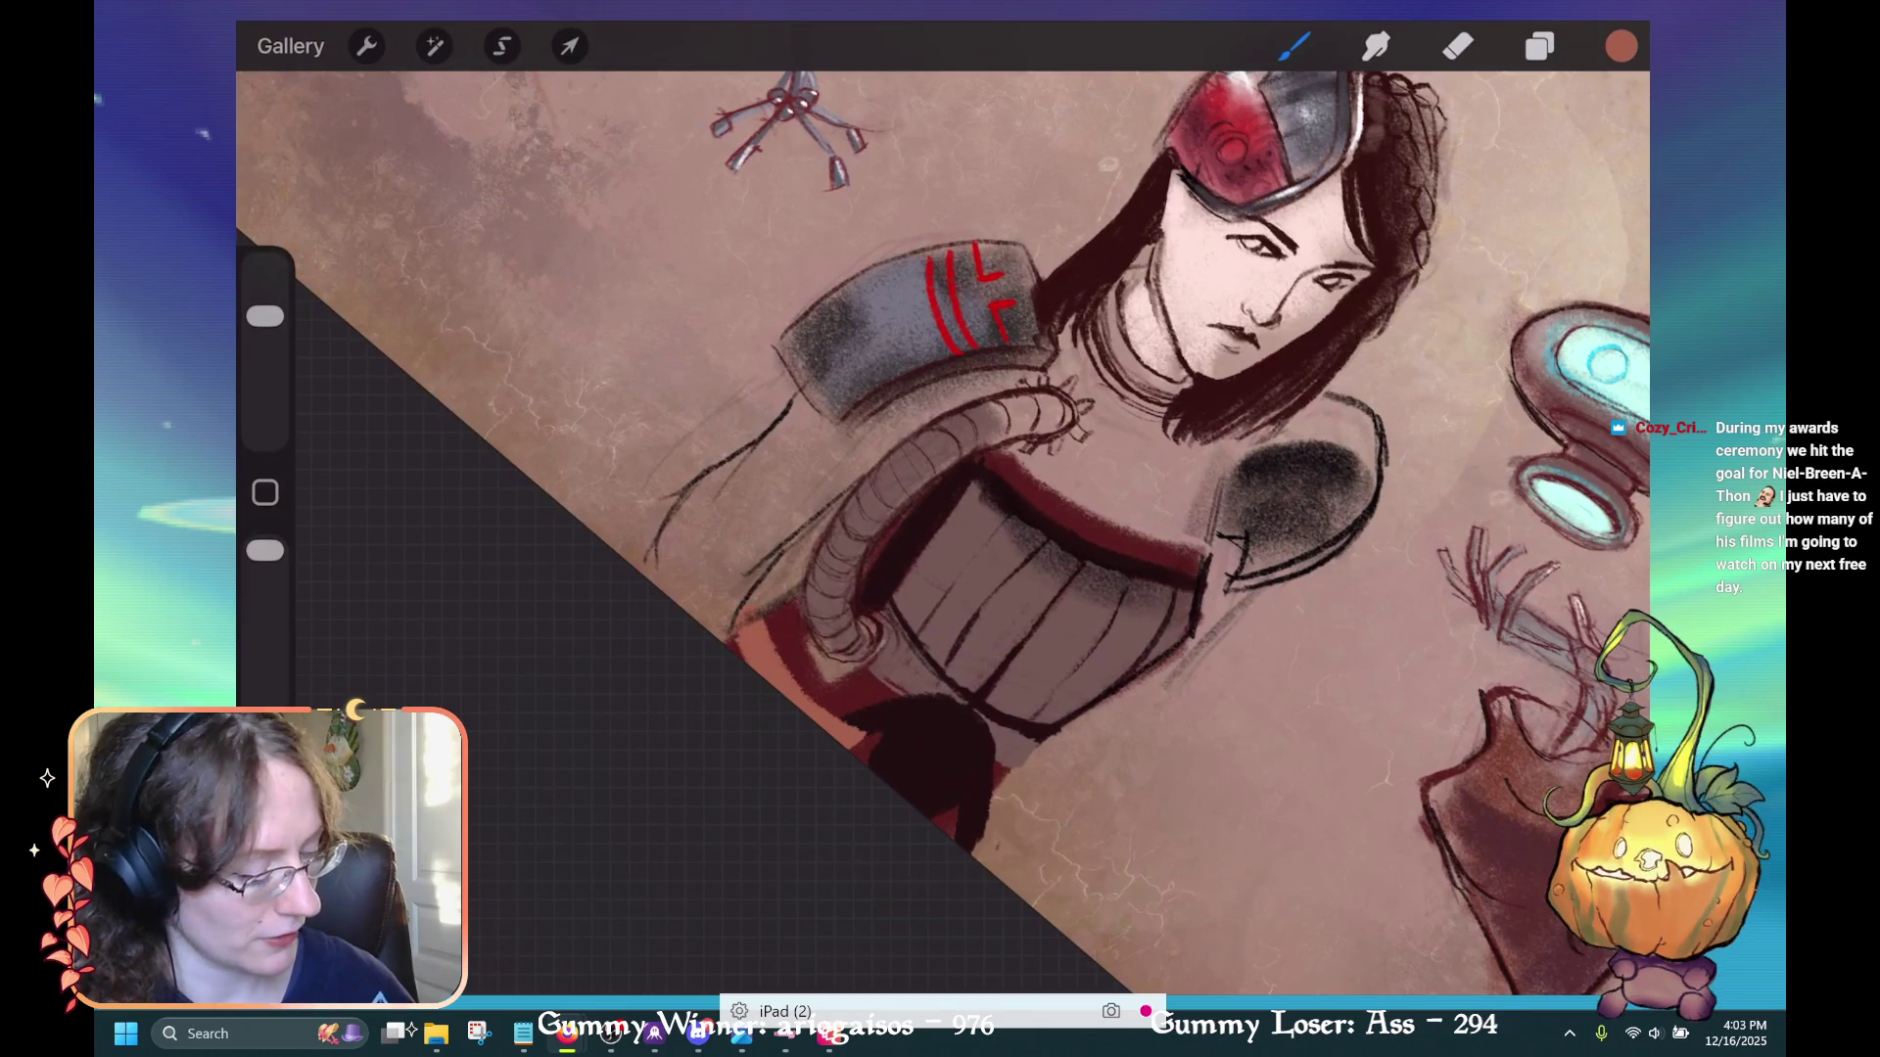
key("e")
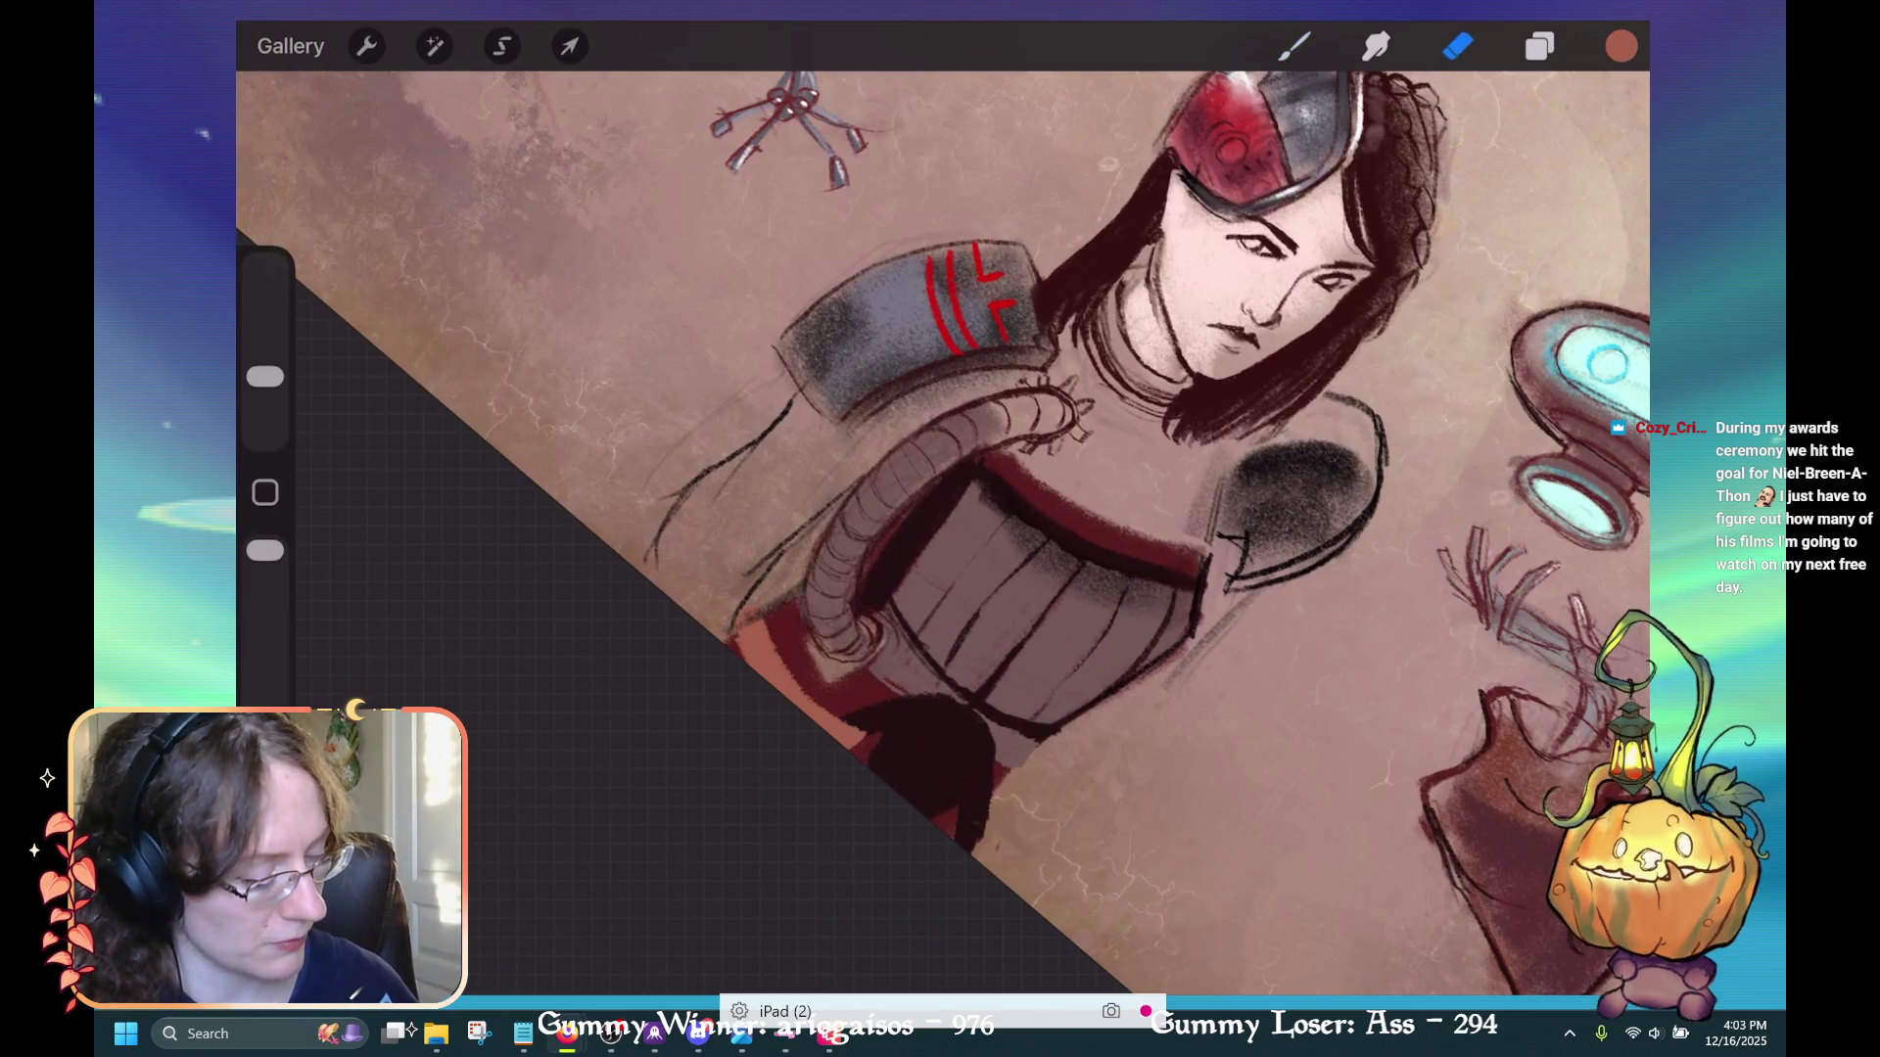
key("b")
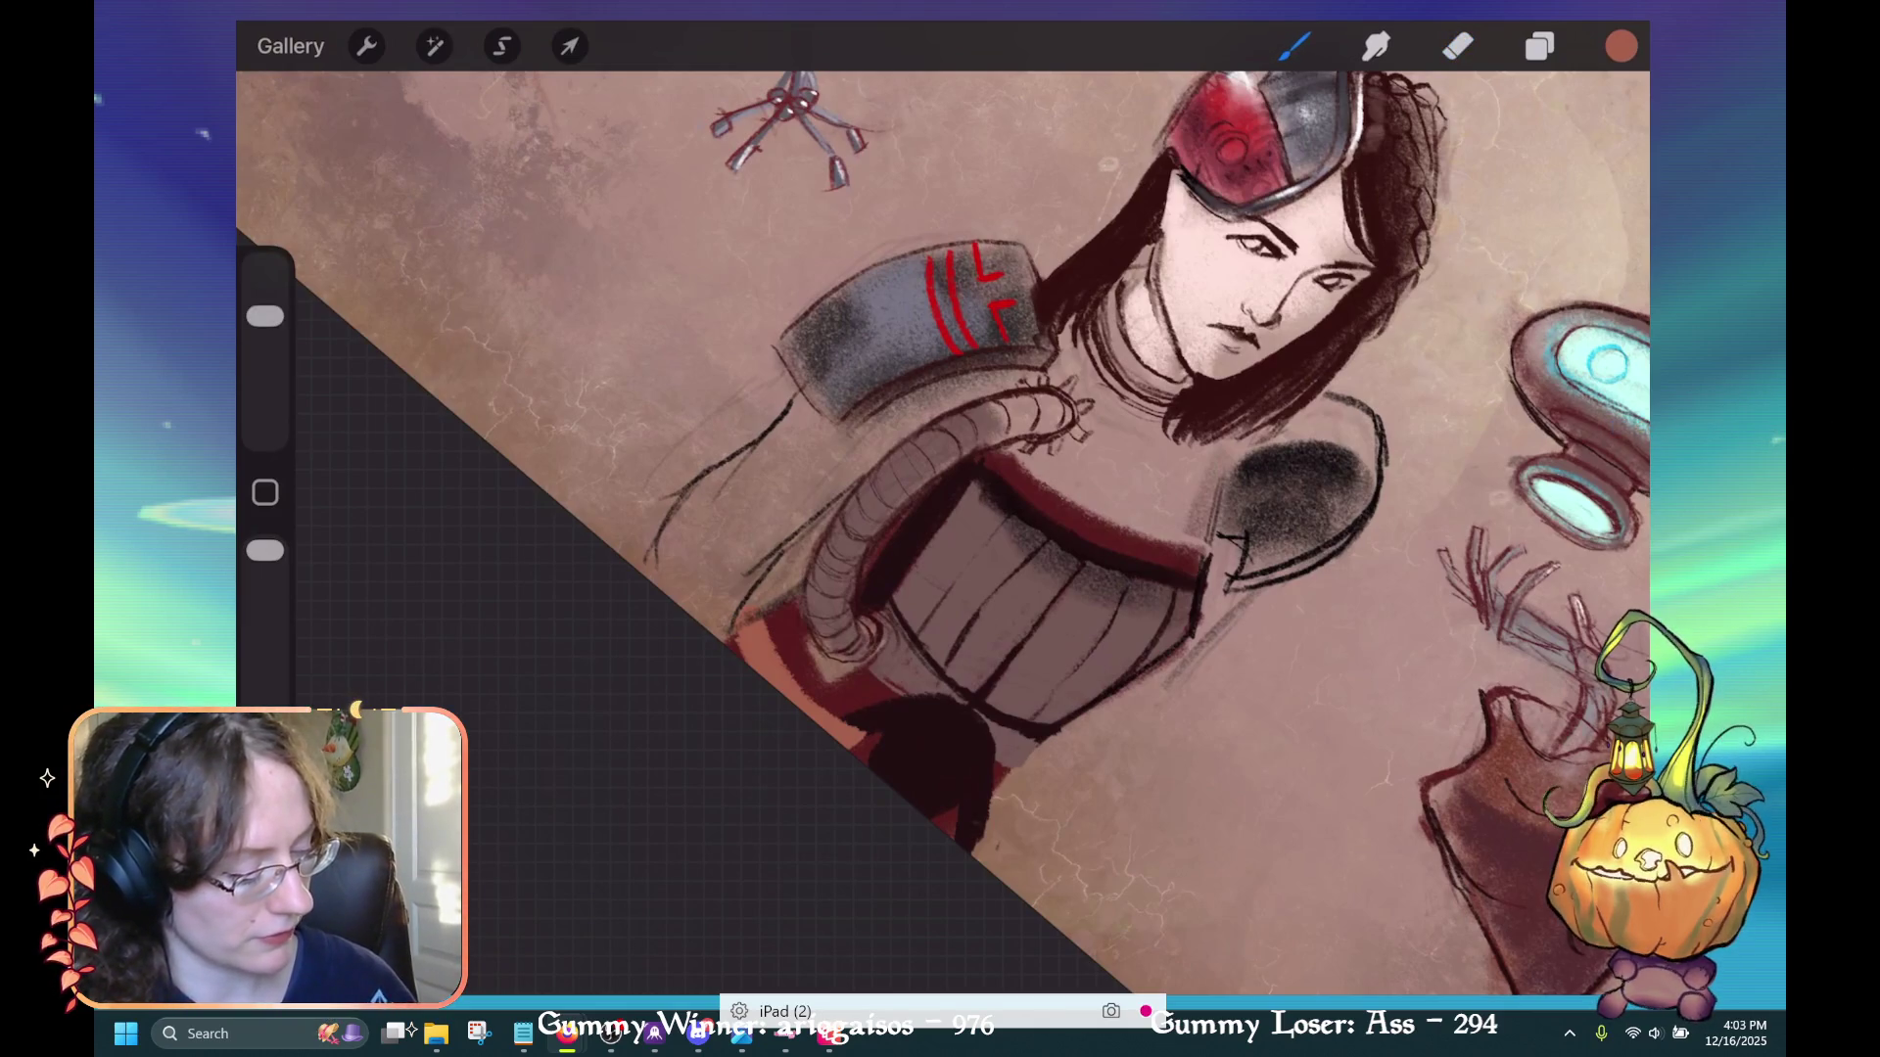
mouse_move(984, 819)
left_mouse_down()
mouse_move(947, 847)
mouse_move(971, 851)
left_mouse_up()
key("ctrl+z")
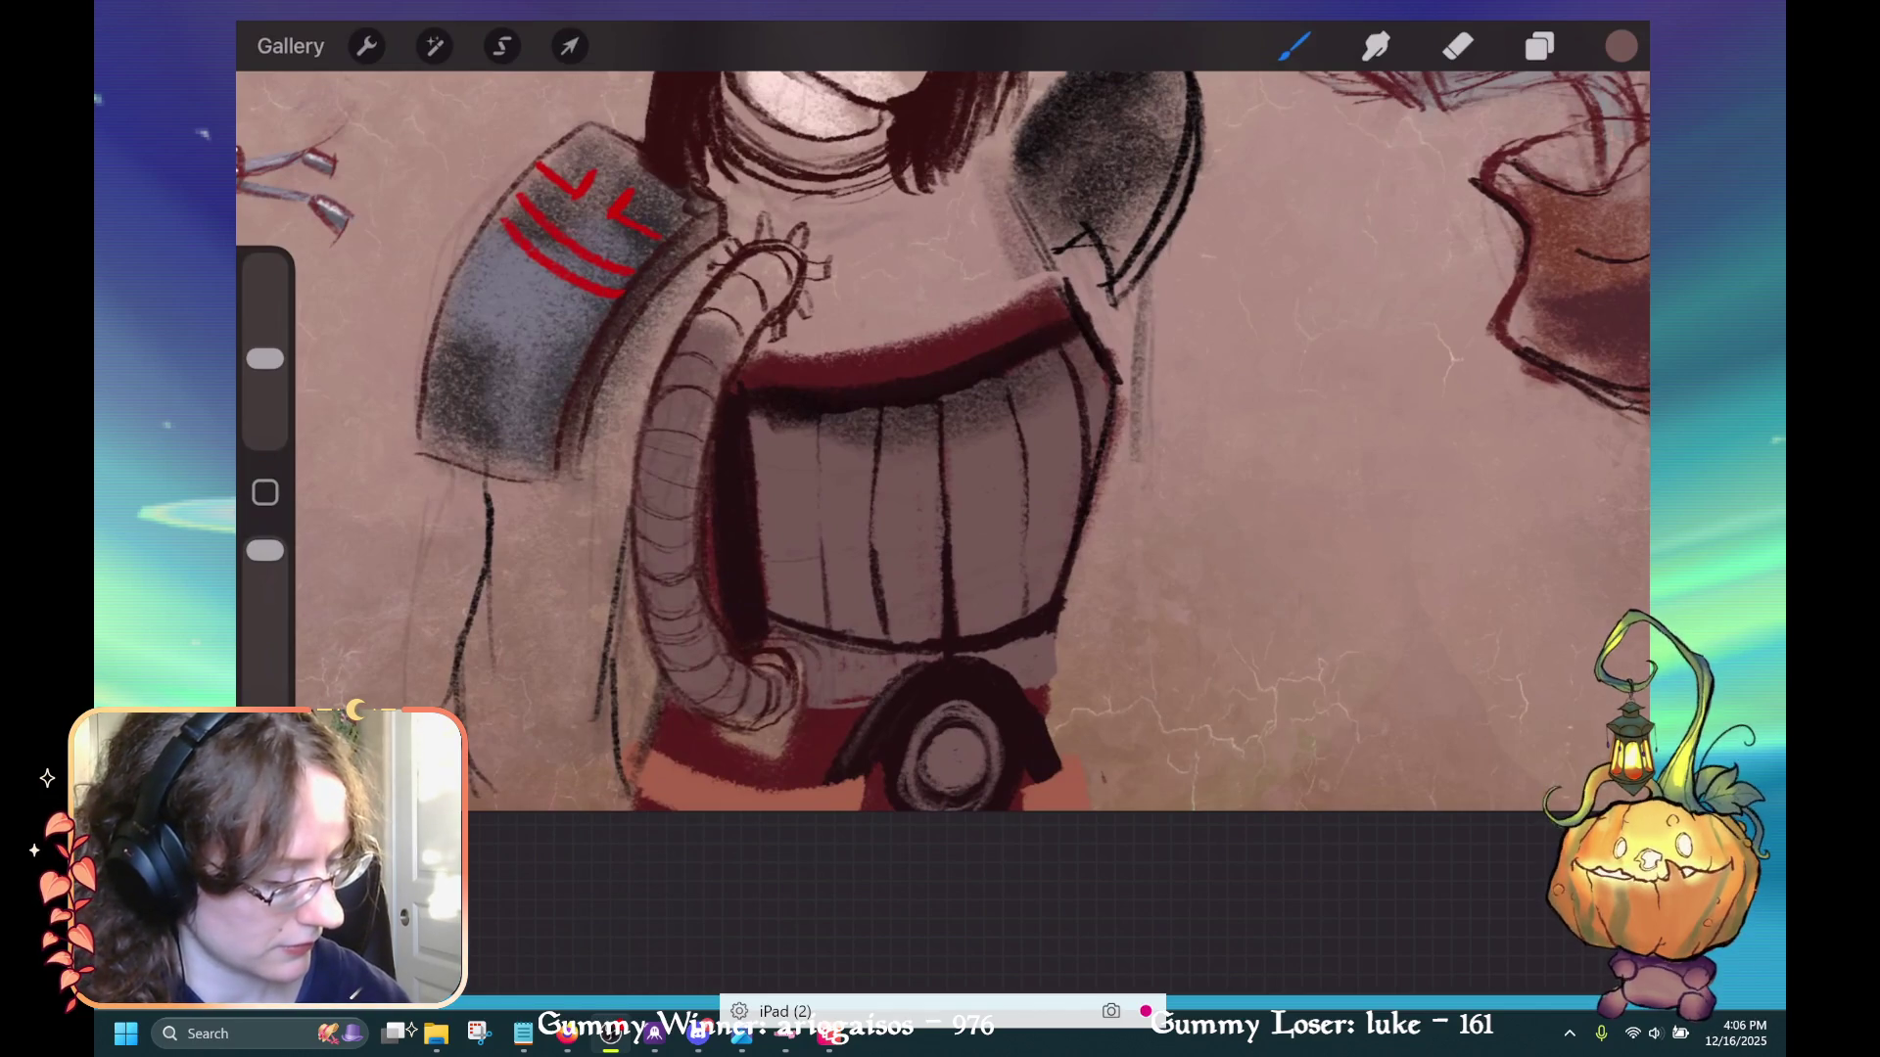
Open the colour picker to choose the next paint colour
left_click(1620, 46)
Pick a dark blue-grey paint colour, trying the Halloween palette before the Classic picker
left_click(1571, 925)
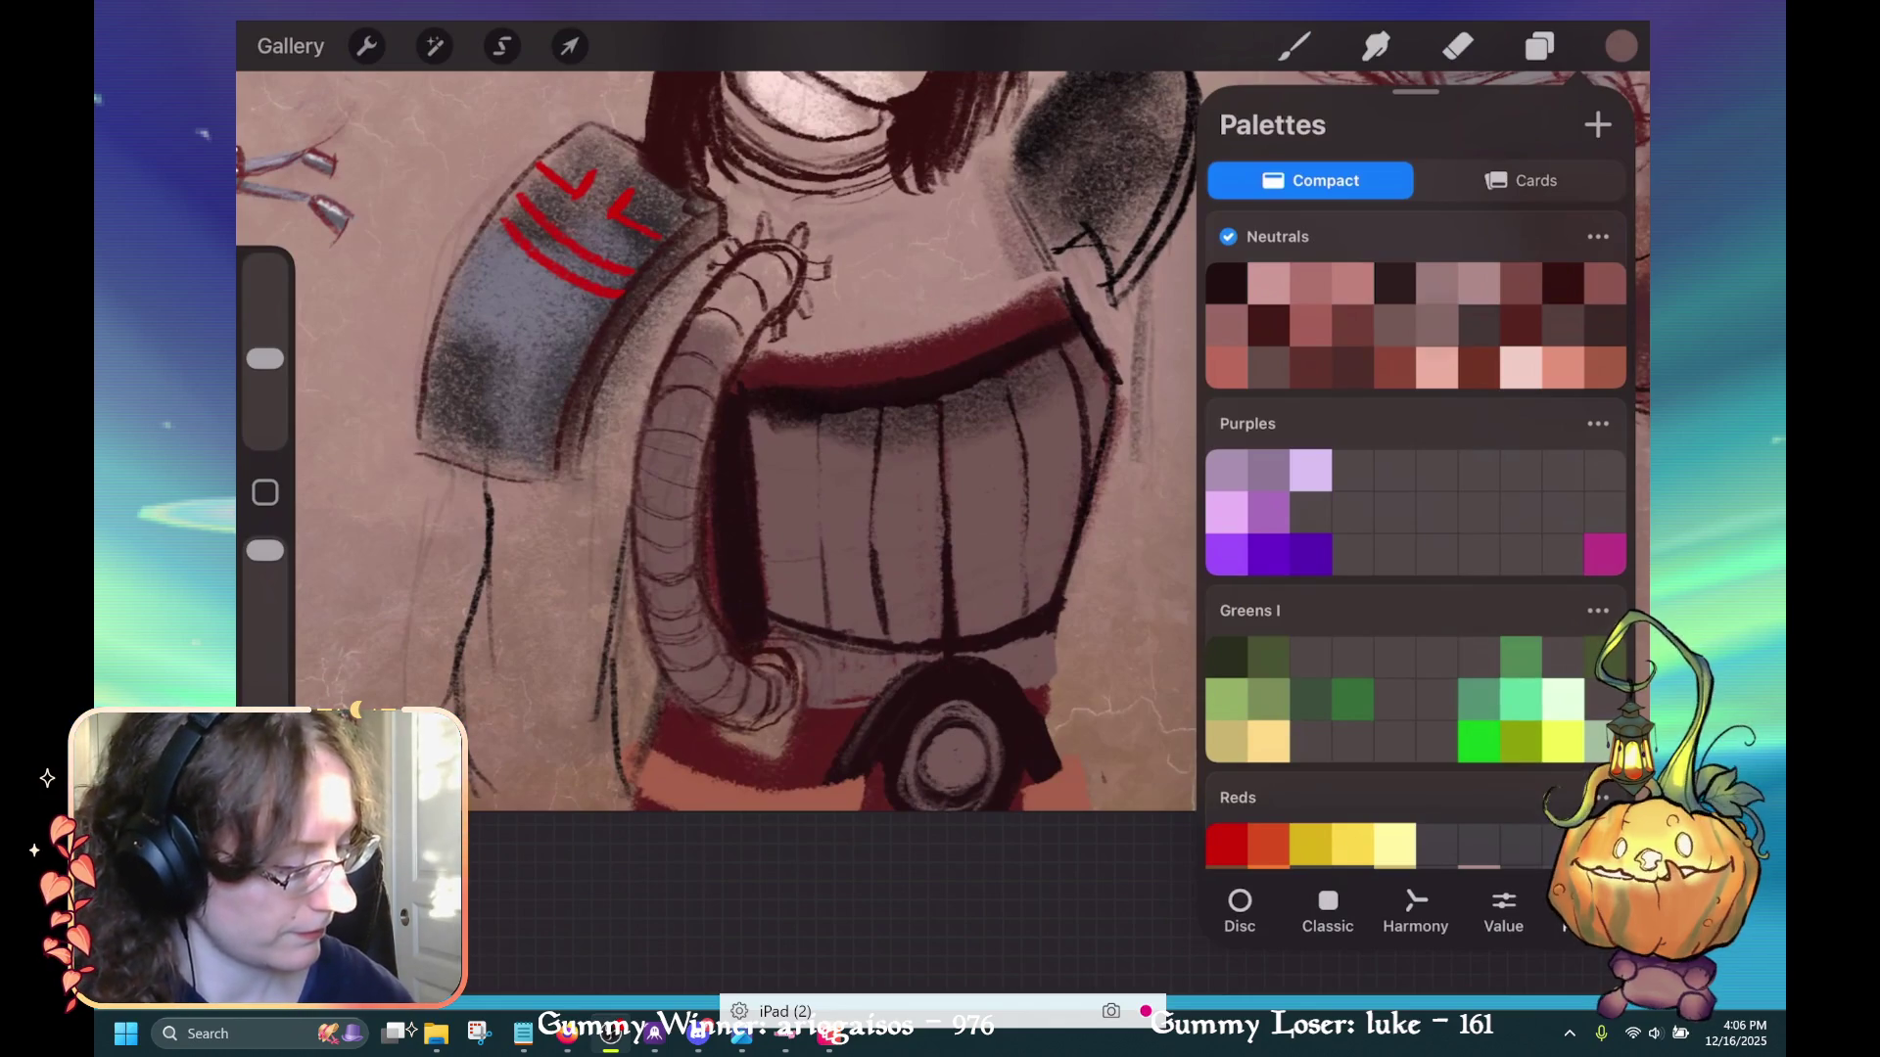
scroll(1416, 539, "up", 6)
scroll(1415, 441, "up", 3)
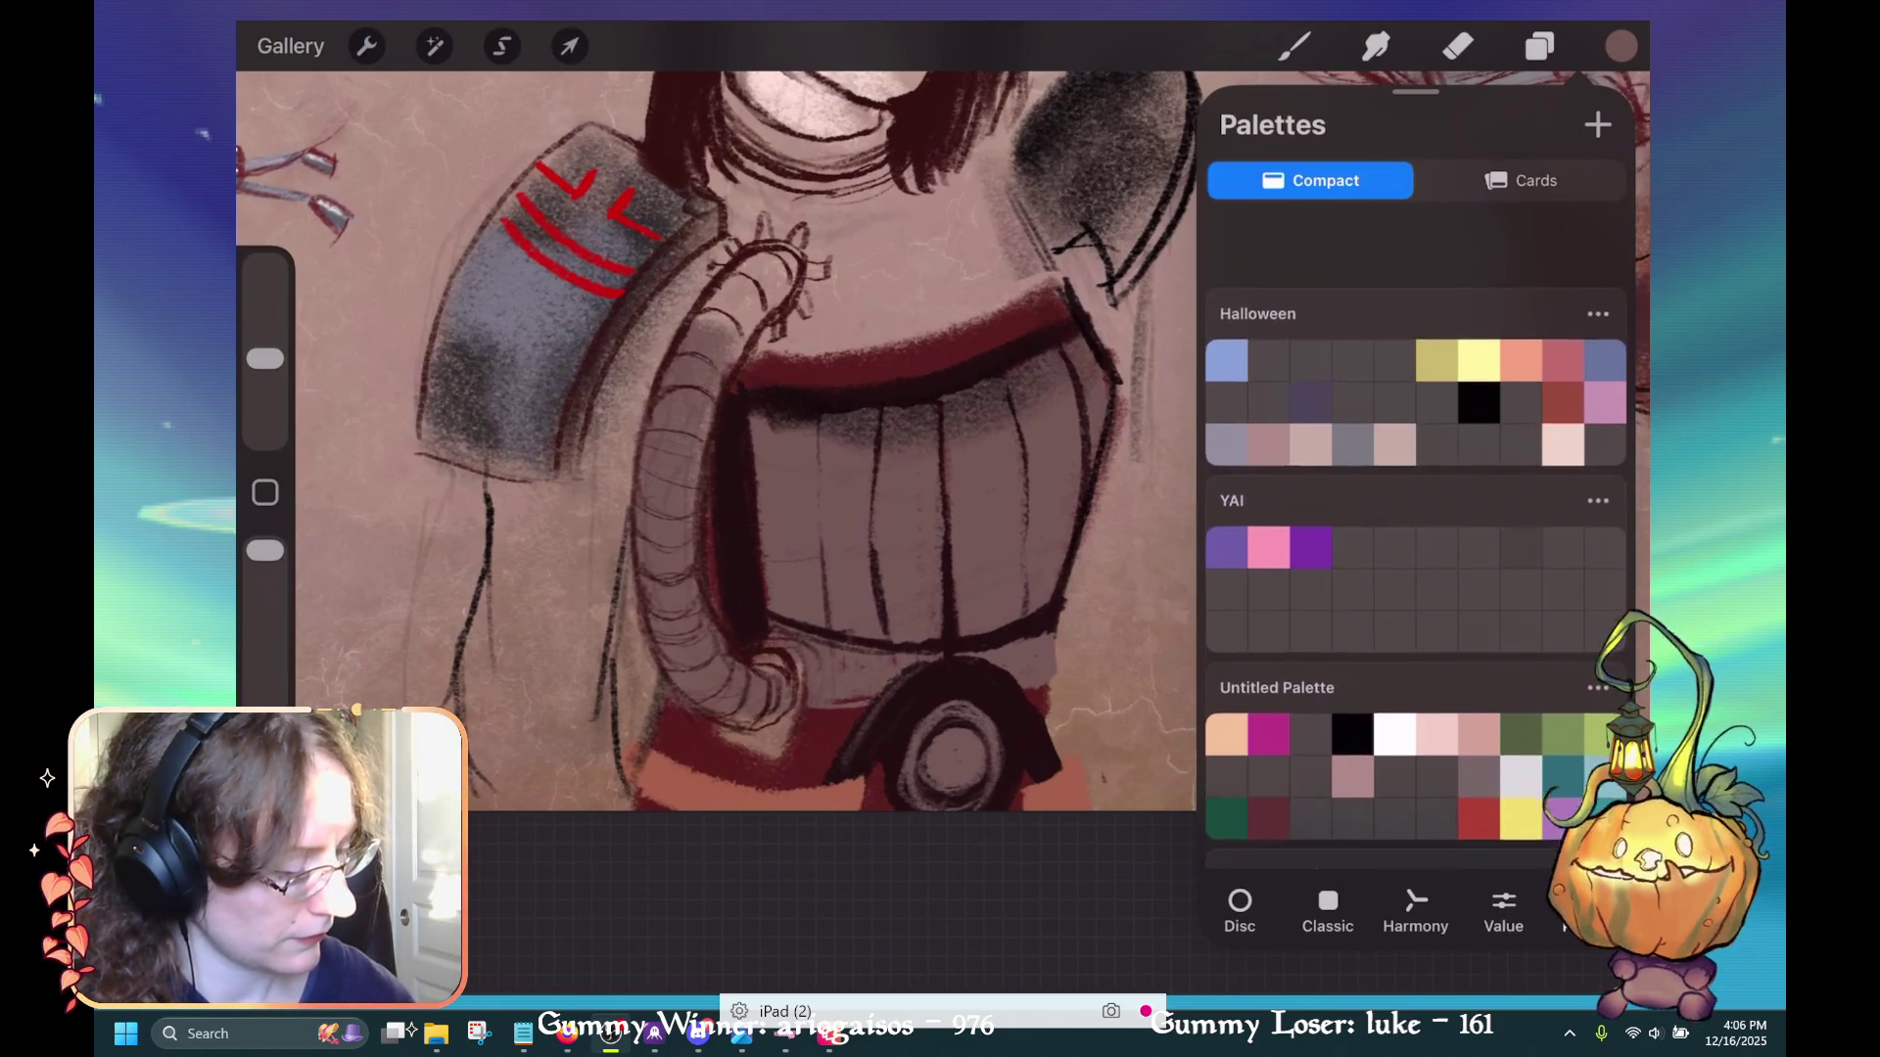
left_click(1352, 367)
left_click(1295, 46)
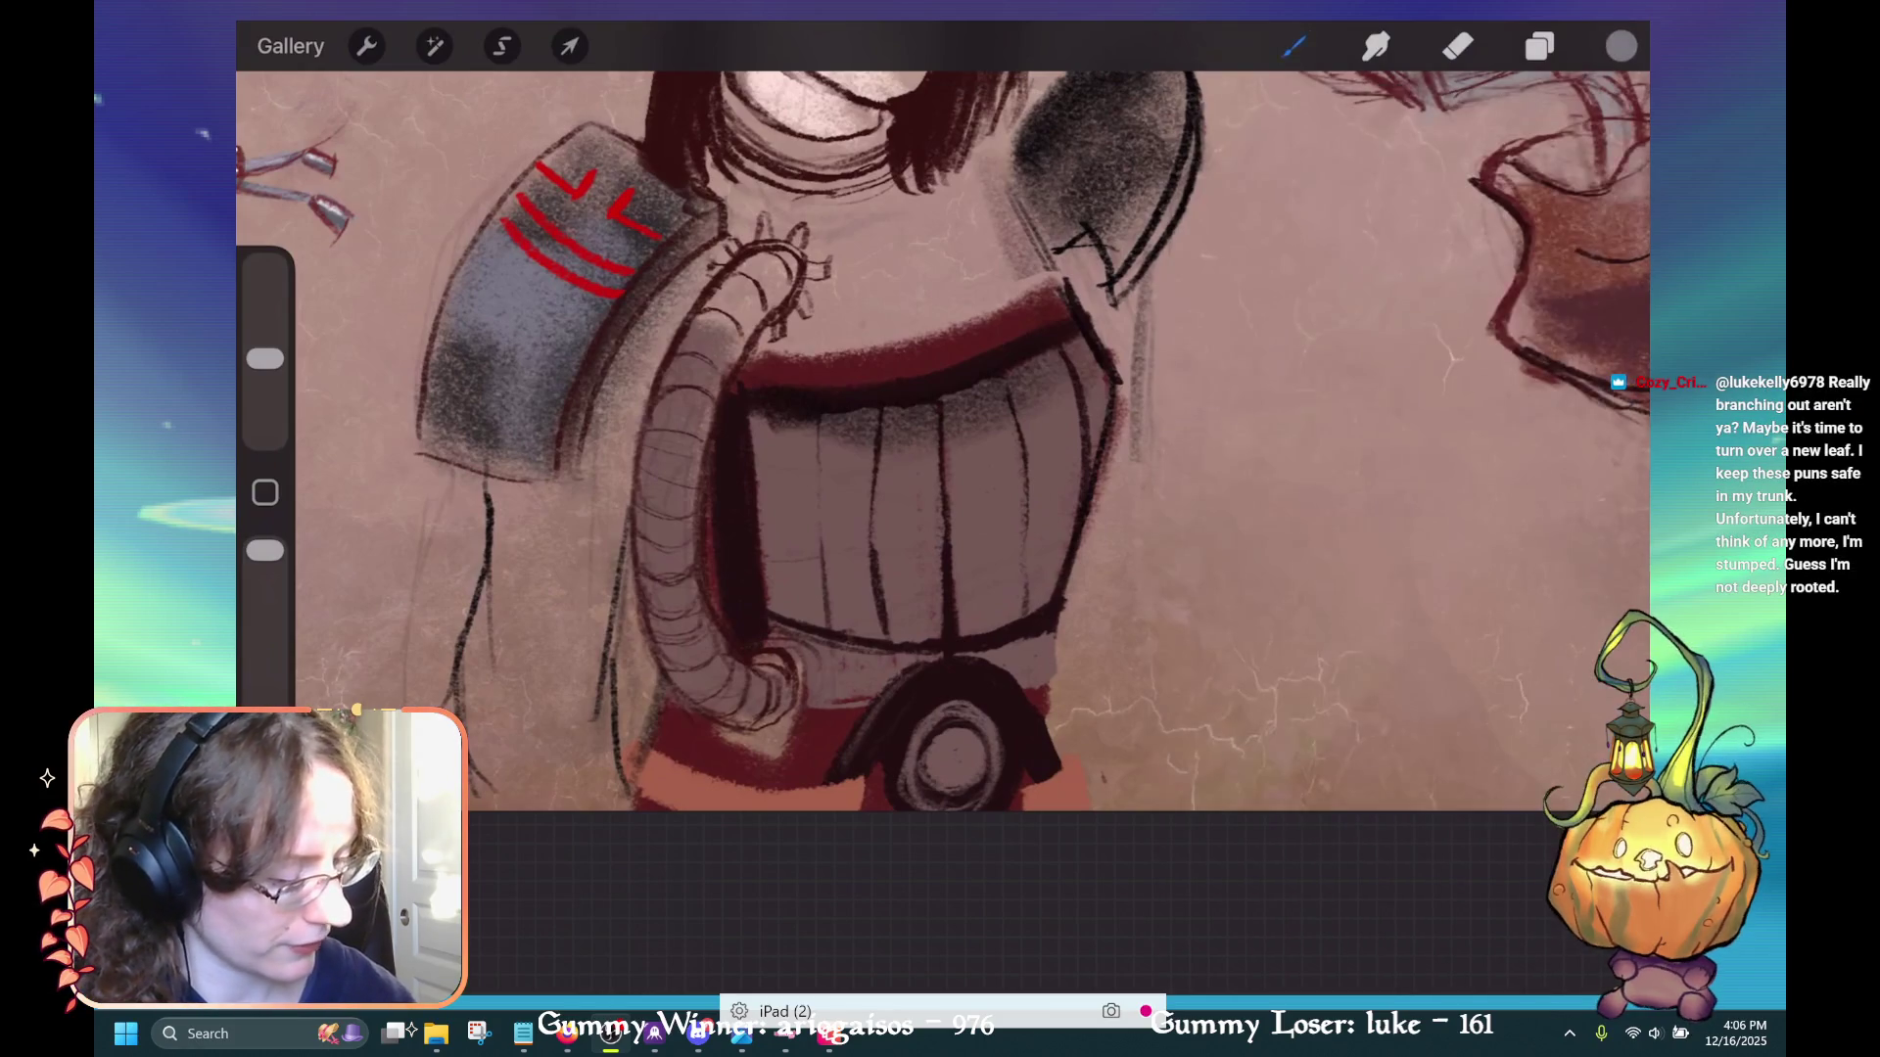
key("ctrl+z")
left_click(1621, 46)
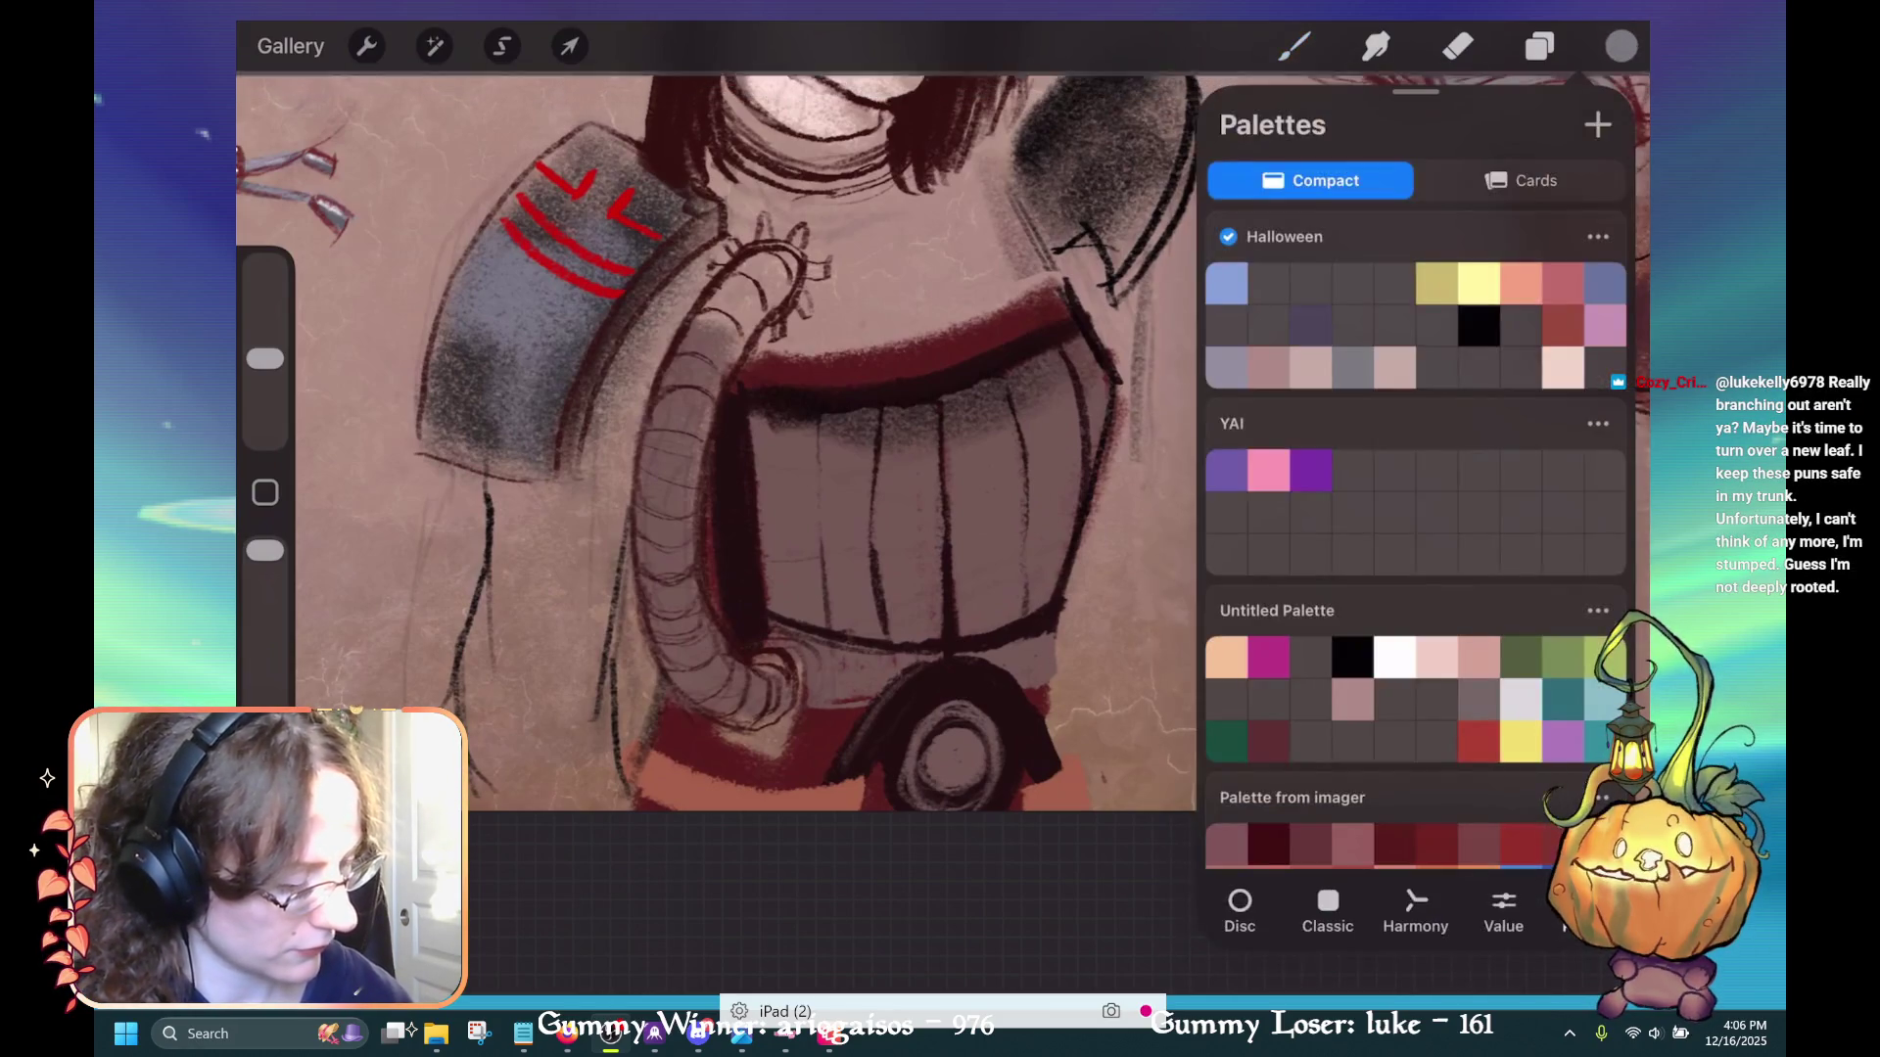
left_click(1328, 916)
left_click_drag(1232, 330, 1263, 401)
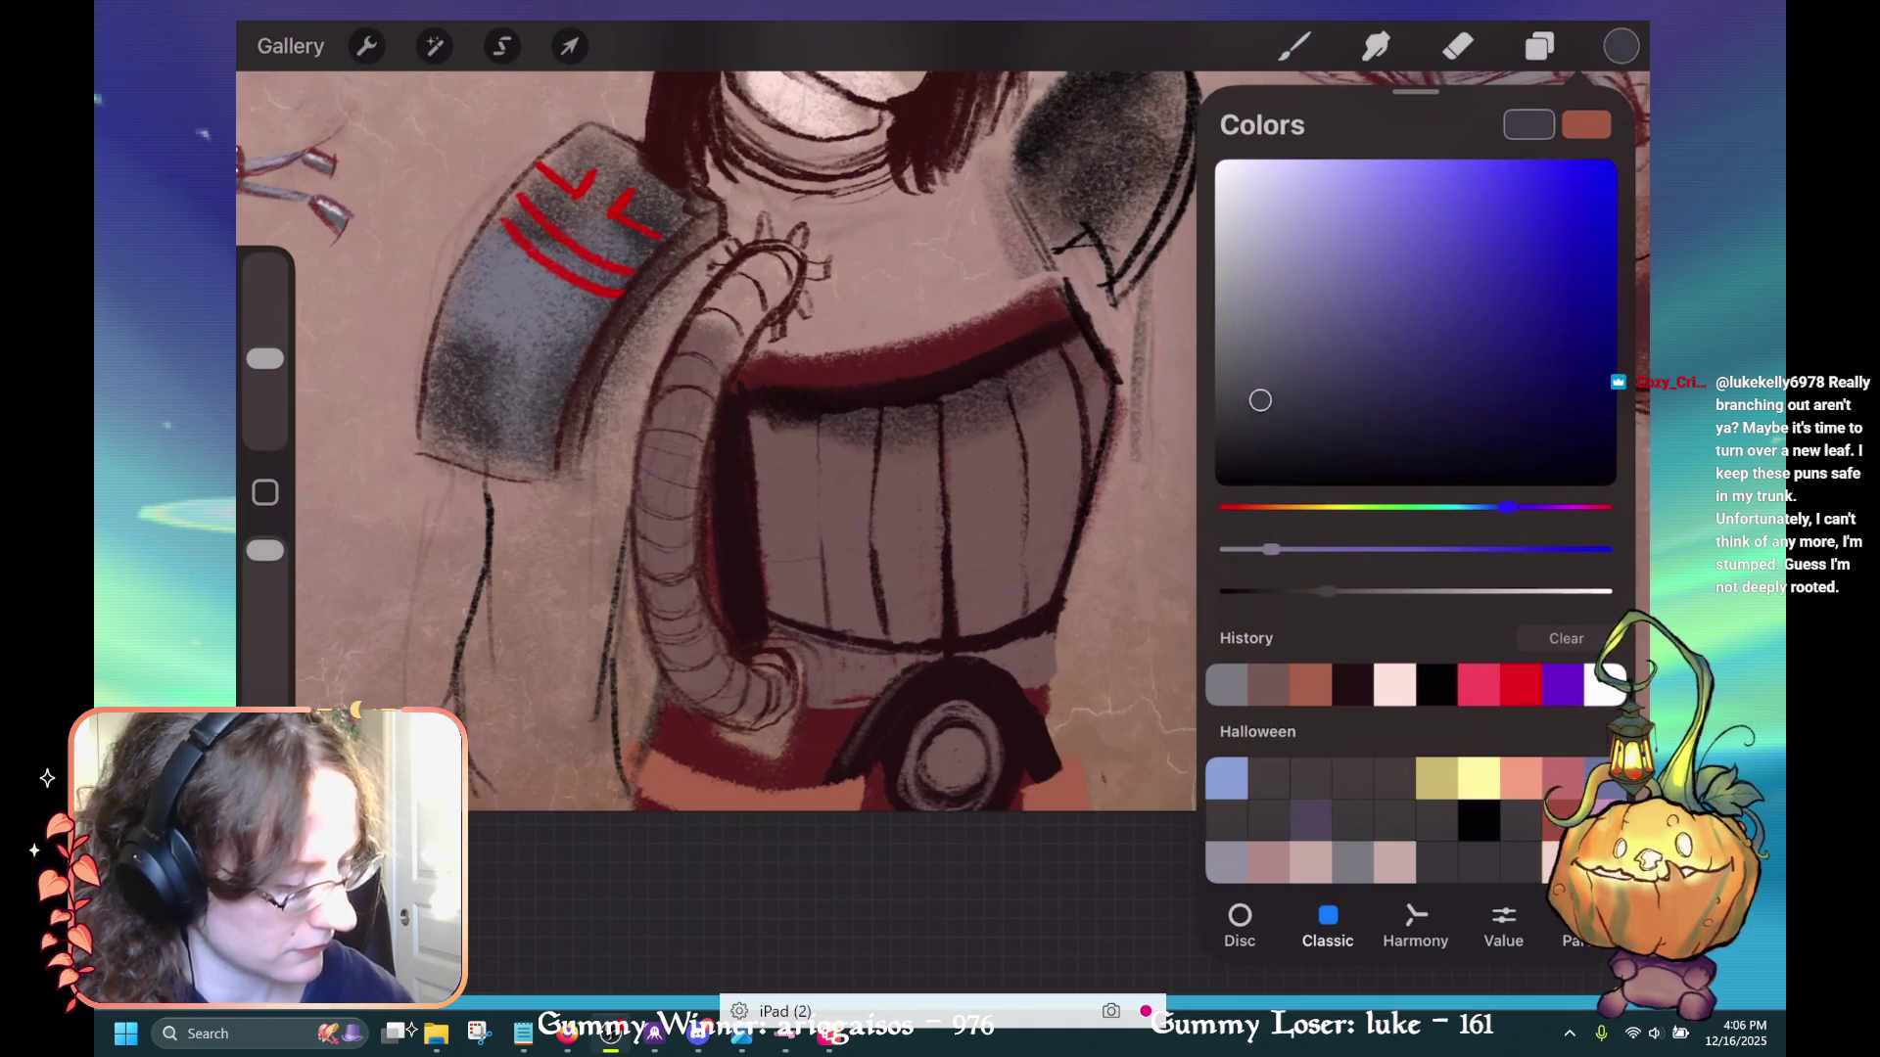
left_click(1621, 46)
Paint the blue-grey arched plate over the pendant, widening the V mark into a triangle
left_click_drag(936, 674, 968, 666)
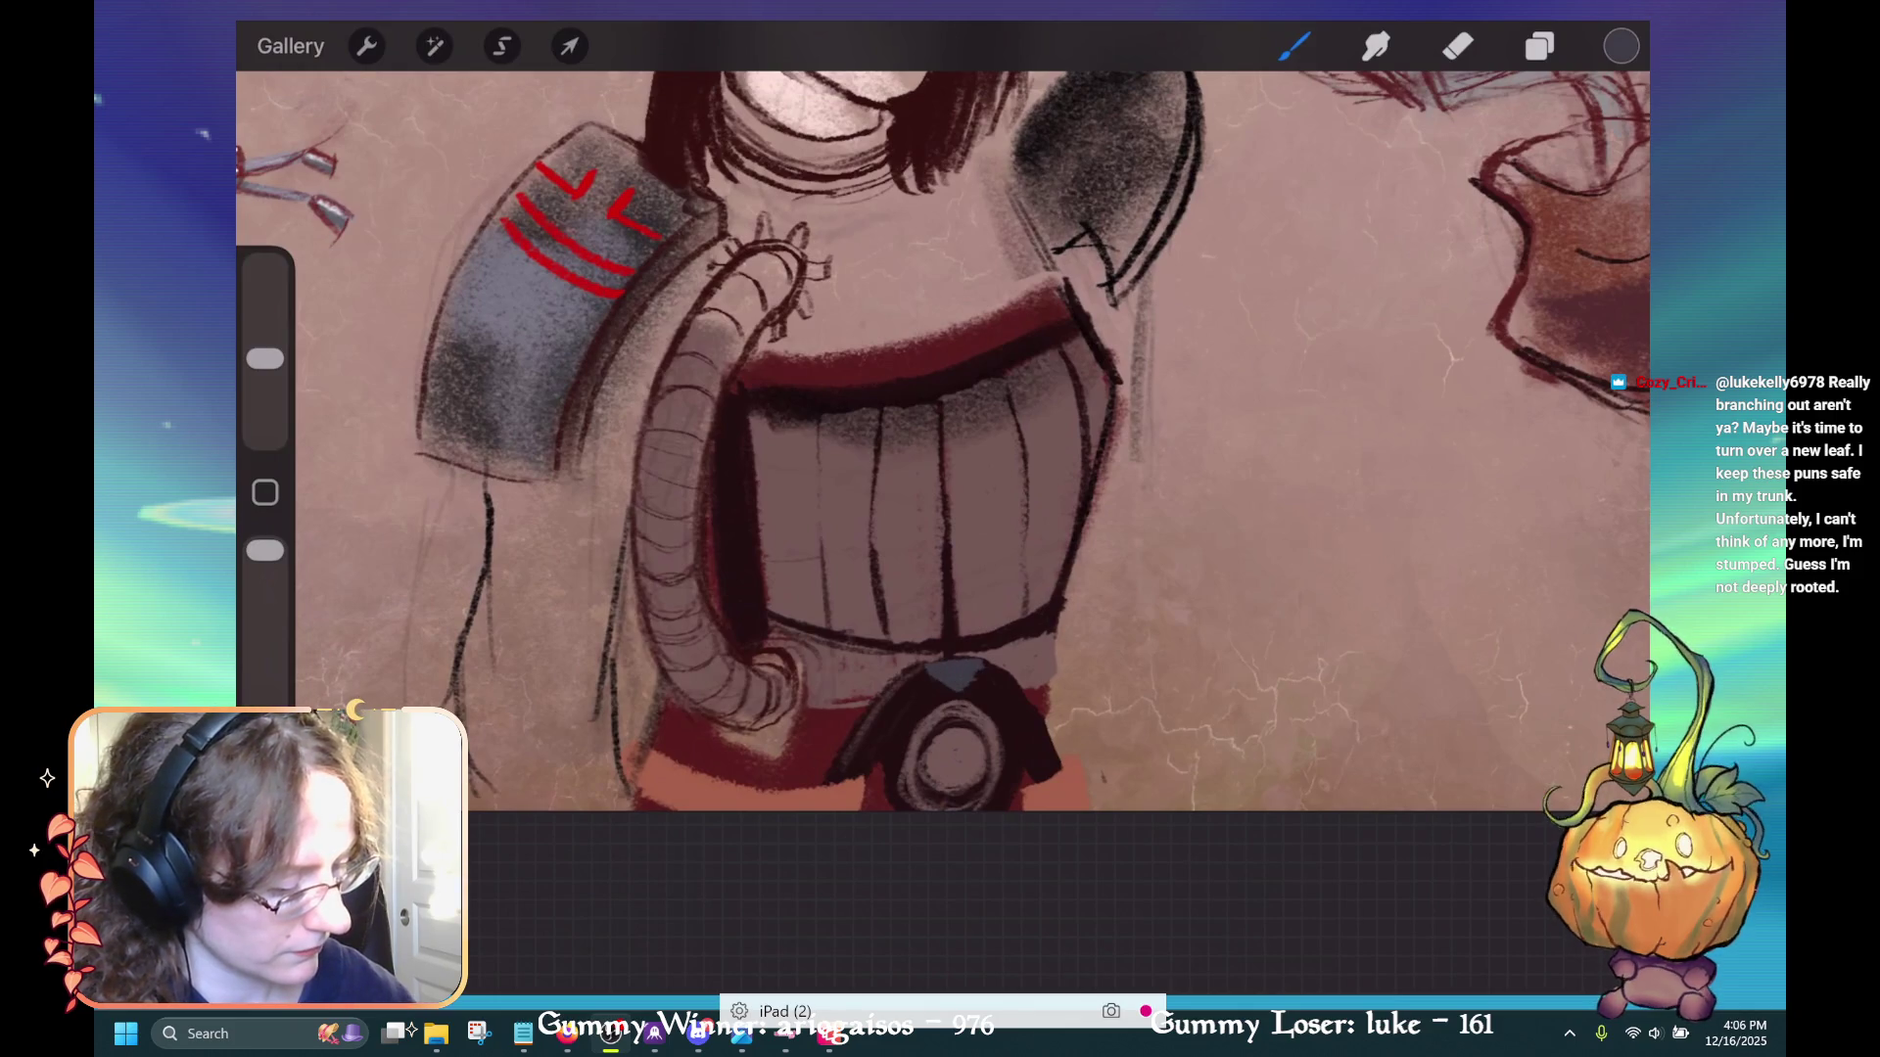
left_click_drag(931, 675, 840, 776)
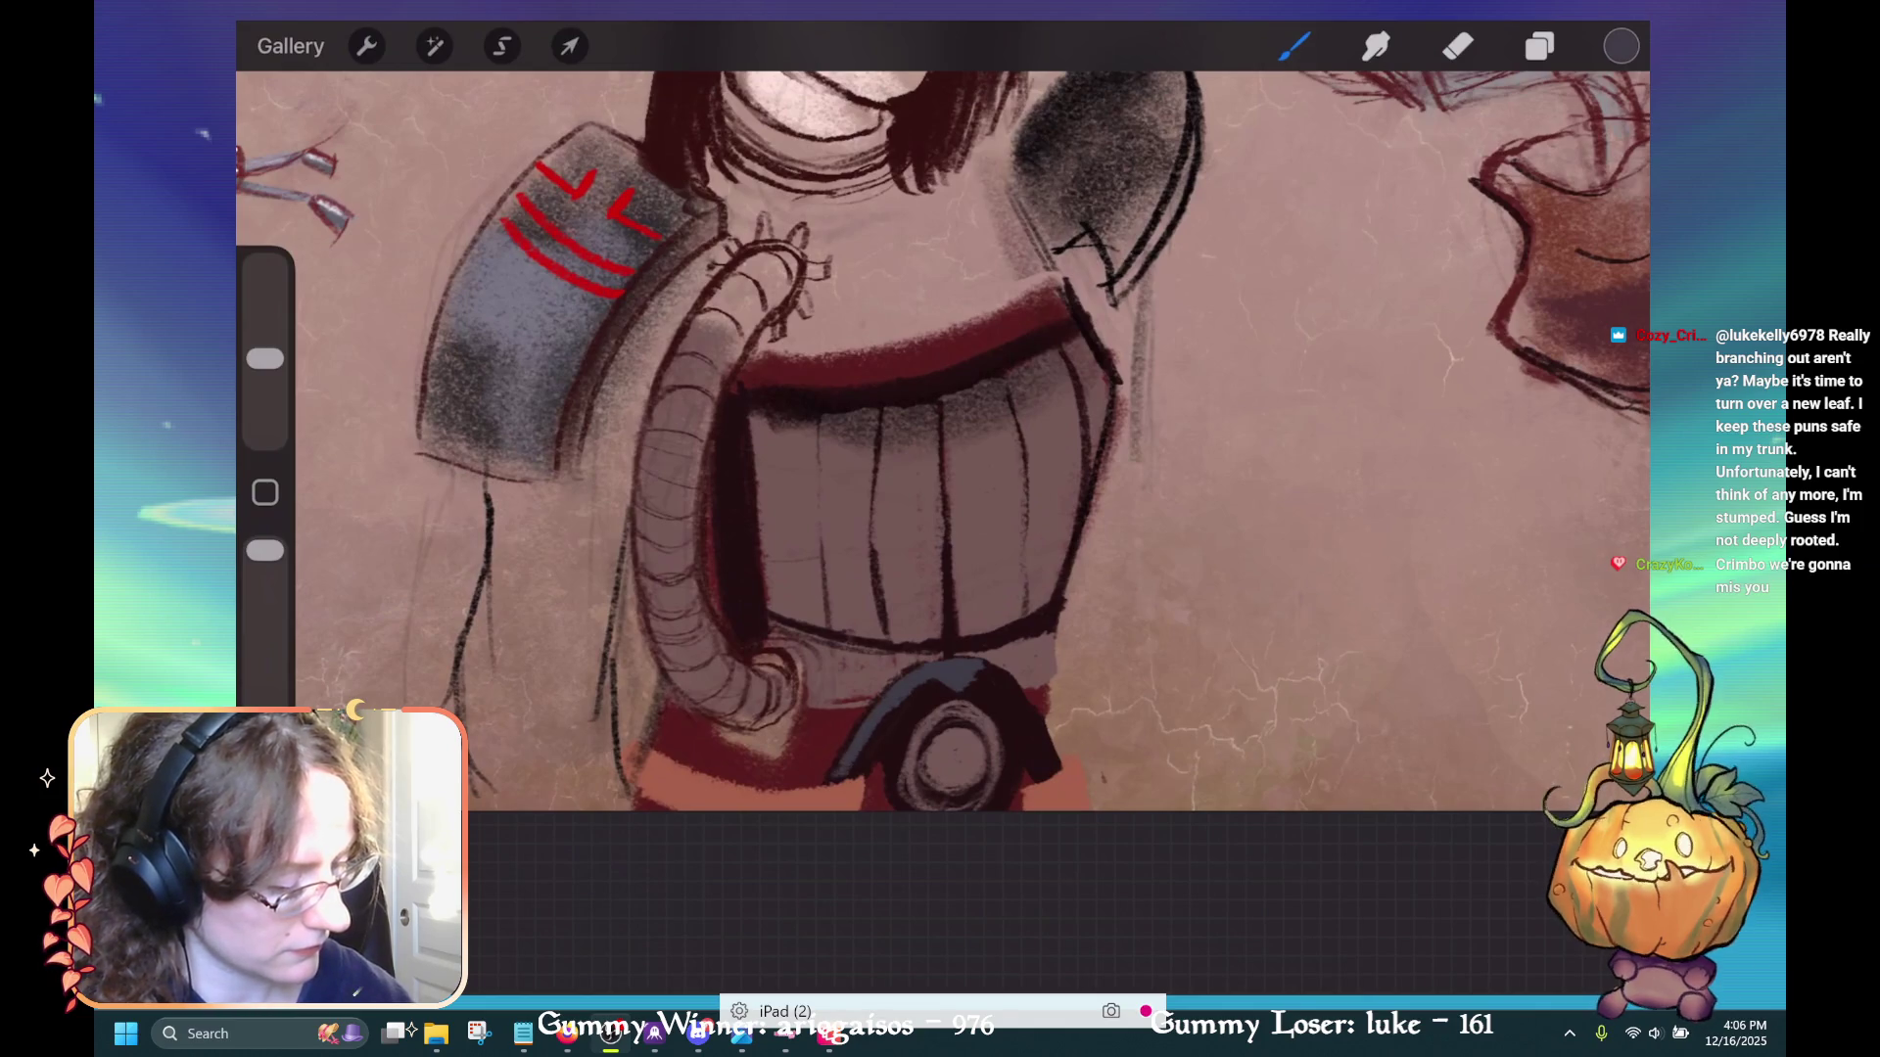
left_click_drag(983, 666, 1057, 771)
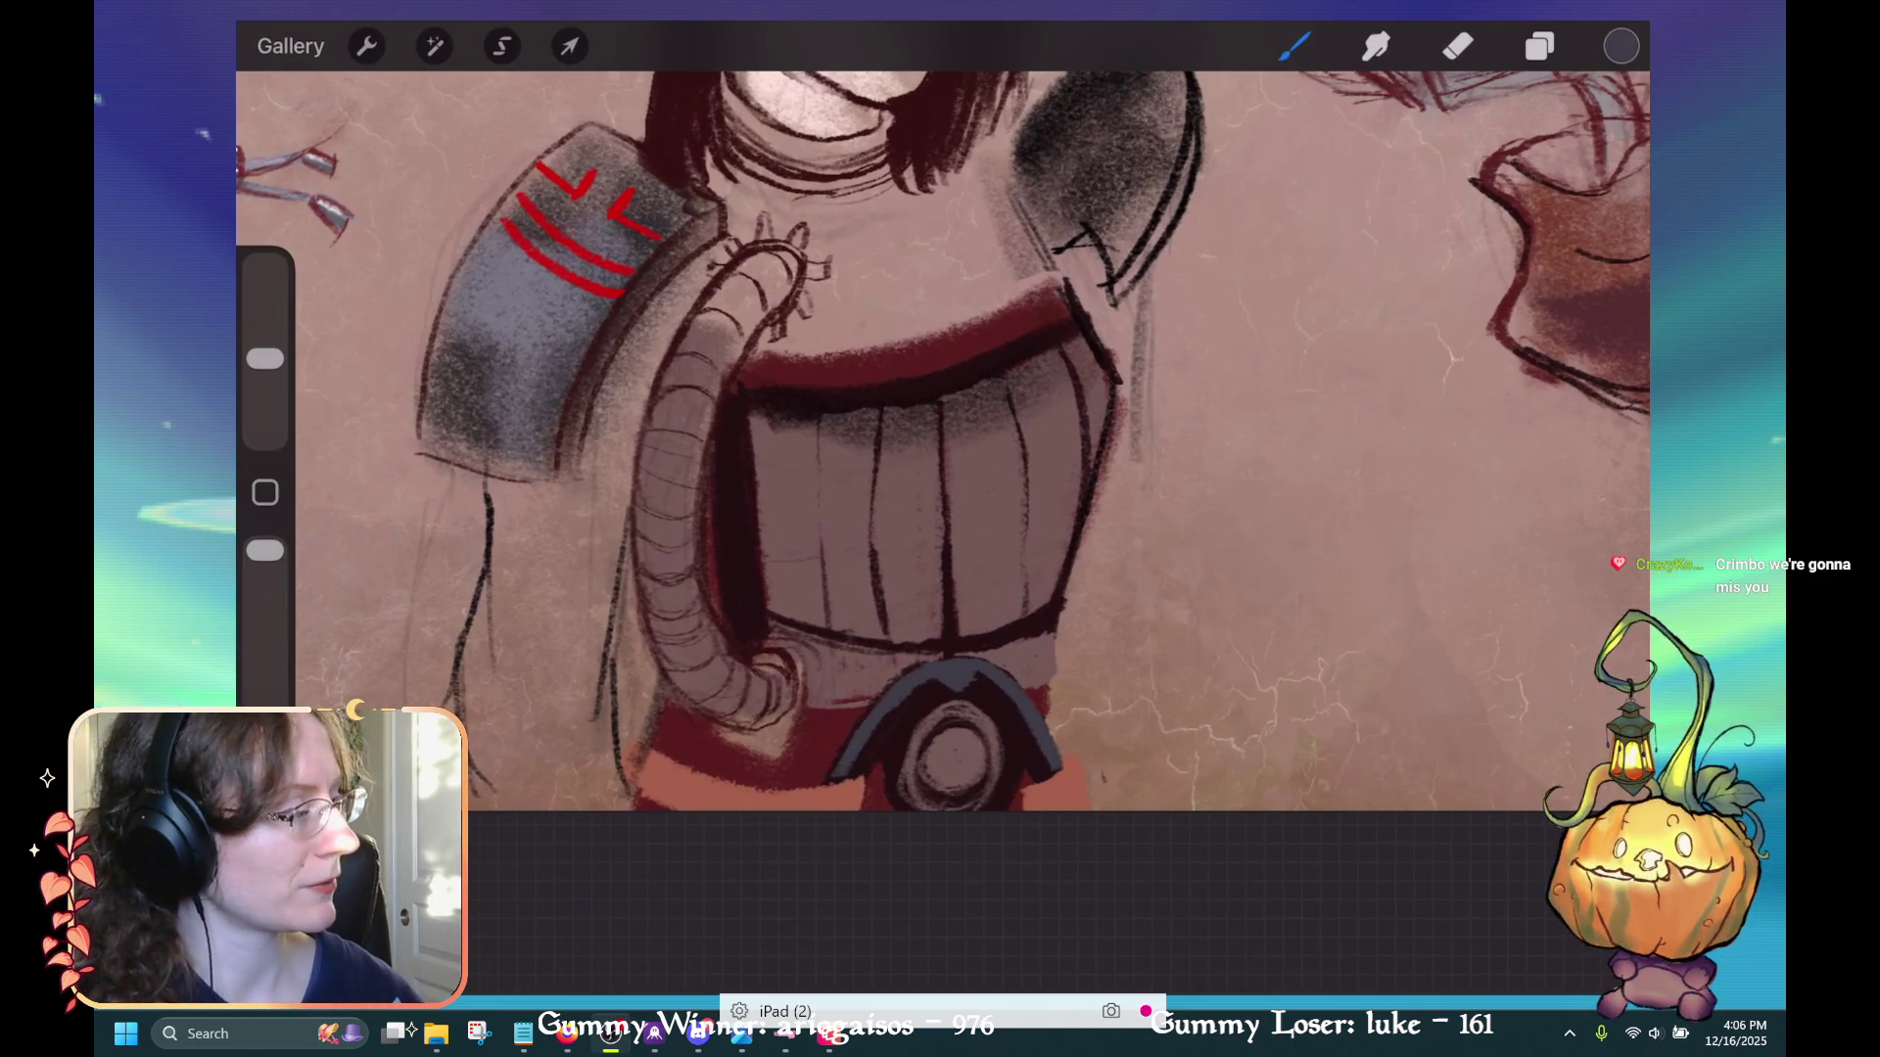
scroll(940, 421, "down", 3)
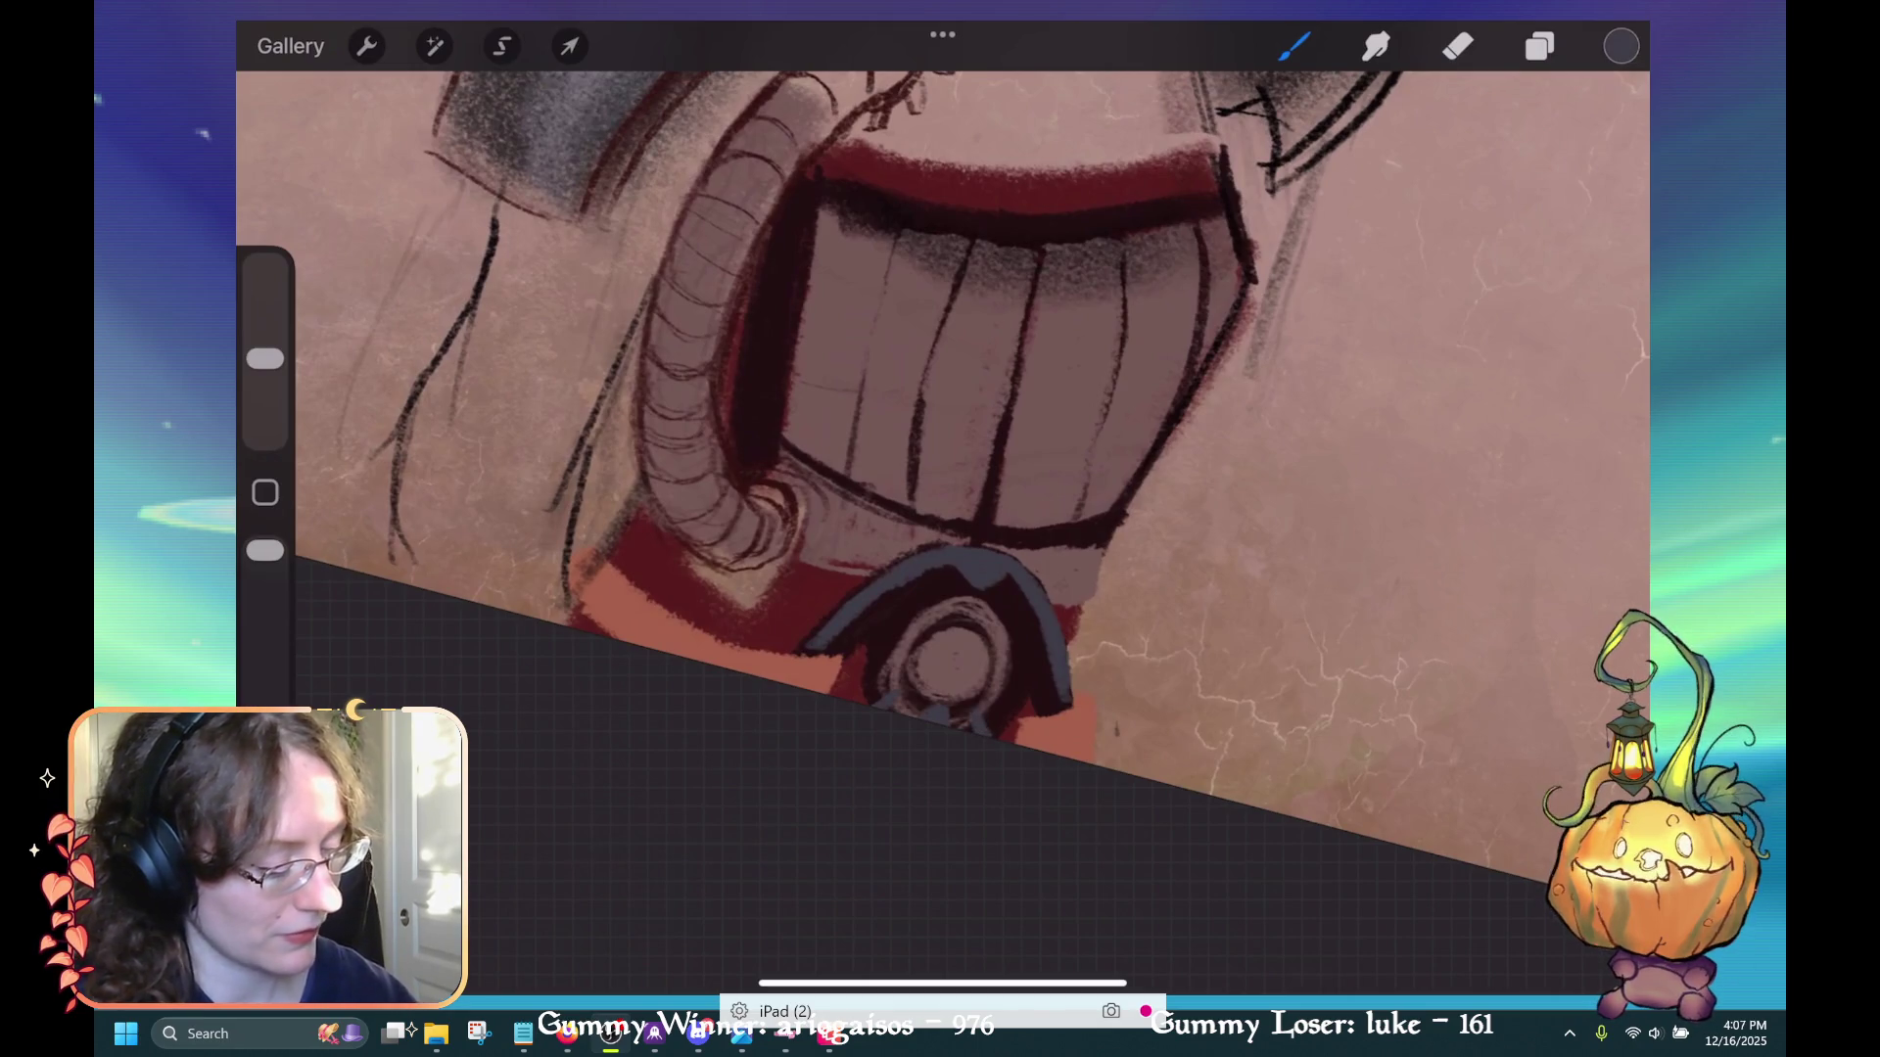
Sample the pendant's pinkish-brown and try brightening its inner ring, undoing misfired strokes
scroll(939, 441, "up", 5)
left_click(965, 504)
mouse_move(871, 553)
left_mouse_down()
mouse_move(861, 525)
mouse_move(916, 488)
left_mouse_up()
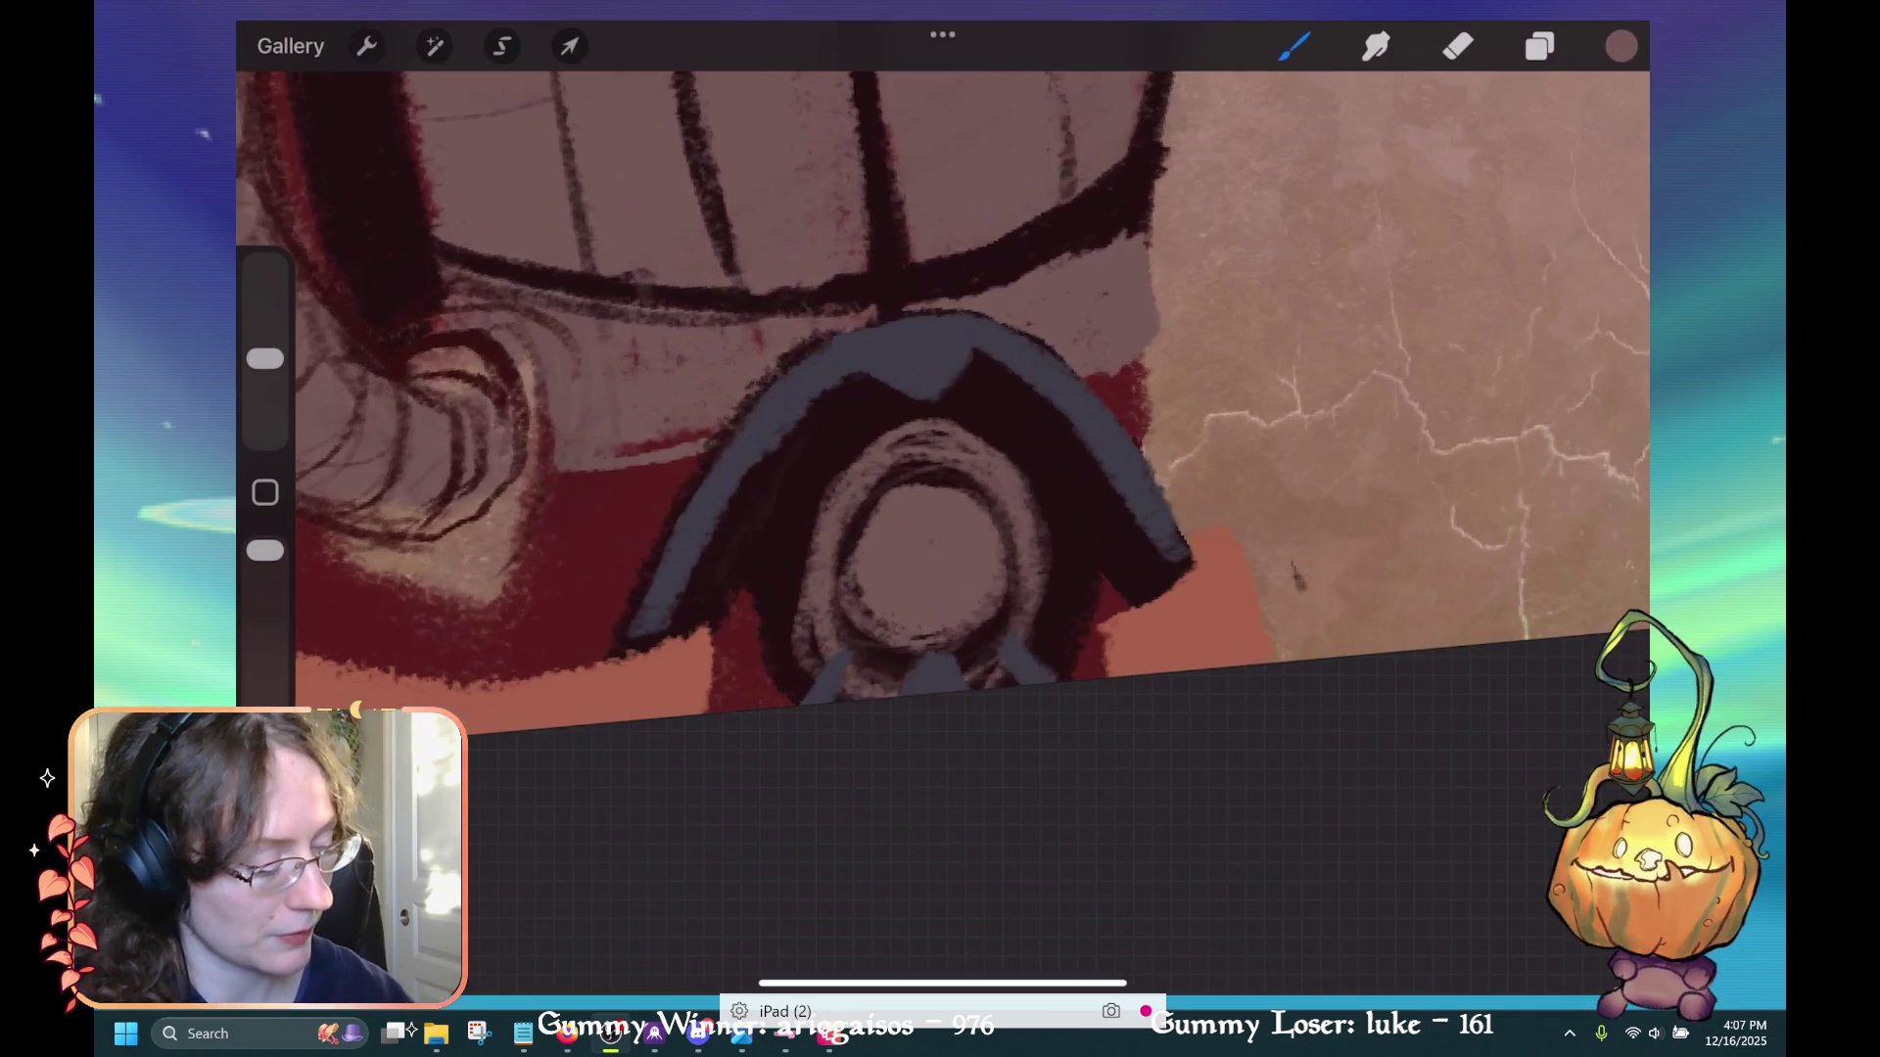
key("ctrl+z")
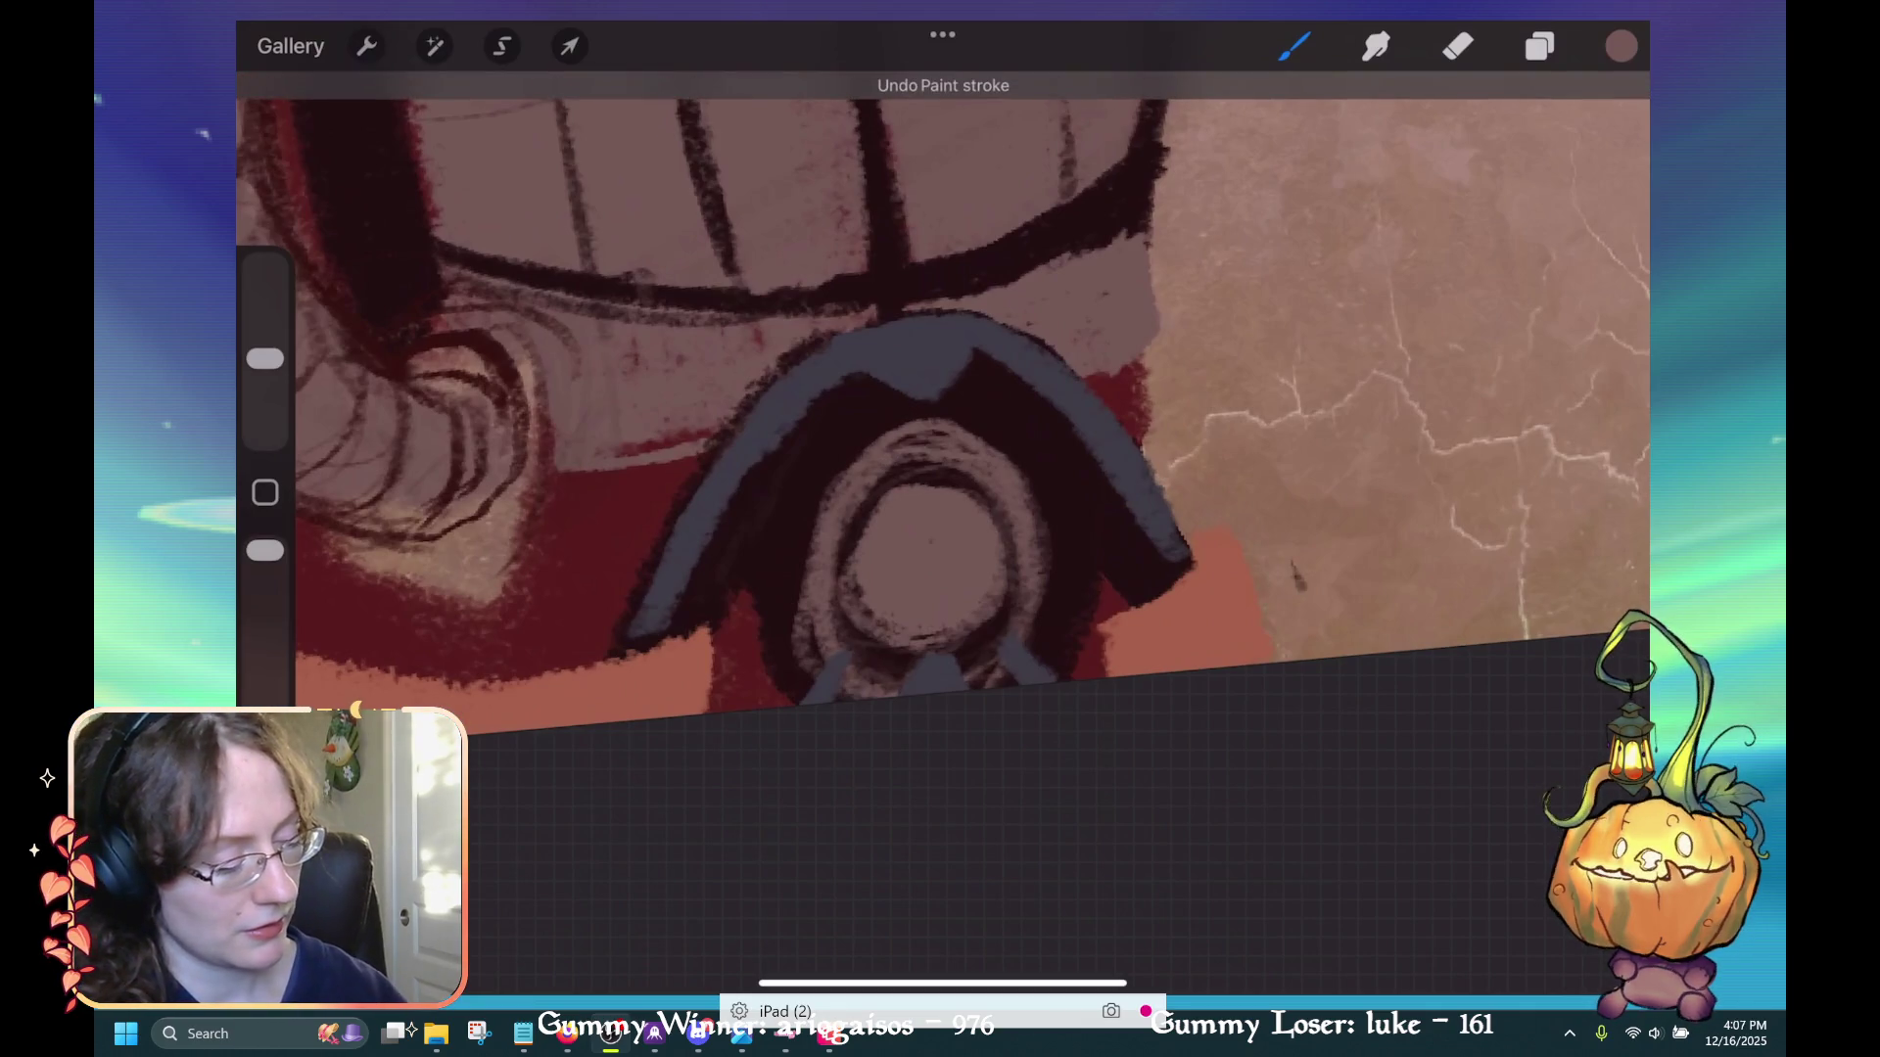
mouse_move(945, 460)
left_mouse_down()
mouse_move(1038, 566)
mouse_move(1037, 626)
mouse_move(1025, 592)
left_mouse_up()
key("ctrl+z")
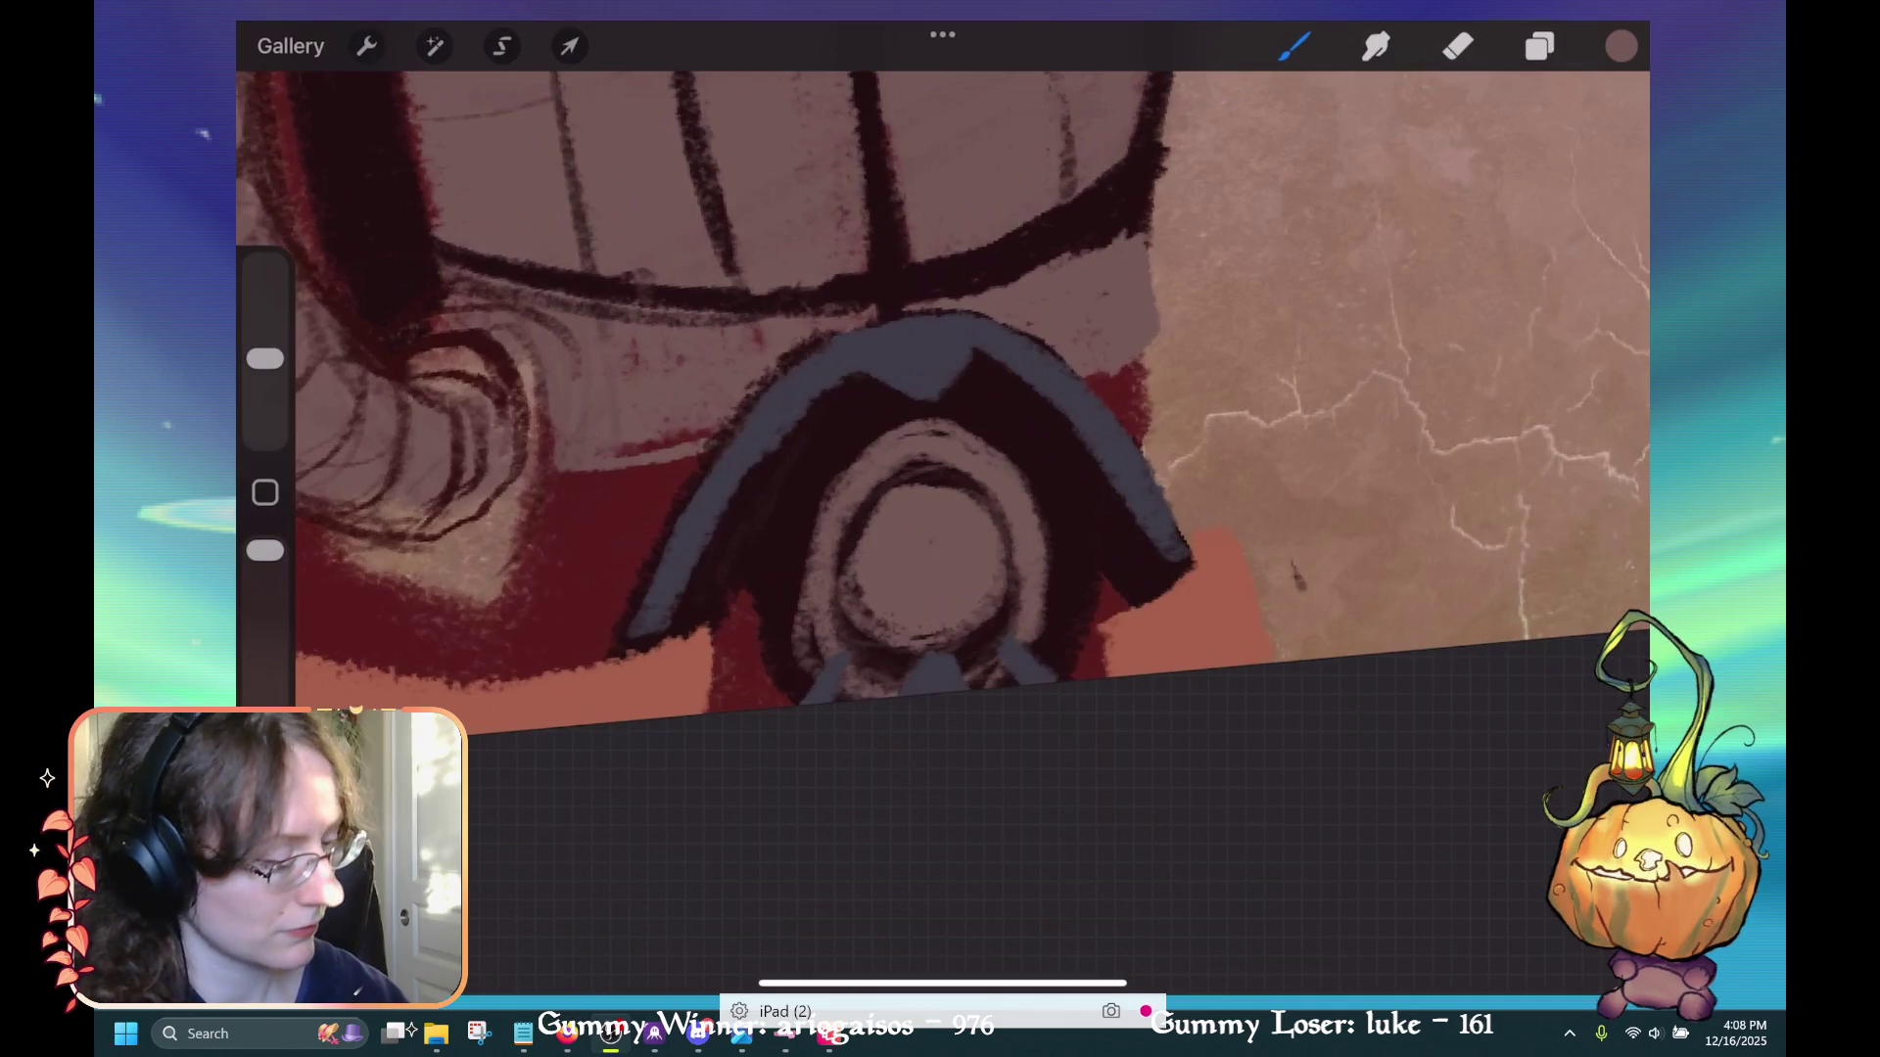
Rotate the view to the belt and paint dark strokes along the red belt
scroll(940, 440, "down", 5)
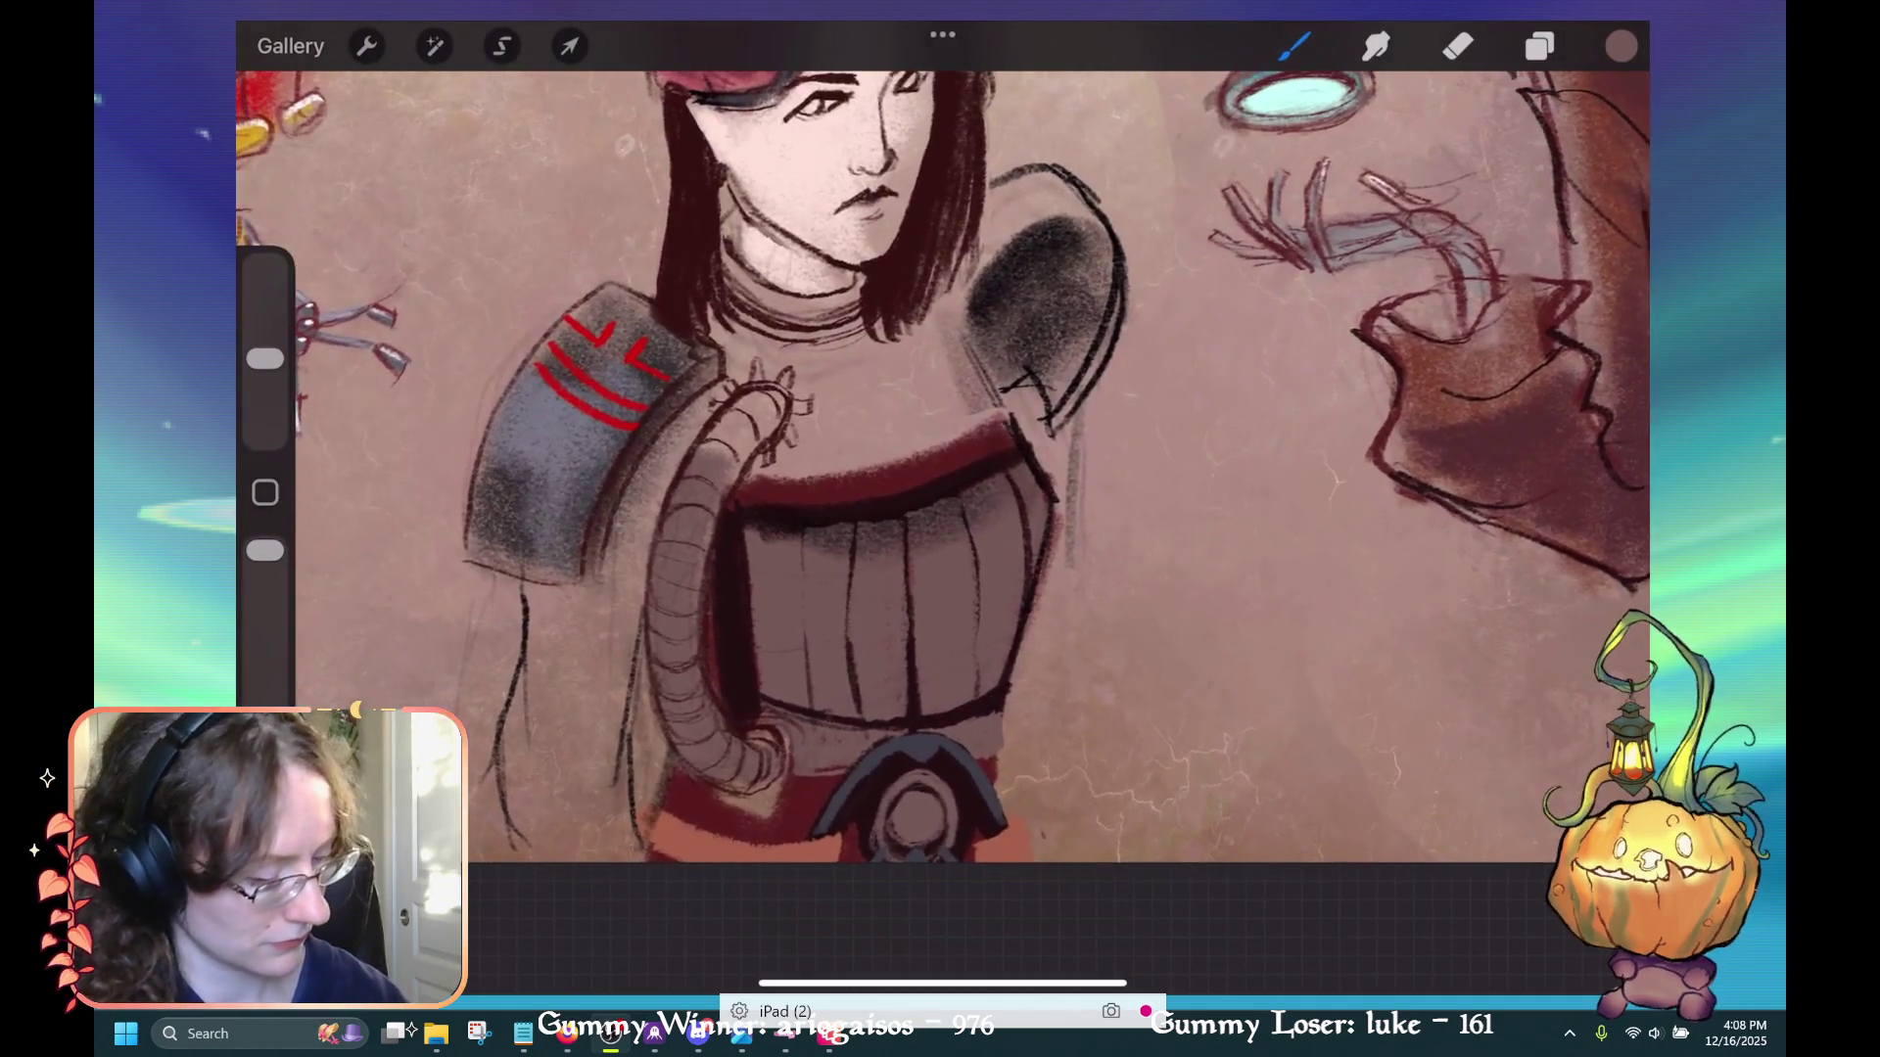
left_click_drag(842, 489, 1135, 509)
mouse_move(846, 778)
left_mouse_down()
mouse_move(871, 816)
mouse_move(754, 795)
left_mouse_up()
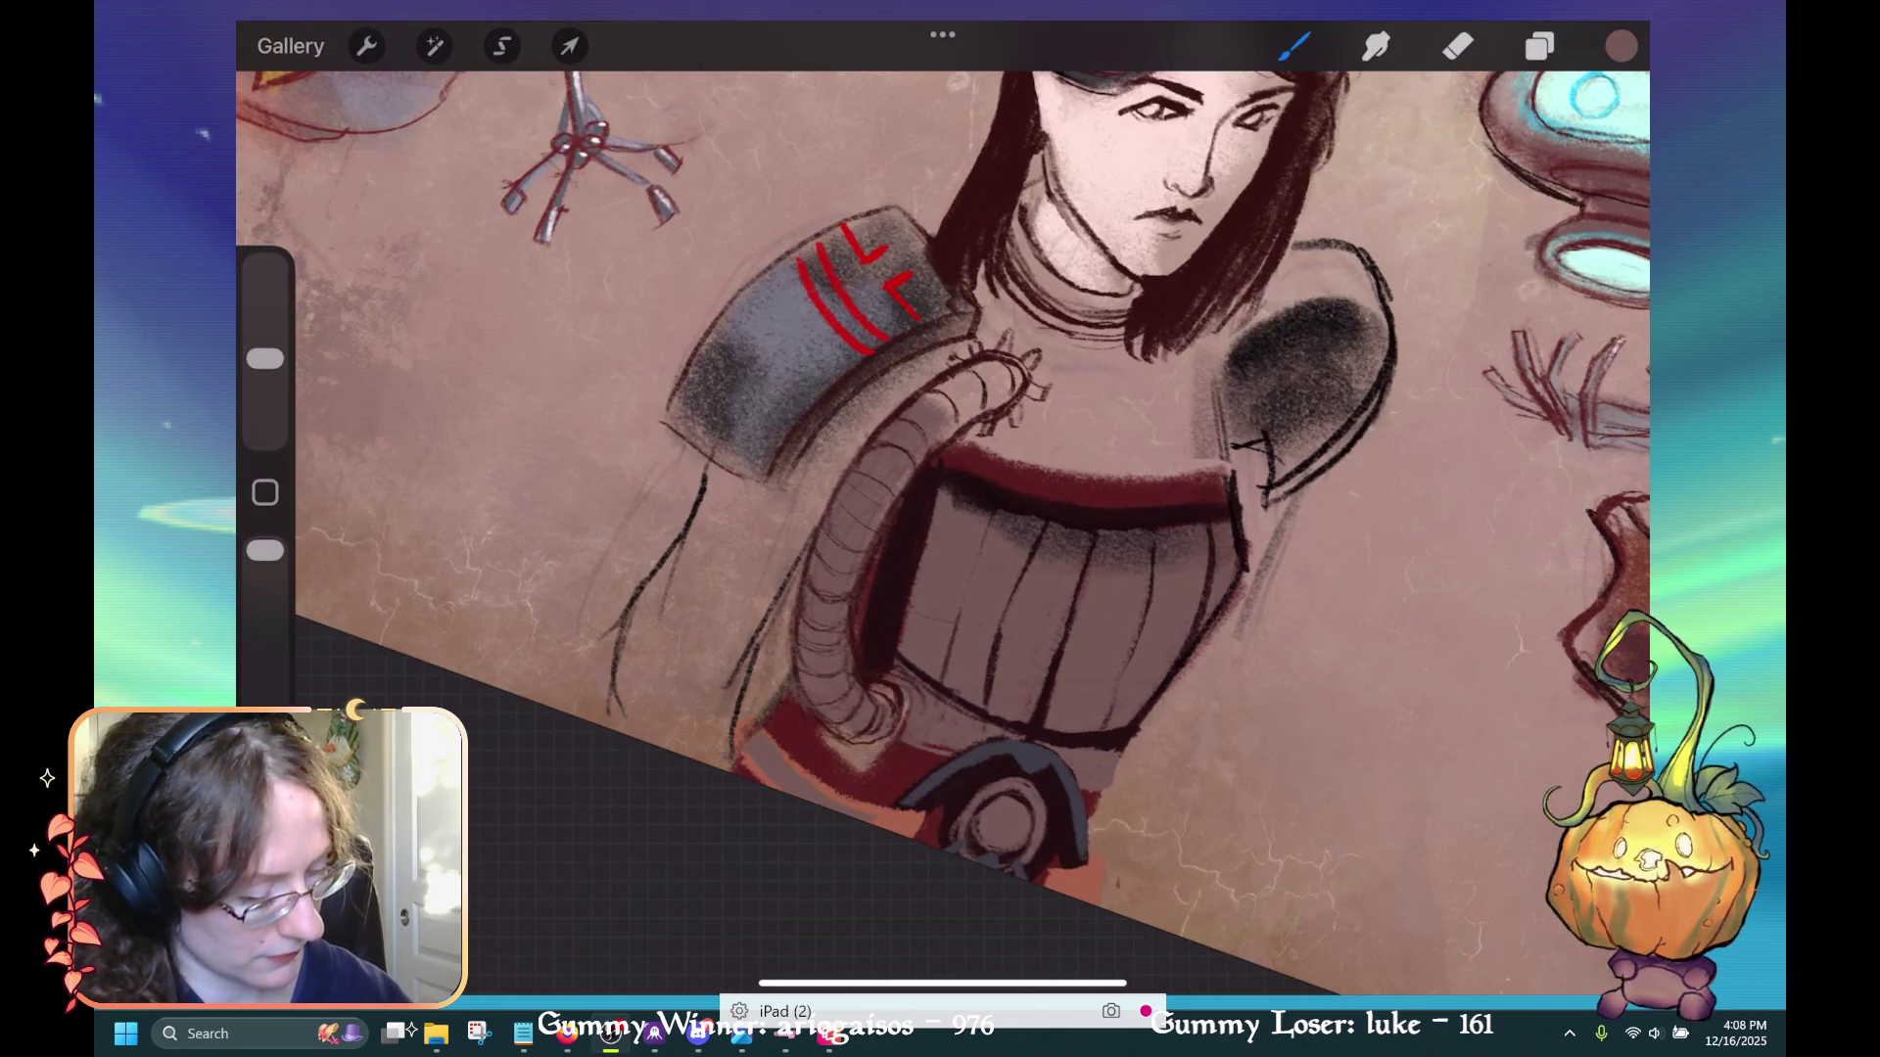
left_click_drag(812, 783, 901, 827)
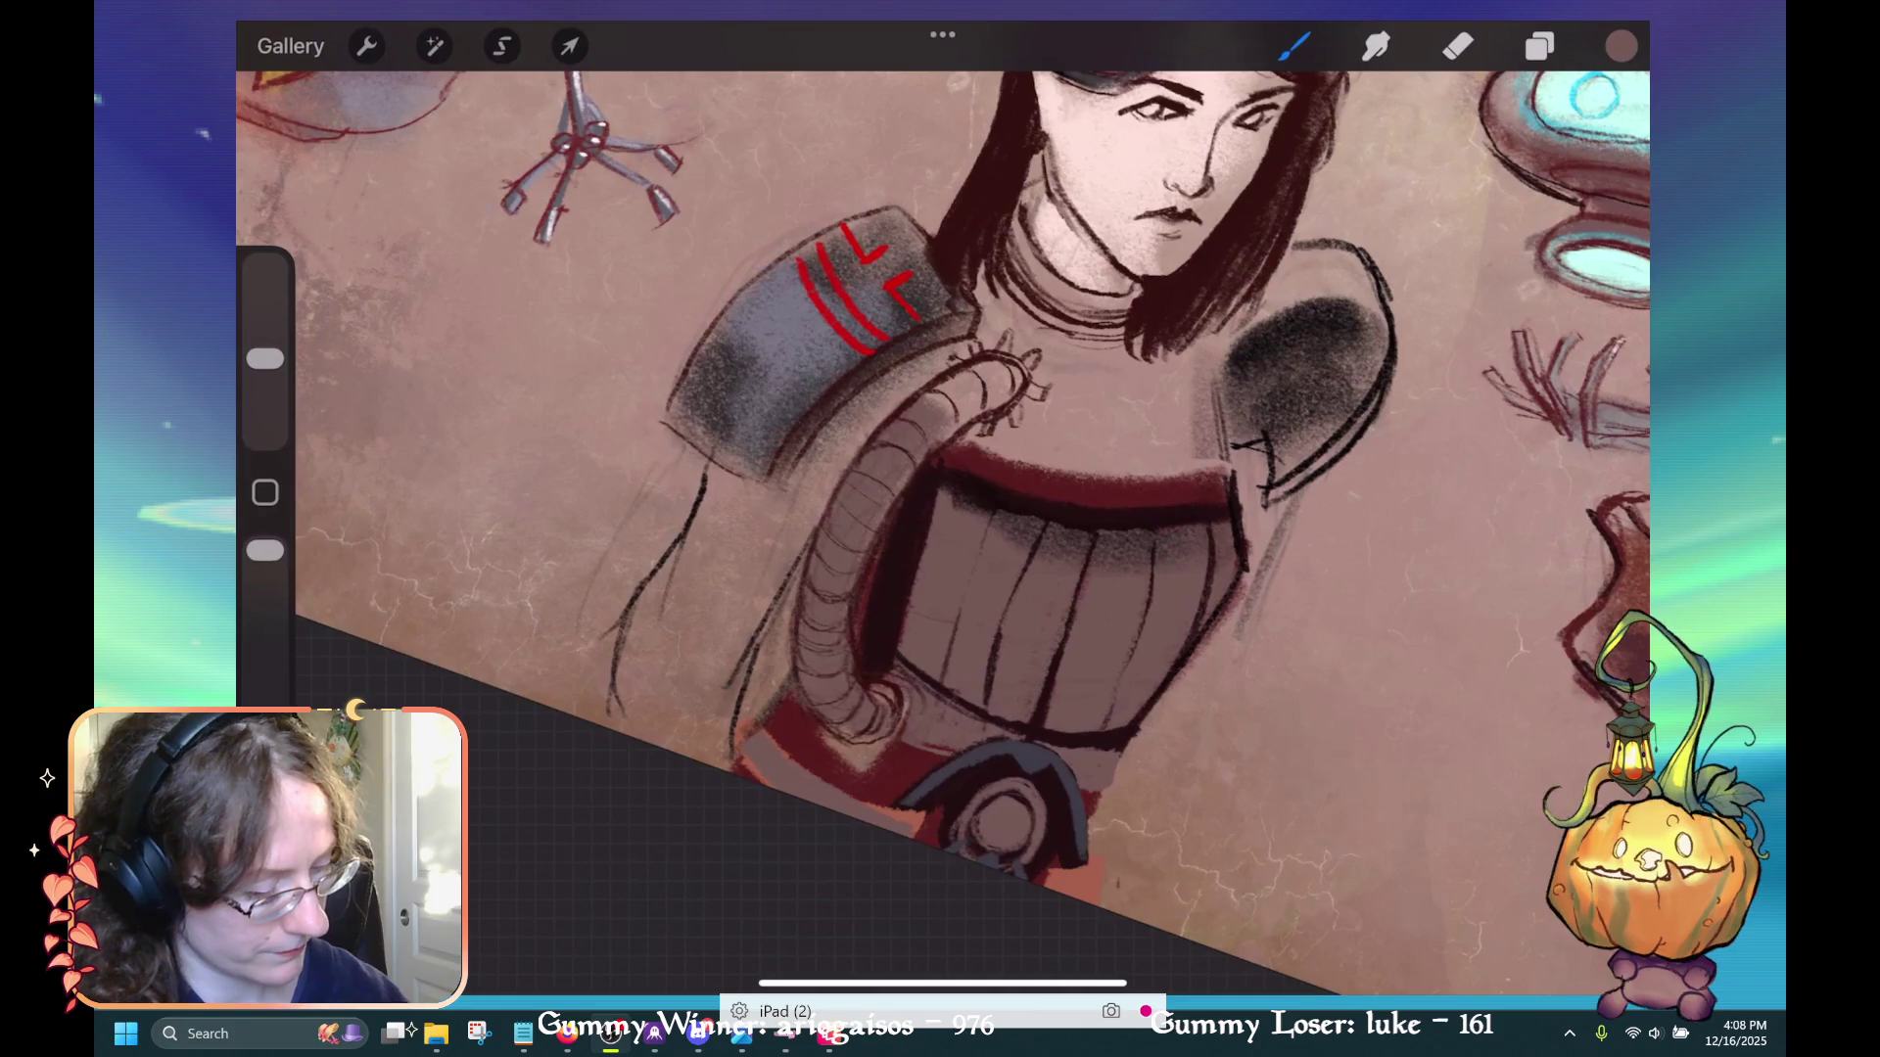
key("ctrl+z")
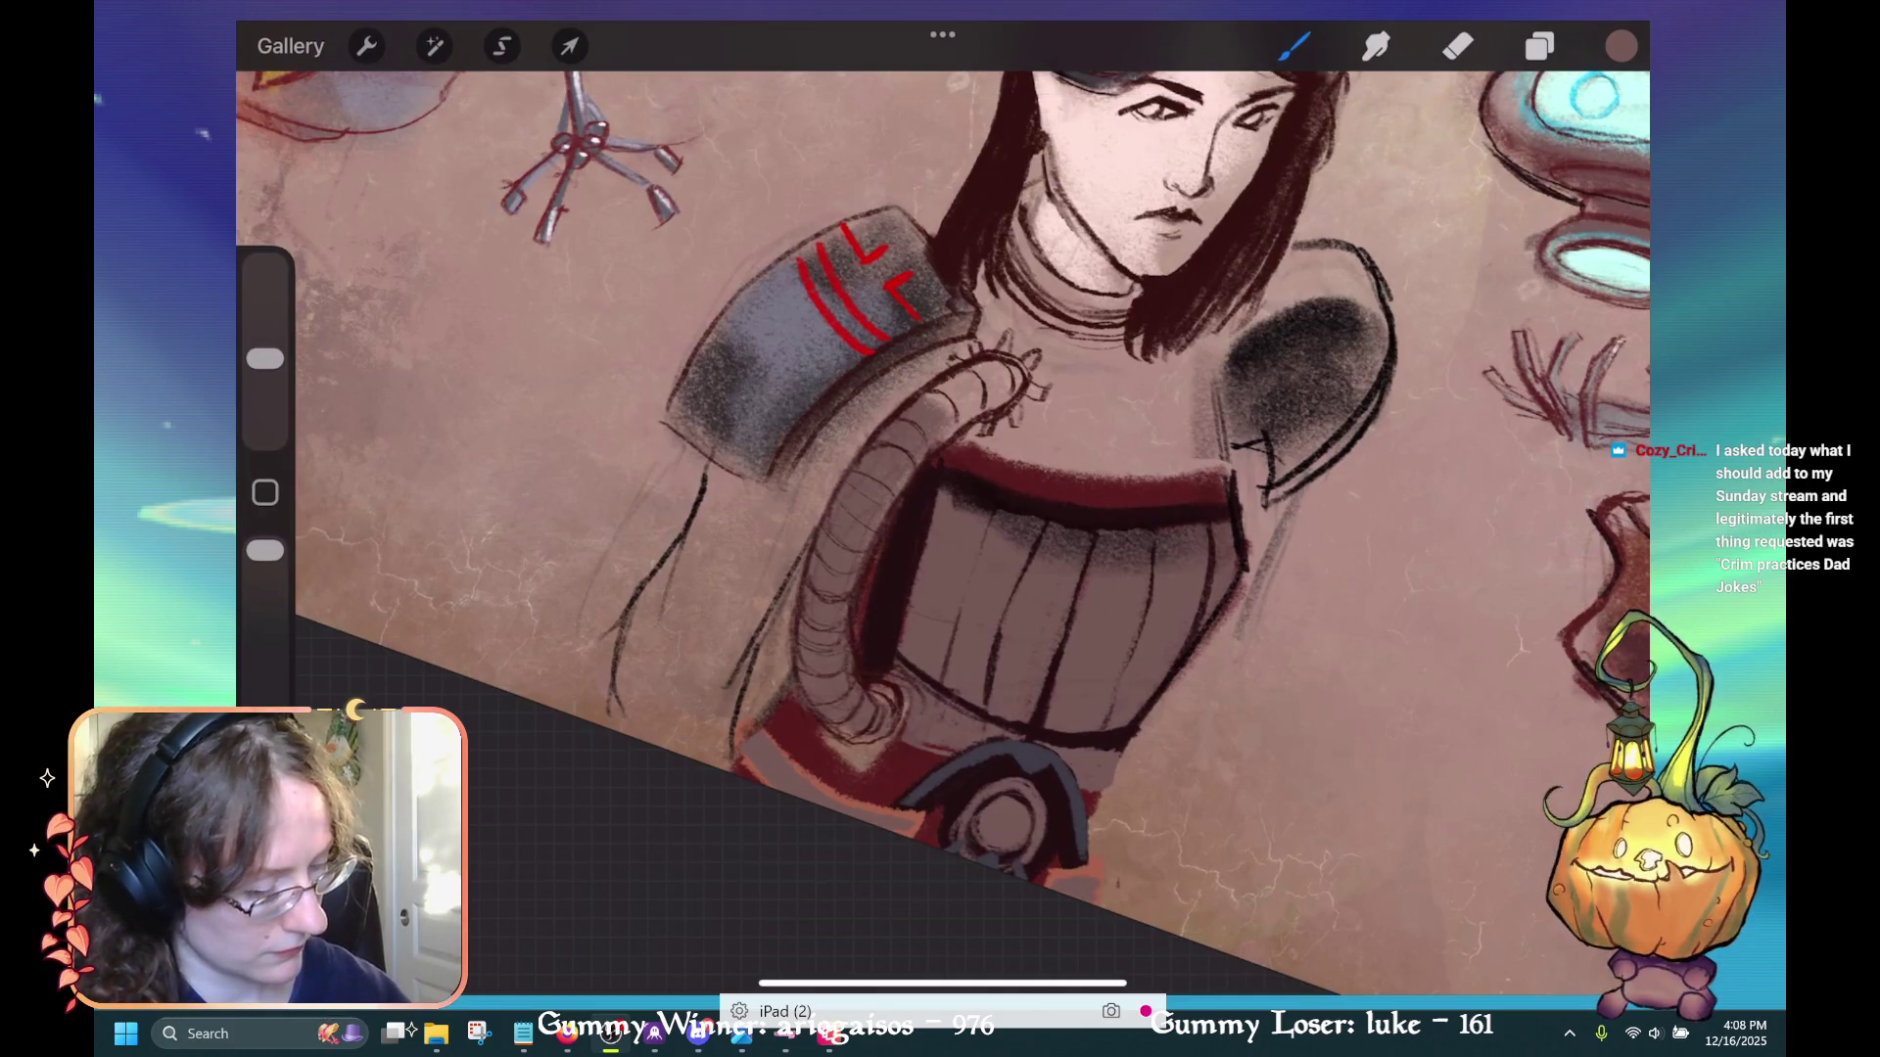
mouse_move(1077, 489)
left_mouse_down()
mouse_move(842, 549)
mouse_move(862, 587)
left_mouse_up()
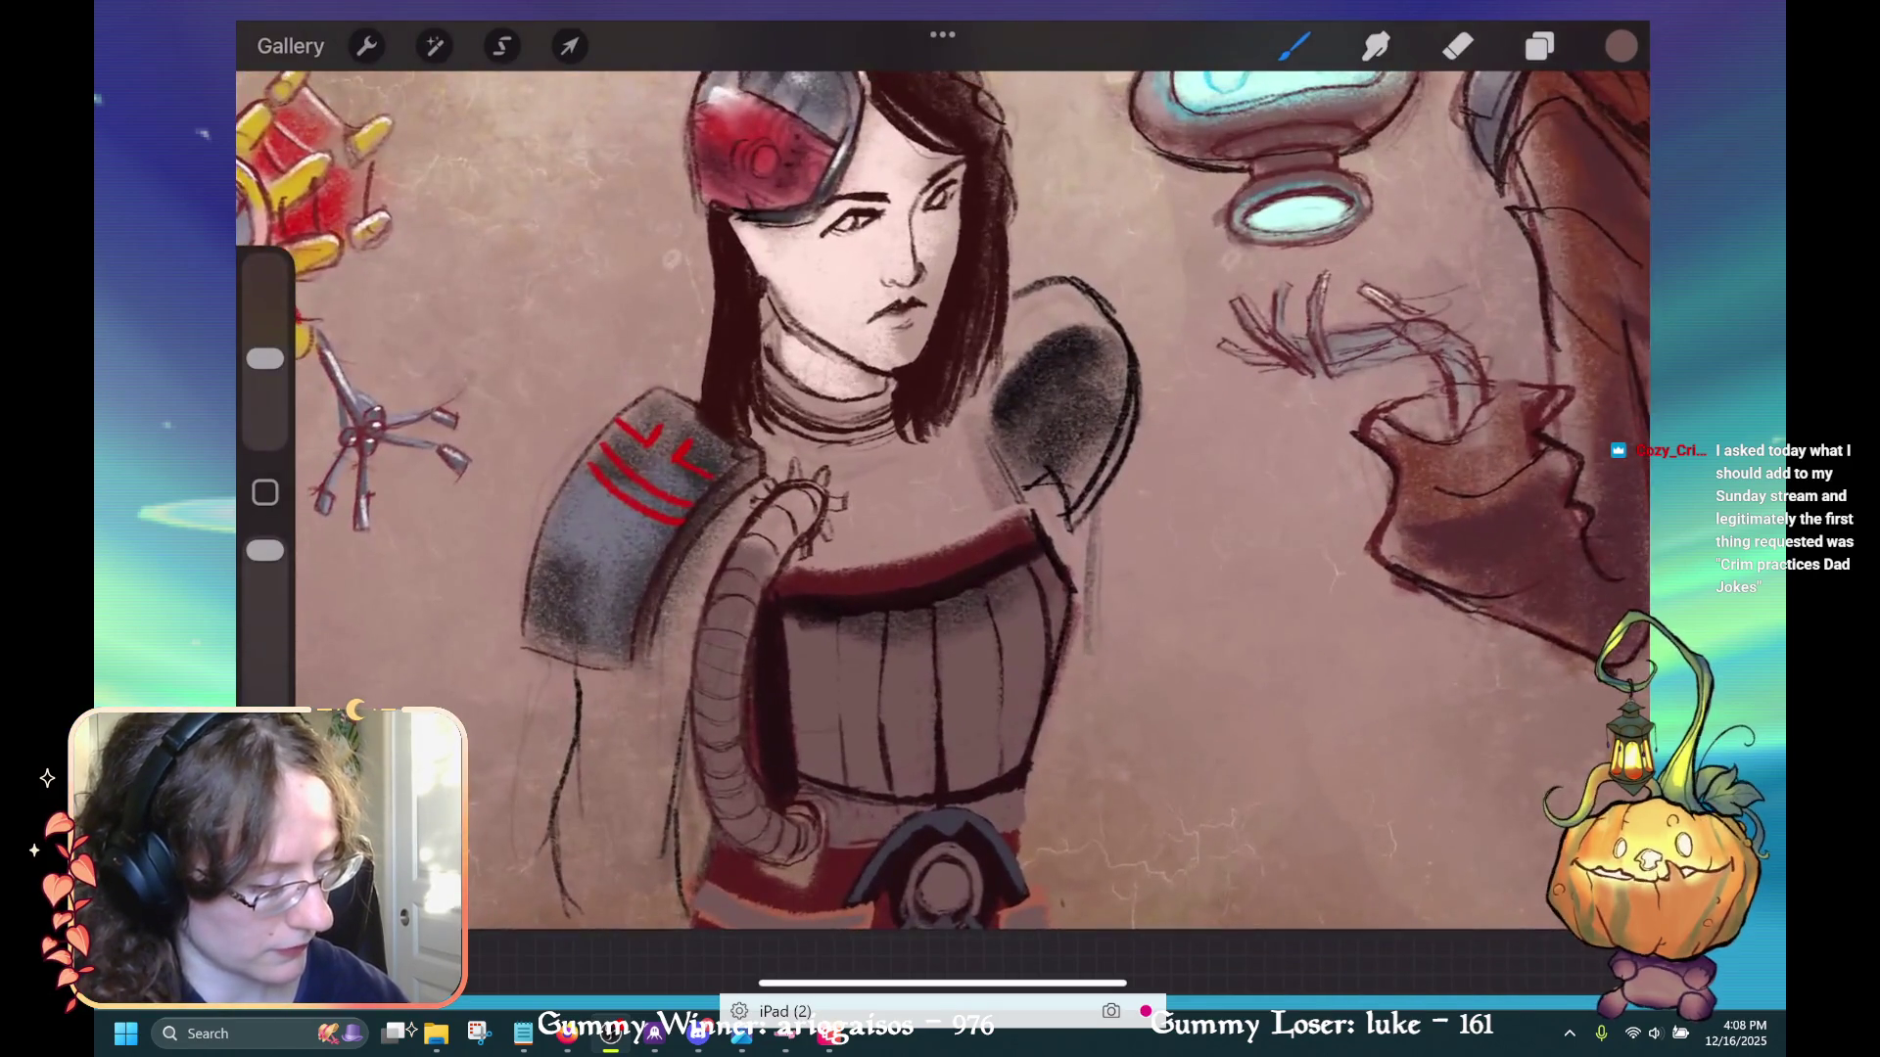
Switch the brush colour to black from the recent colours
scroll(940, 489, "down", 3)
left_click(1620, 46)
left_click(1478, 685)
left_click(1620, 46)
Ink the chest plate's top edge and a short vertical mark in black, undoing two stray strokes
mouse_move(984, 553)
left_mouse_down()
mouse_move(965, 607)
mouse_move(1028, 577)
left_mouse_up()
key("ctrl+z")
scroll(940, 489, "up", 3)
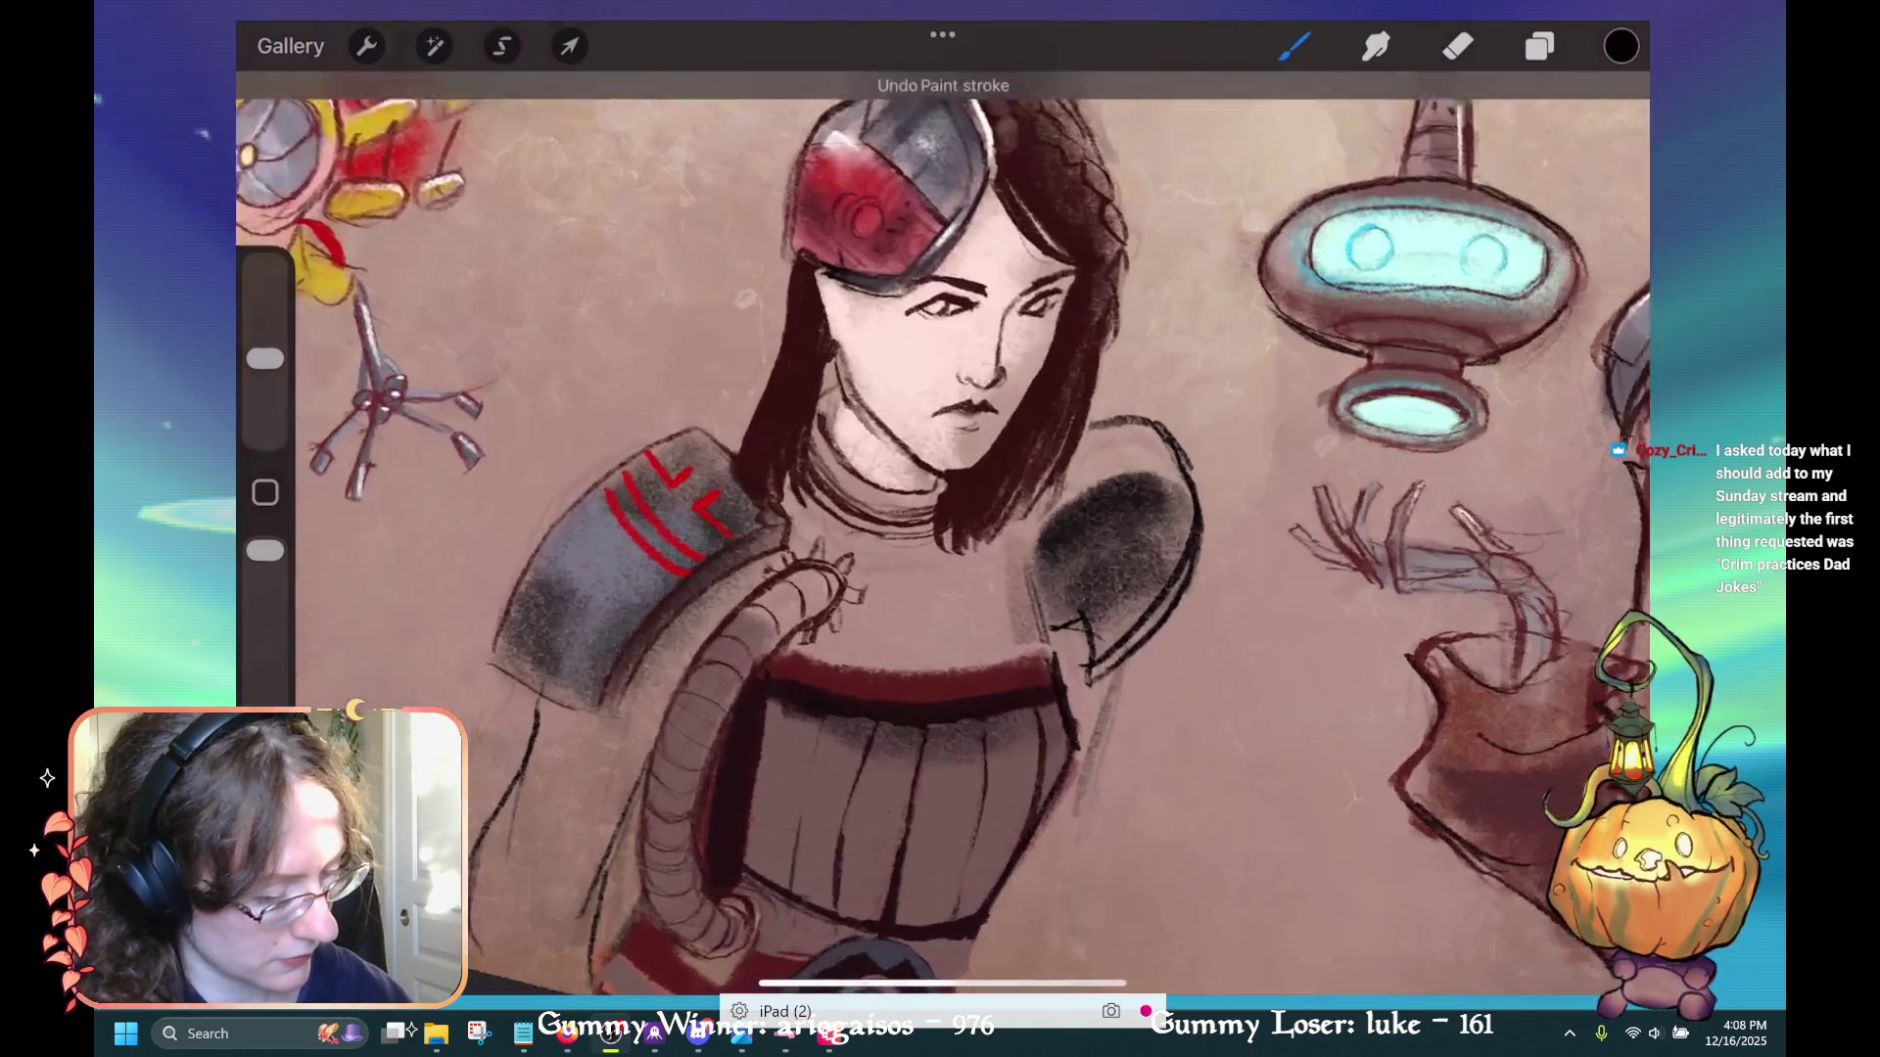
scroll(940, 529, "up", 1)
left_click_drag(1018, 553, 984, 660)
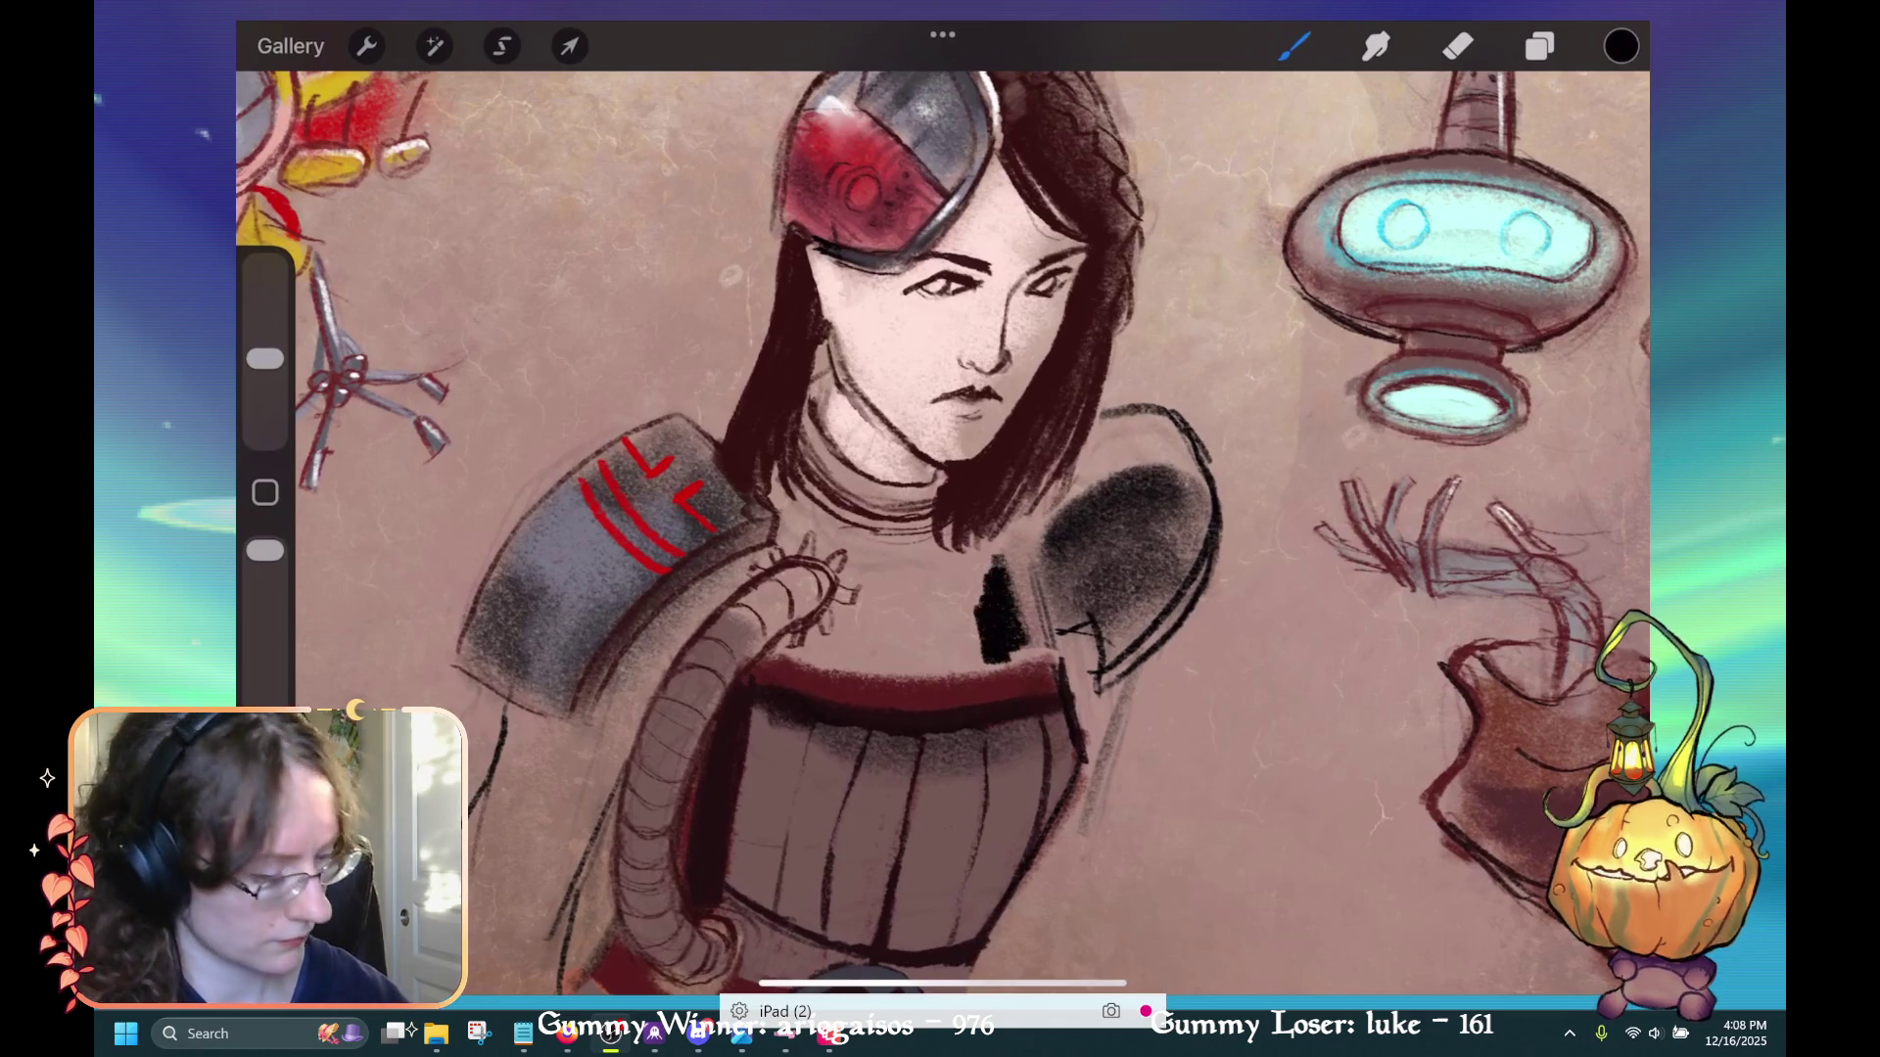
key("ctrl+z")
mouse_move(849, 577)
left_mouse_down()
mouse_move(1018, 568)
mouse_move(987, 572)
mouse_move(1026, 654)
left_mouse_up()
left_click_drag(815, 643, 808, 662)
scroll(940, 509, "up", 2)
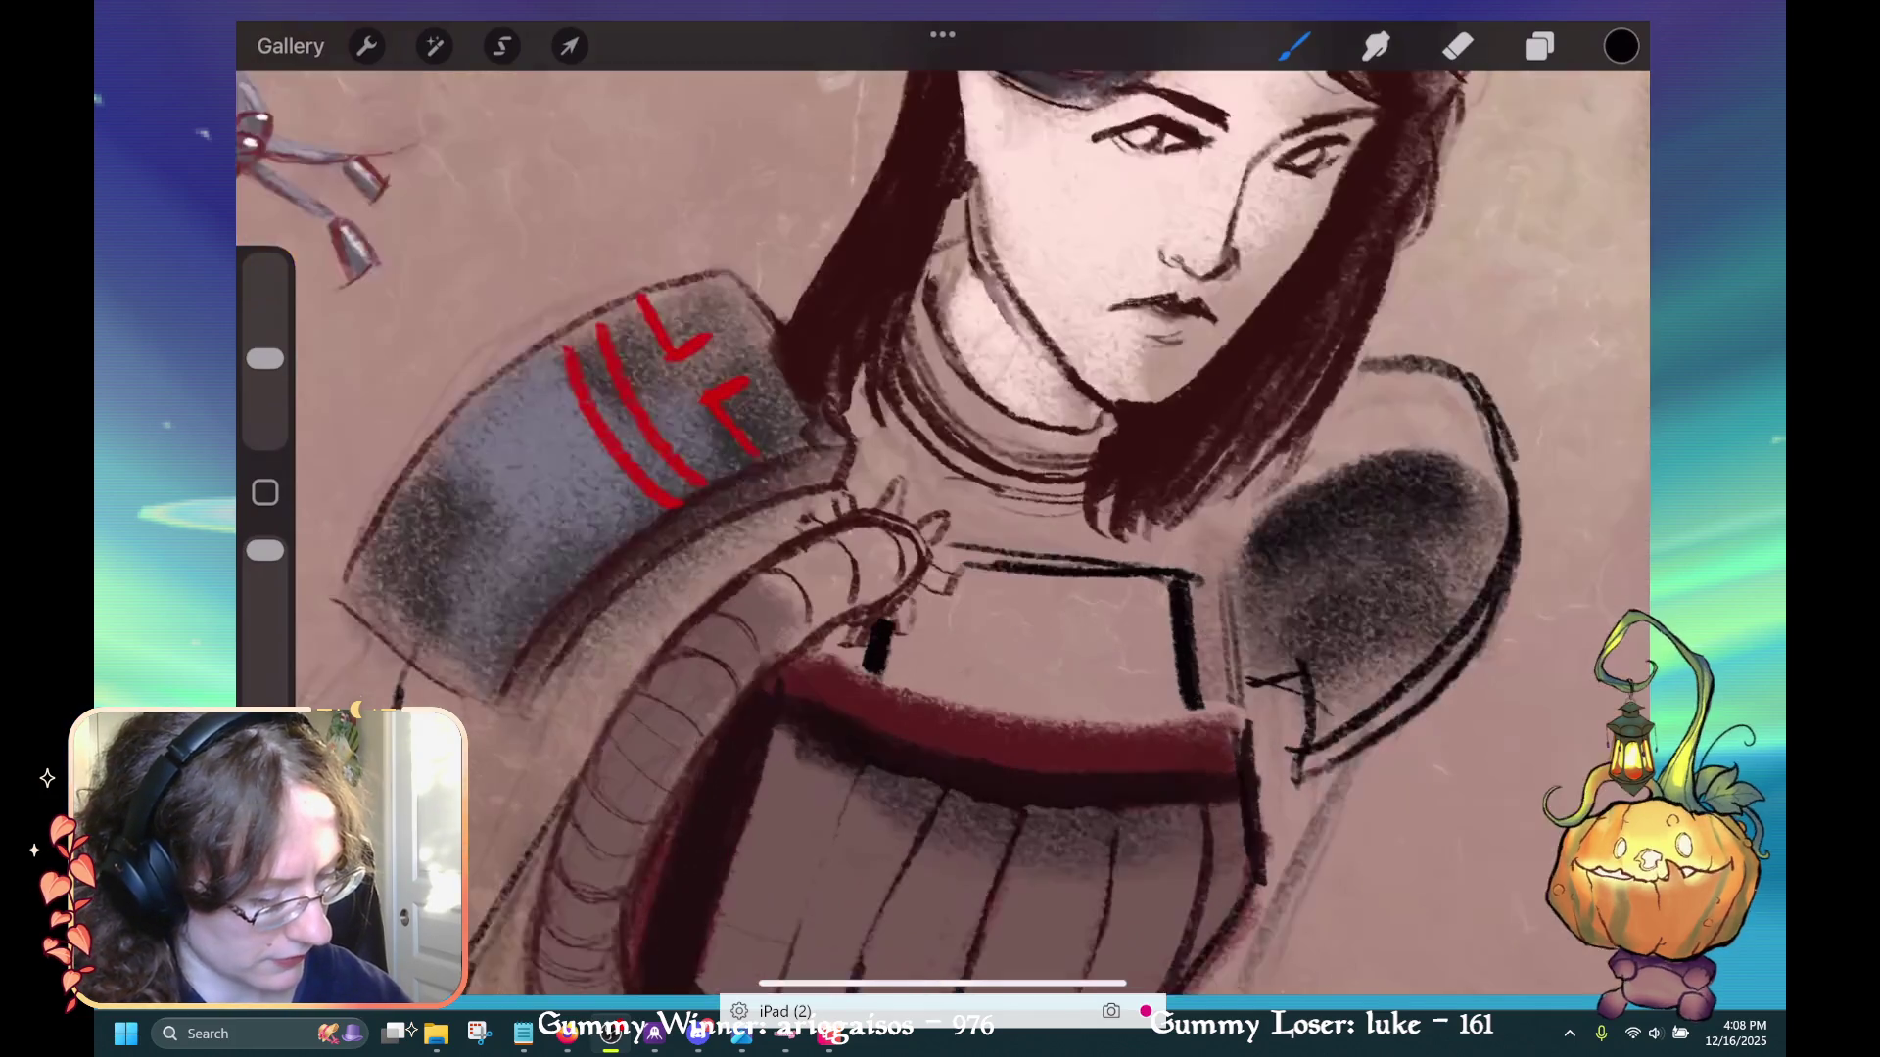
Eyedrop the pinkish-grey tone and shade the fingers on the chest, undoing one stroke
scroll(940, 509, "up", 2)
left_click_drag(675, 563, 671, 608)
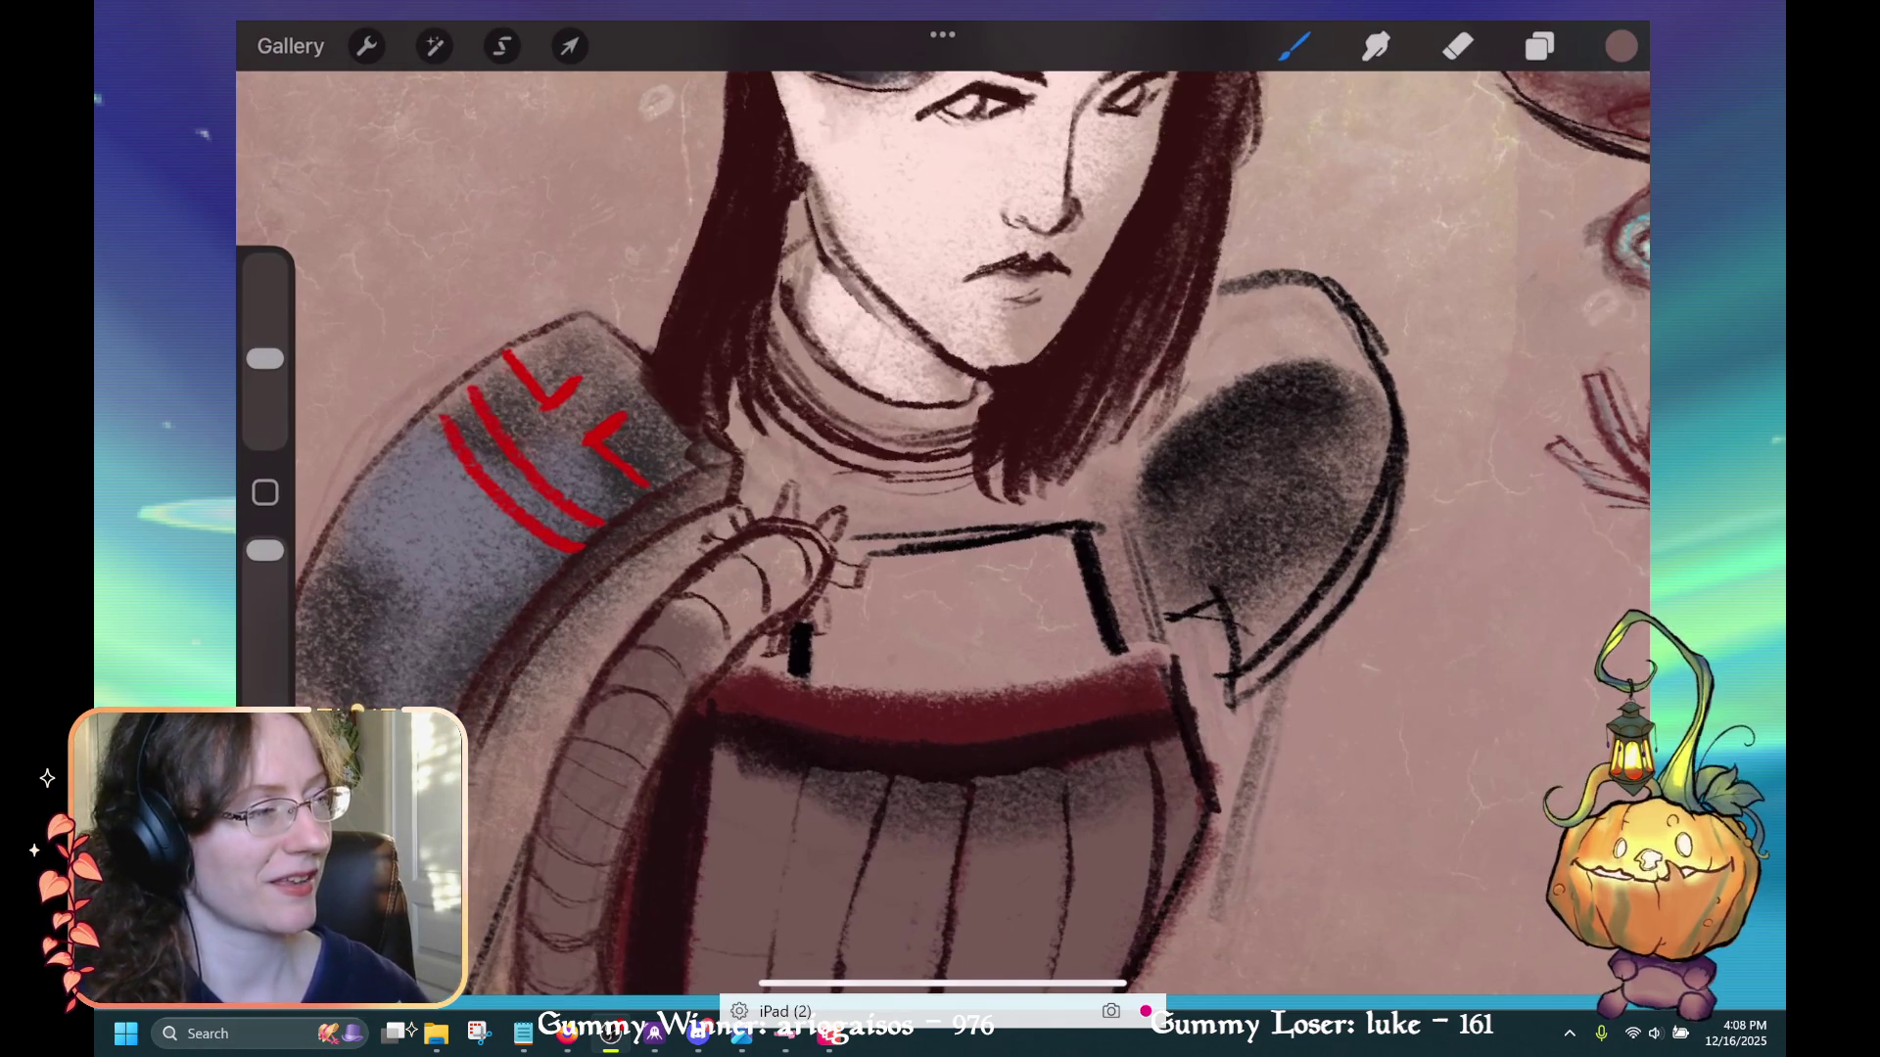
mouse_move(713, 619)
left_mouse_down()
mouse_move(749, 589)
mouse_move(705, 602)
mouse_move(754, 577)
mouse_move(707, 570)
mouse_move(676, 634)
mouse_move(727, 664)
left_mouse_up()
left_click_drag(754, 578, 758, 615)
mouse_move(788, 548)
left_mouse_down()
mouse_move(752, 591)
mouse_move(788, 596)
mouse_move(808, 562)
left_mouse_up()
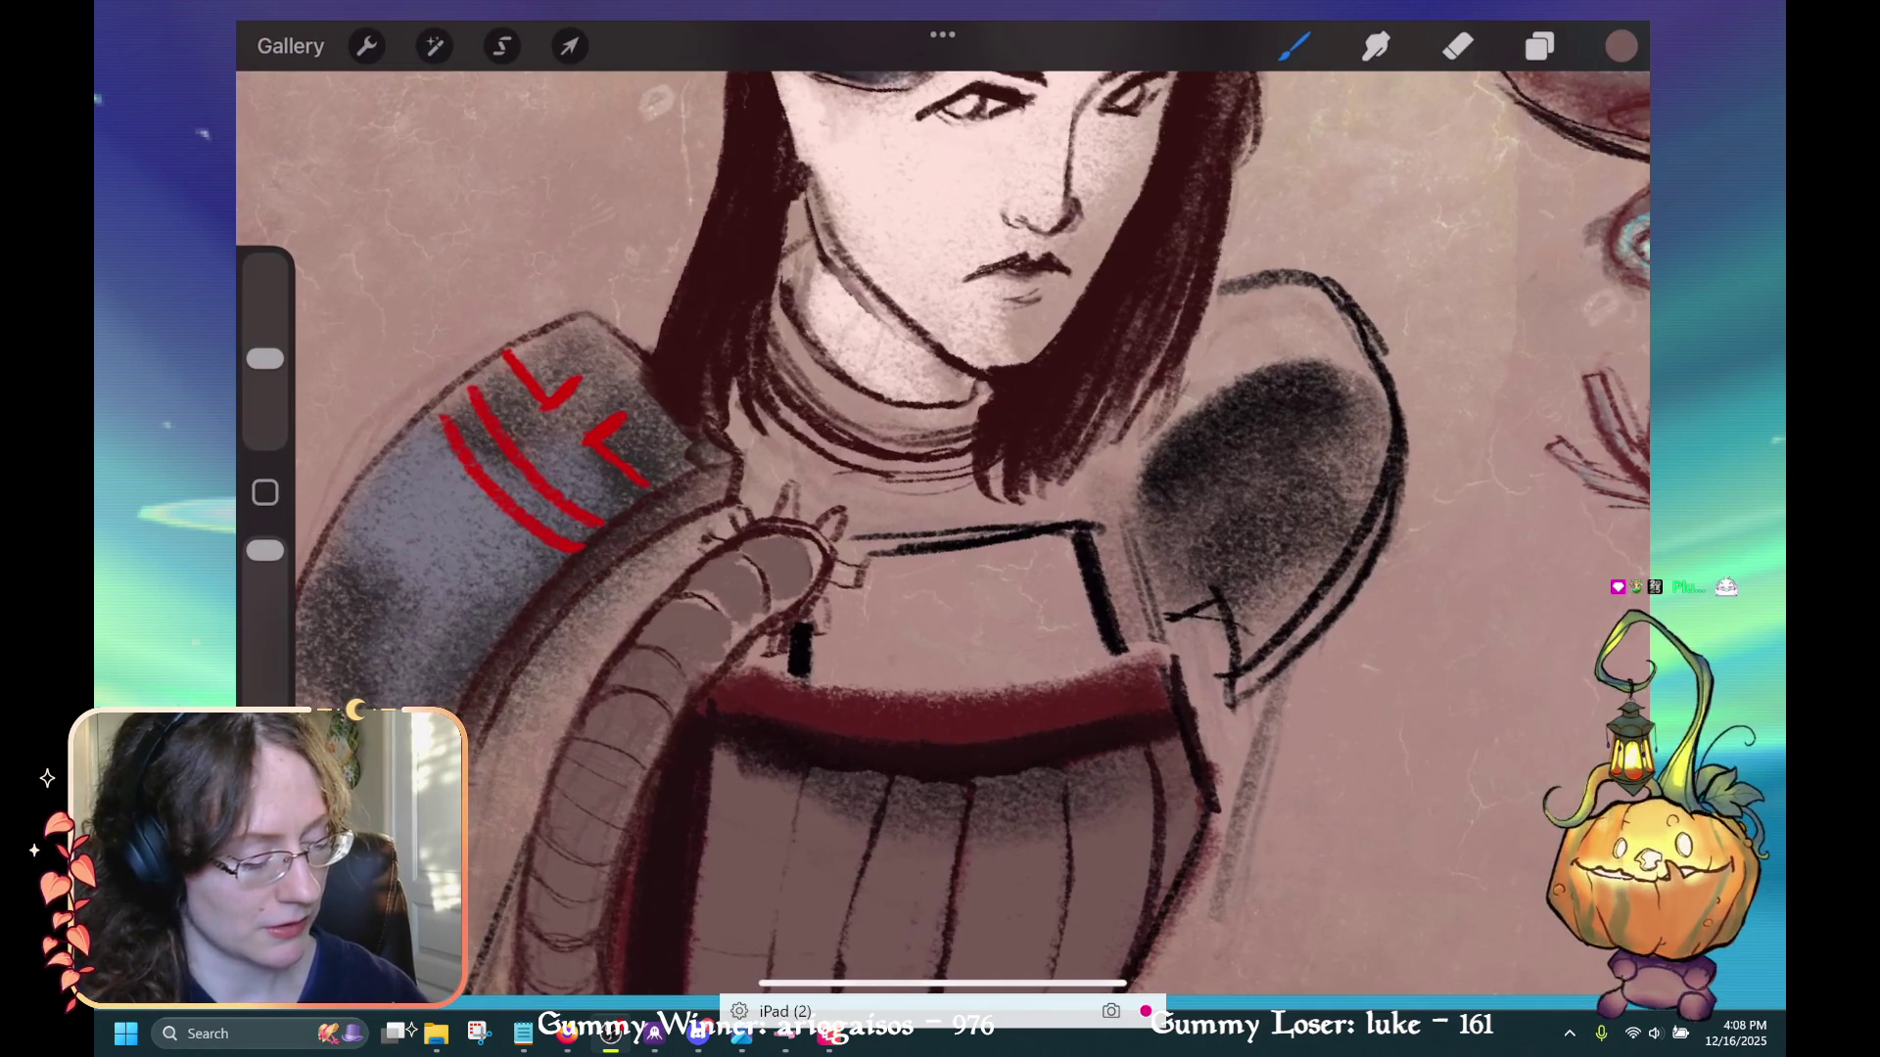
key("ctrl+z")
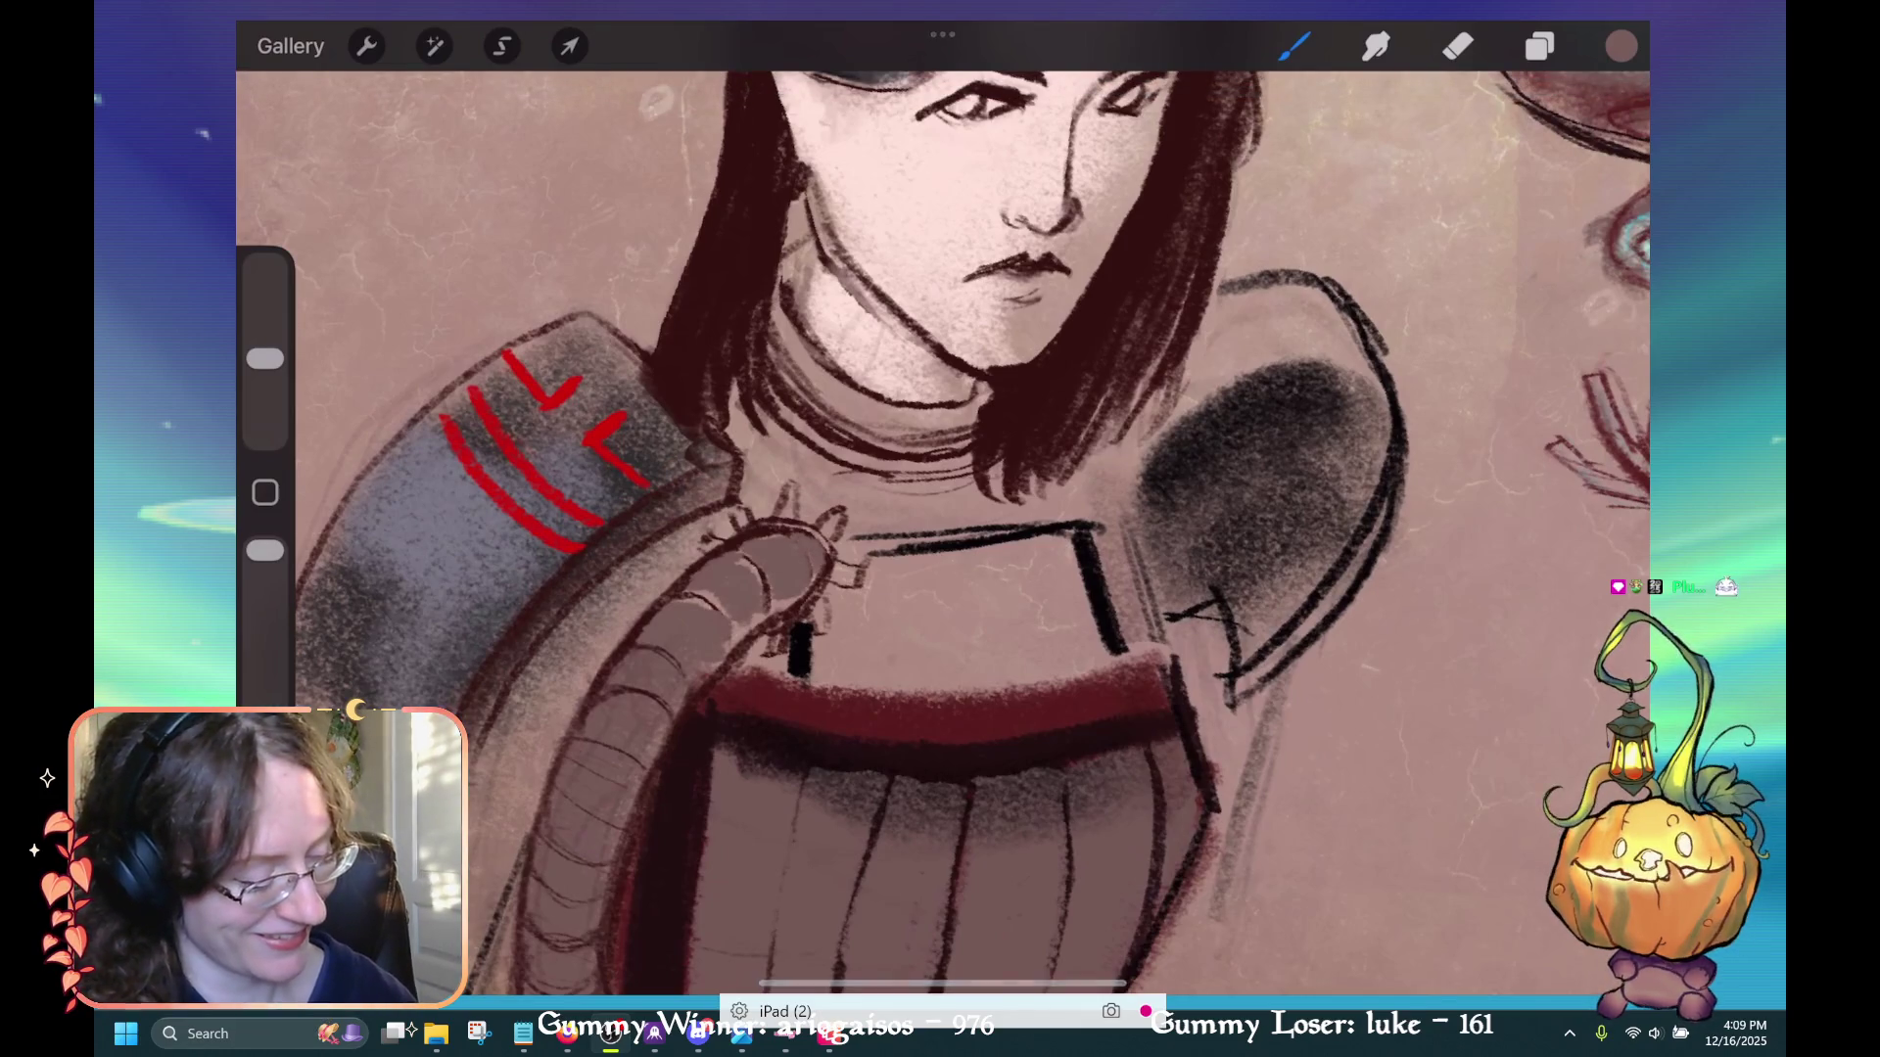
scroll(940, 529, "up", 3)
mouse_move(895, 514)
left_mouse_down()
mouse_move(872, 529)
mouse_move(861, 509)
left_mouse_up()
Darken the fingertips and add a small darker patch on the hand, redrawing misplaced strokes
key("ctrl+z")
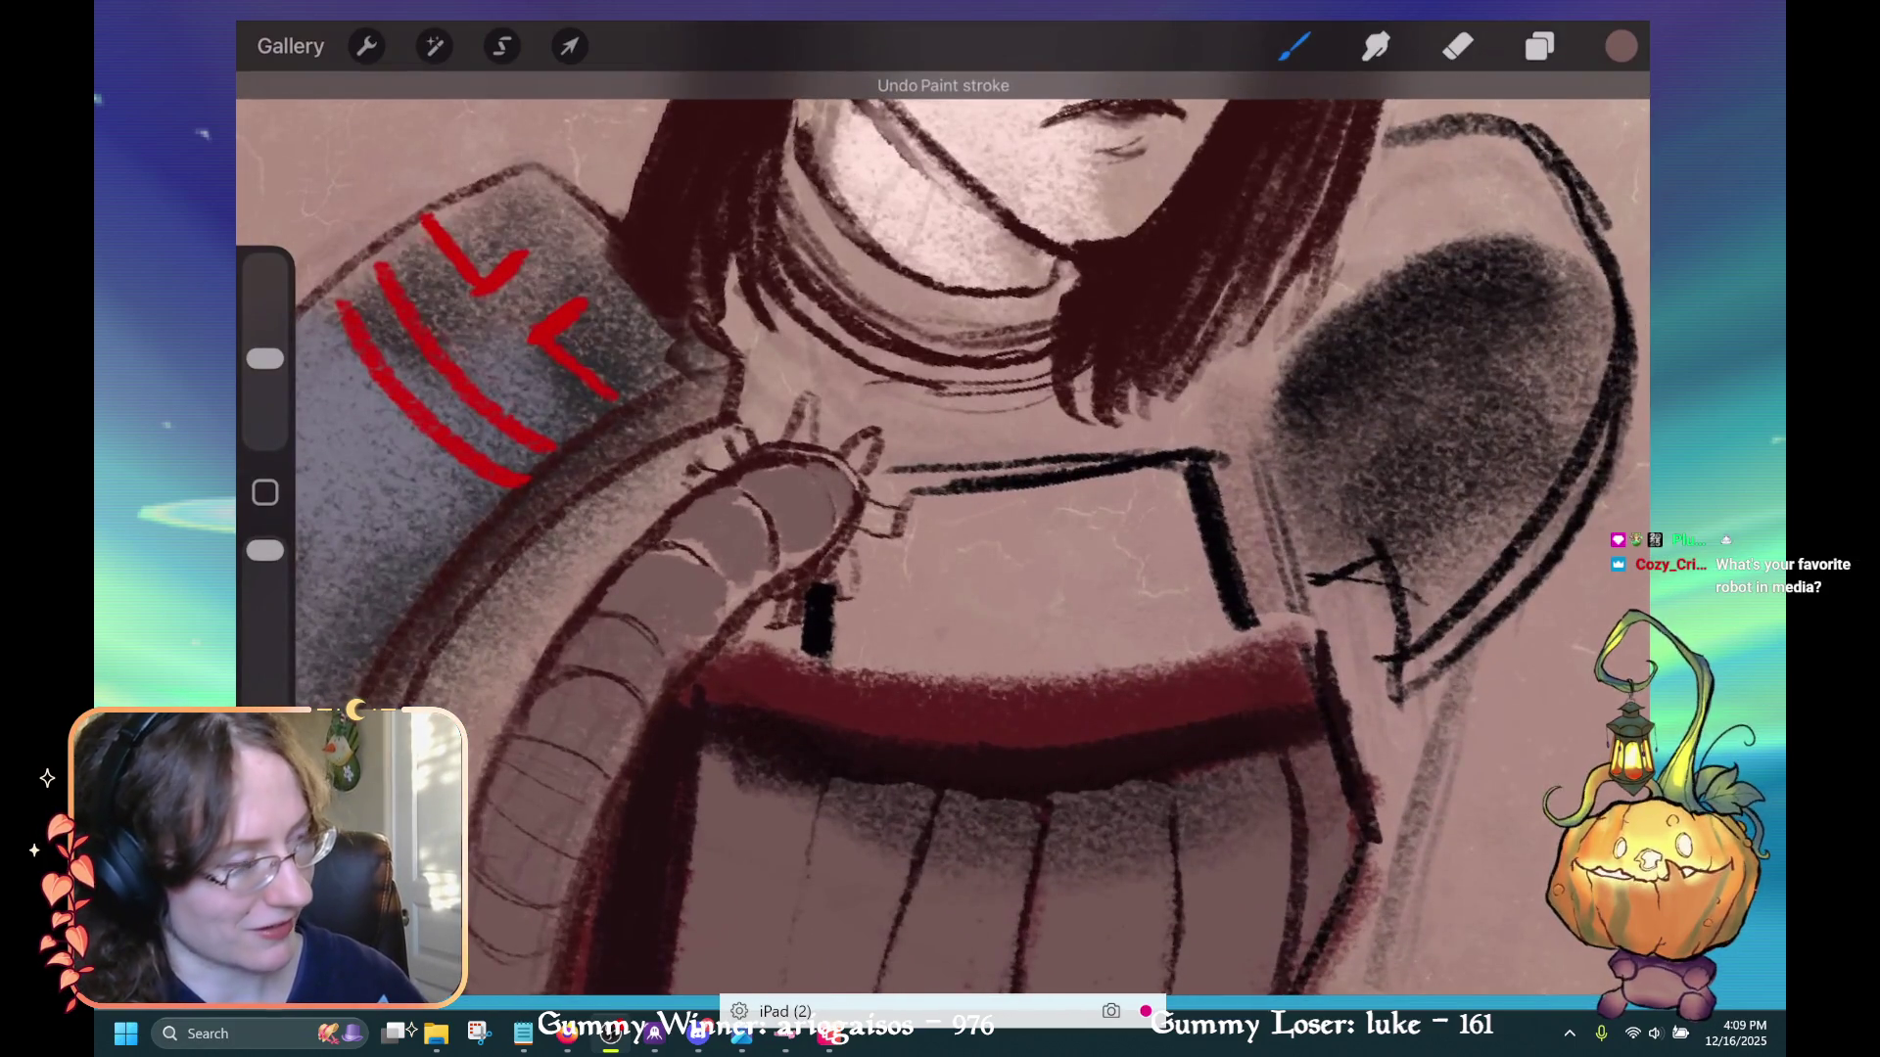
mouse_move(896, 517)
left_mouse_down()
mouse_move(868, 514)
mouse_move(869, 439)
left_mouse_up()
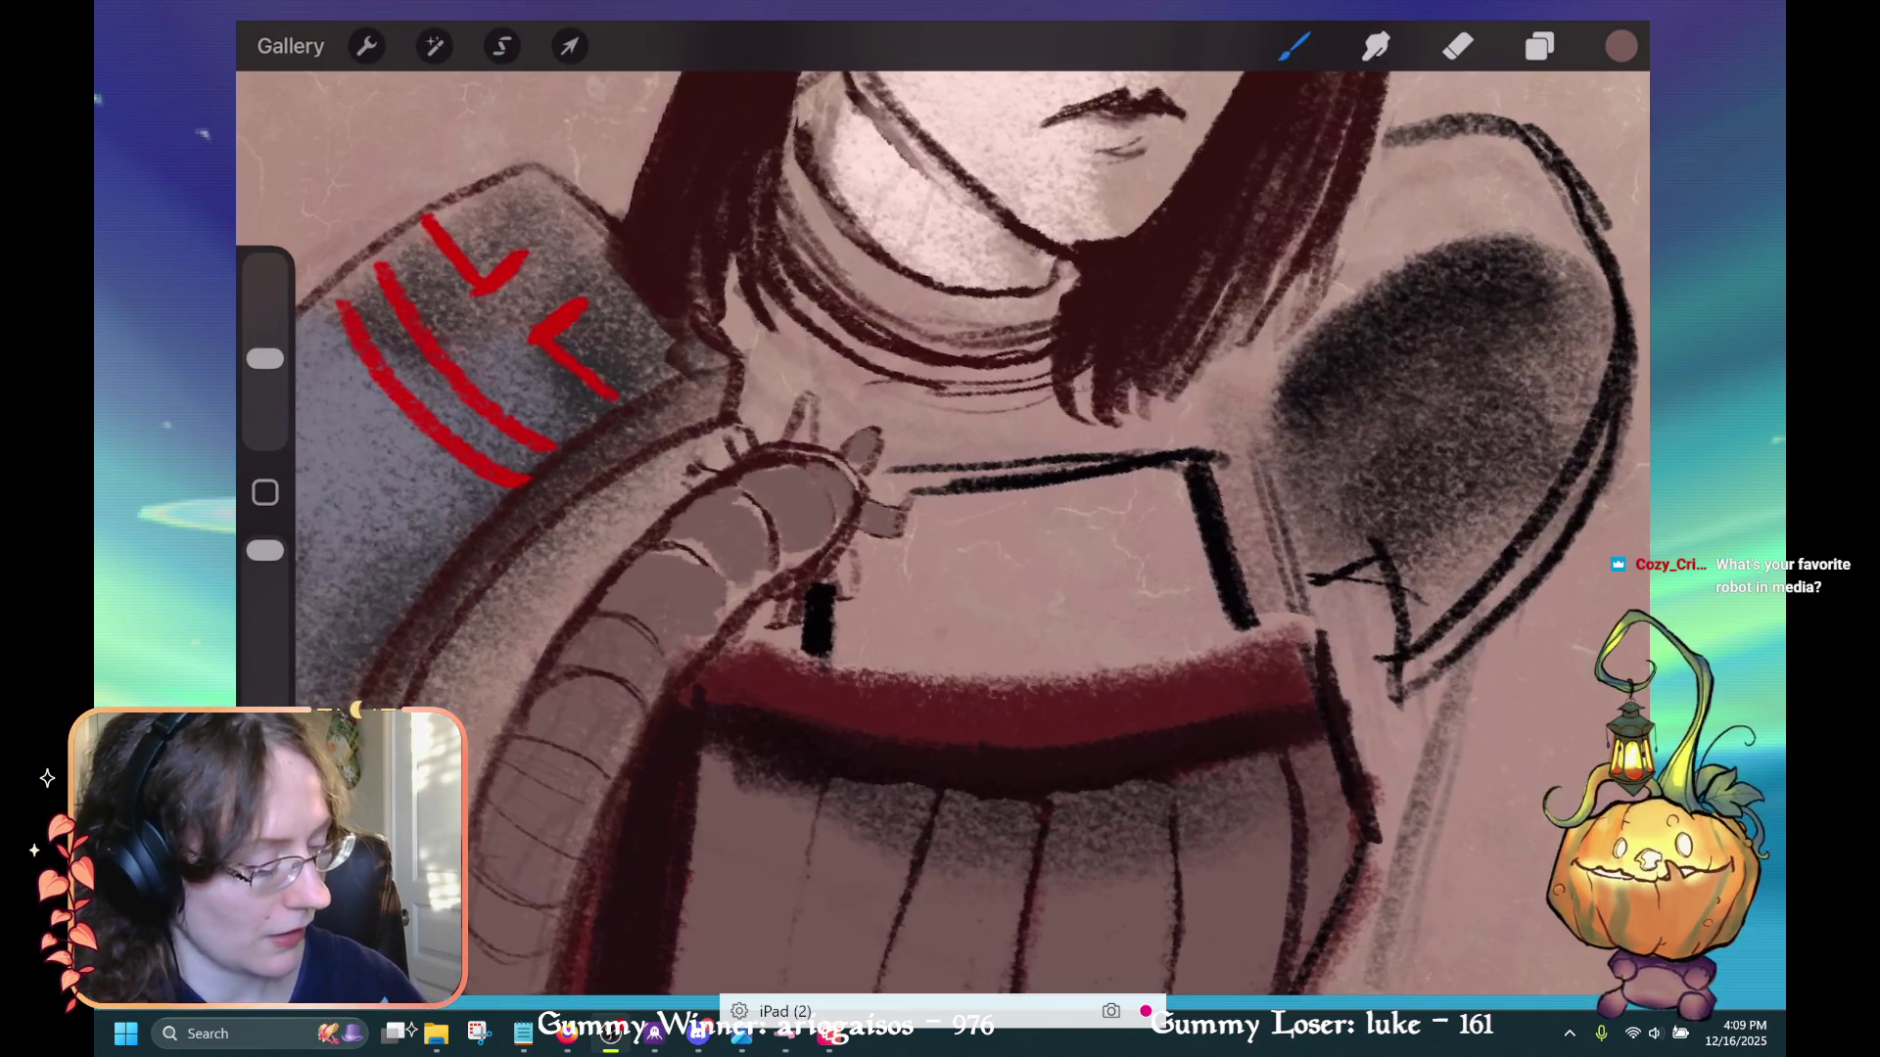
mouse_move(810, 404)
left_mouse_down()
mouse_move(803, 442)
mouse_move(746, 452)
left_mouse_up()
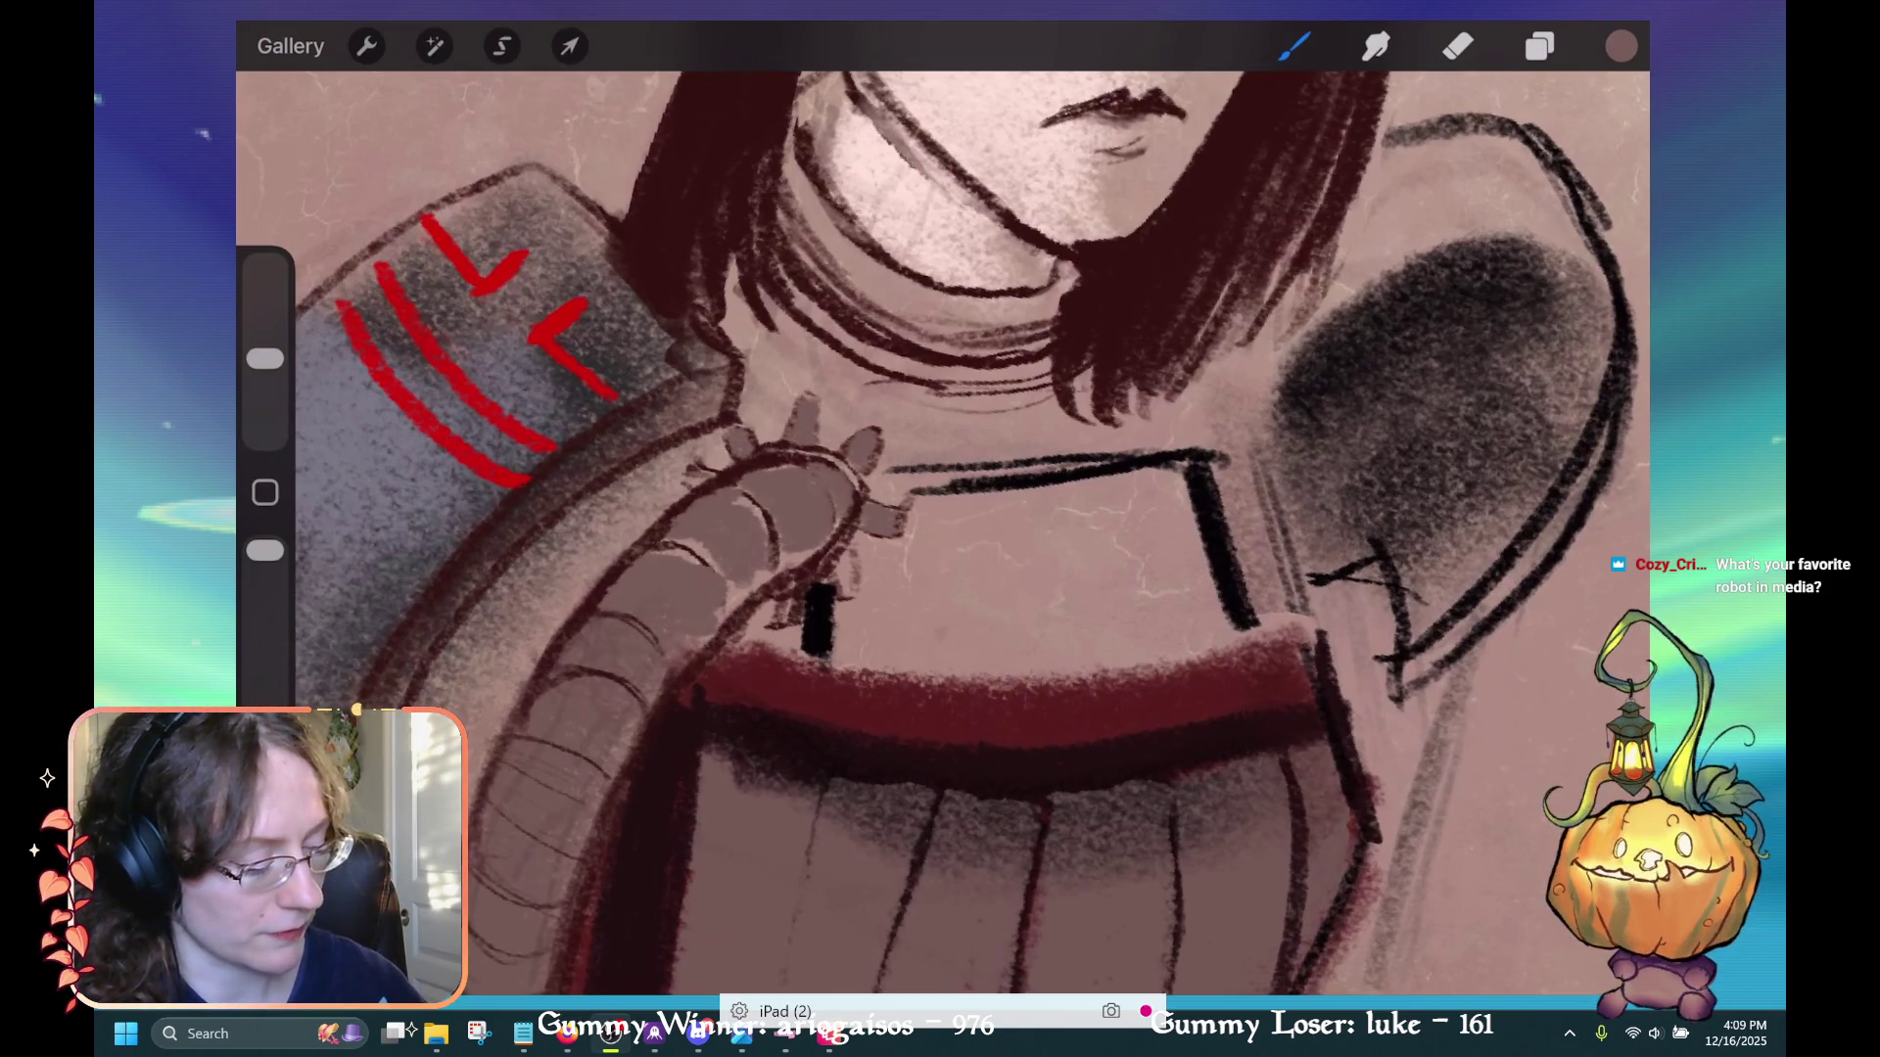
left_click_drag(842, 561, 840, 593)
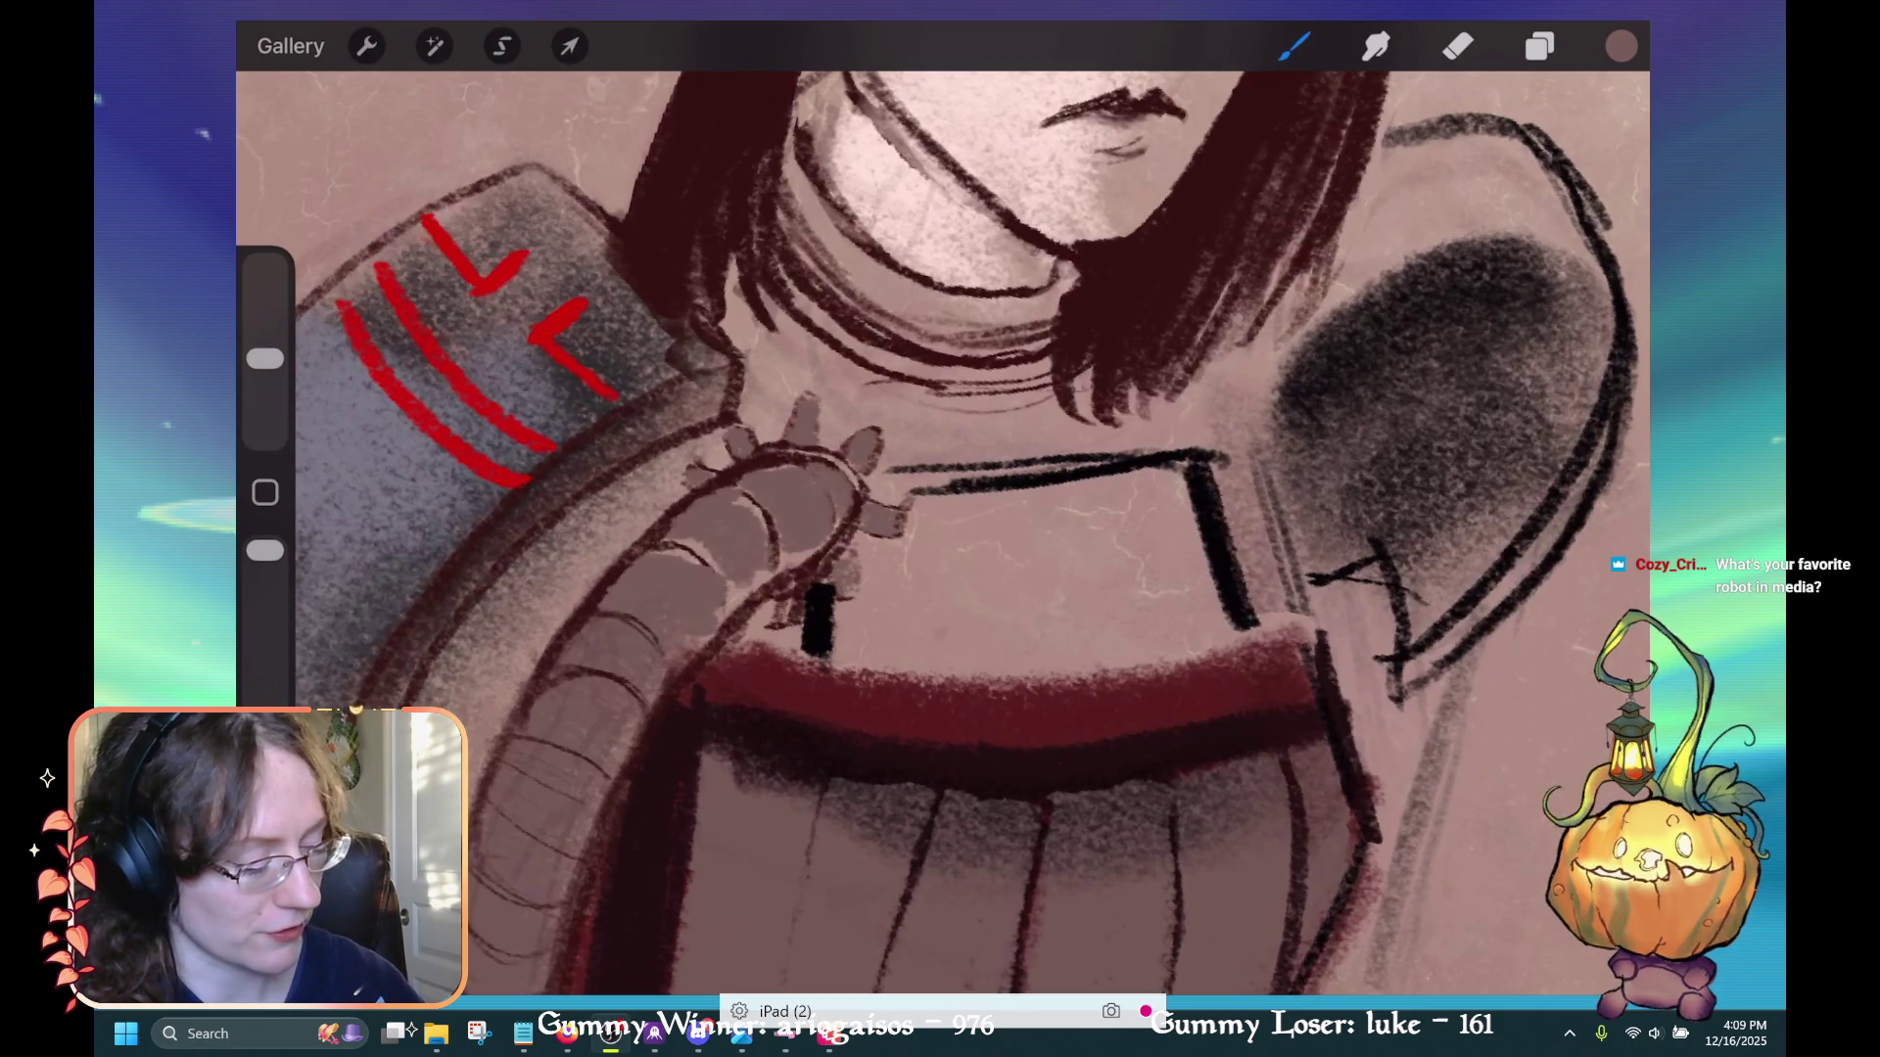
key("ctrl+z")
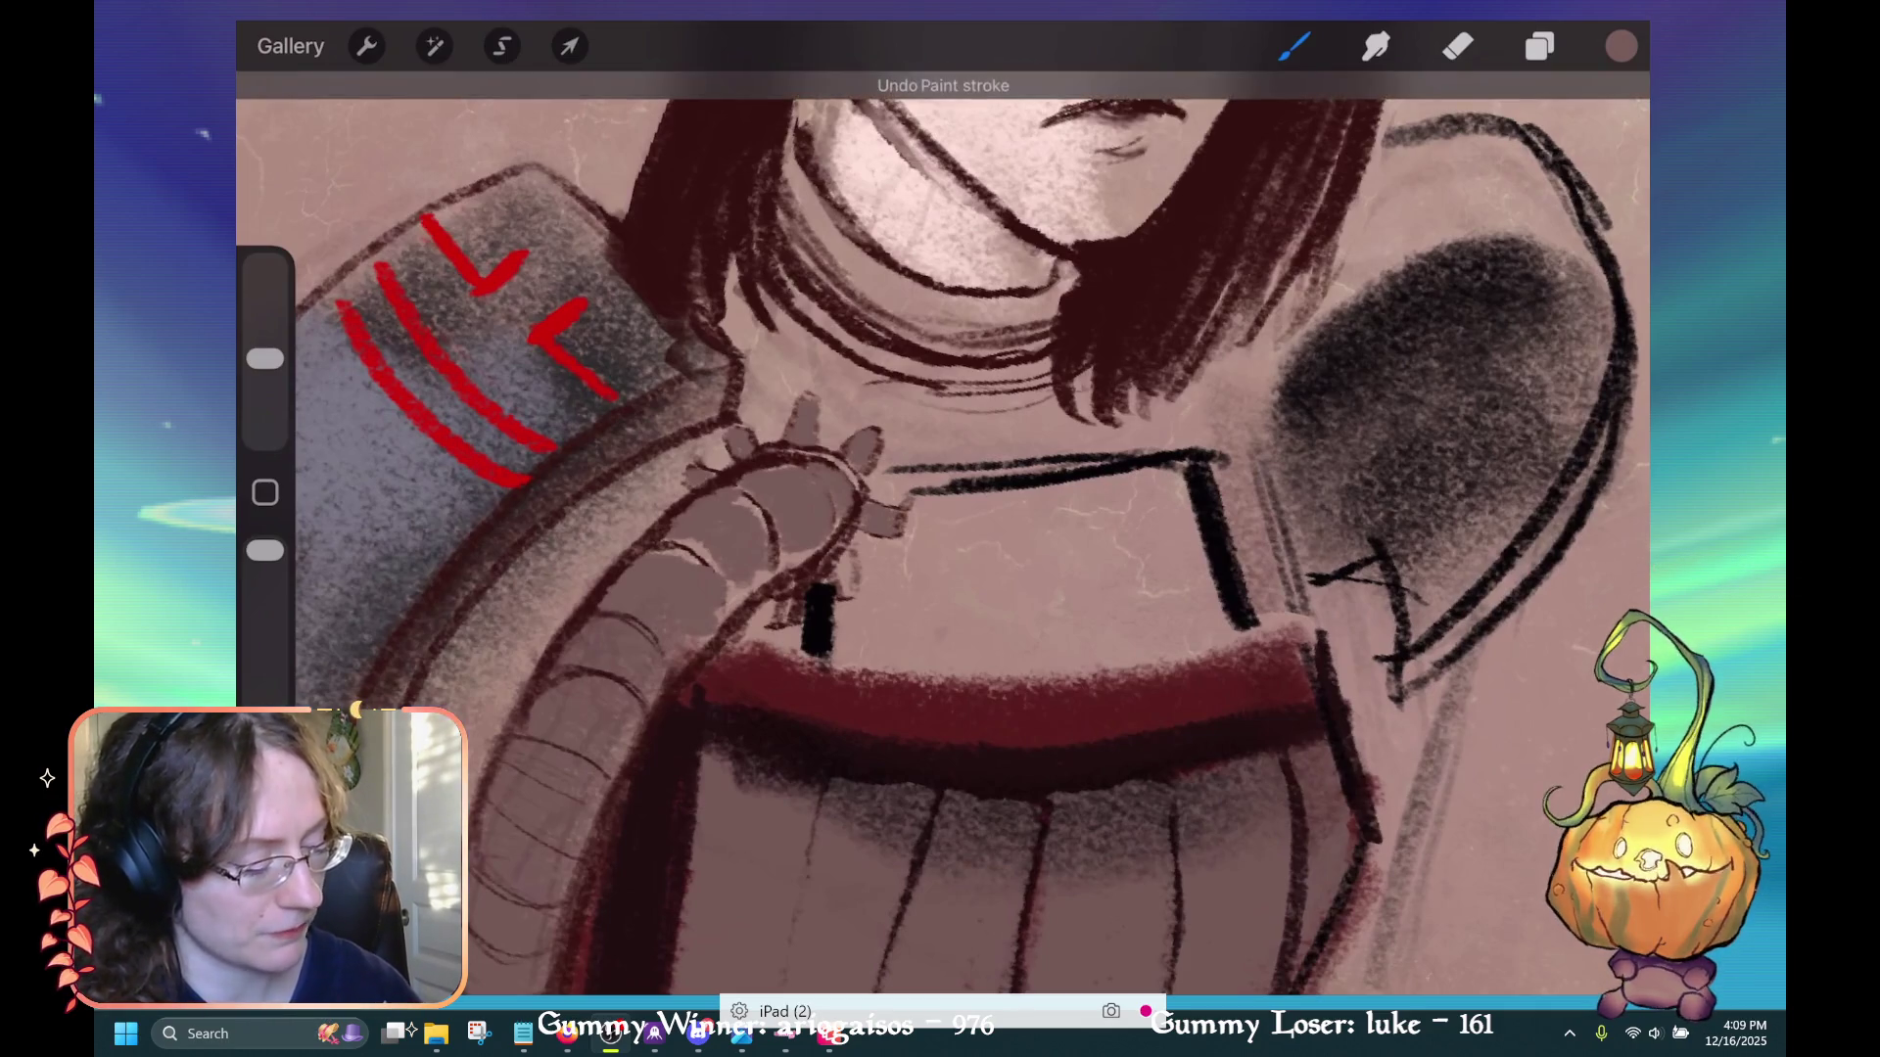
left_click_drag(844, 566, 840, 594)
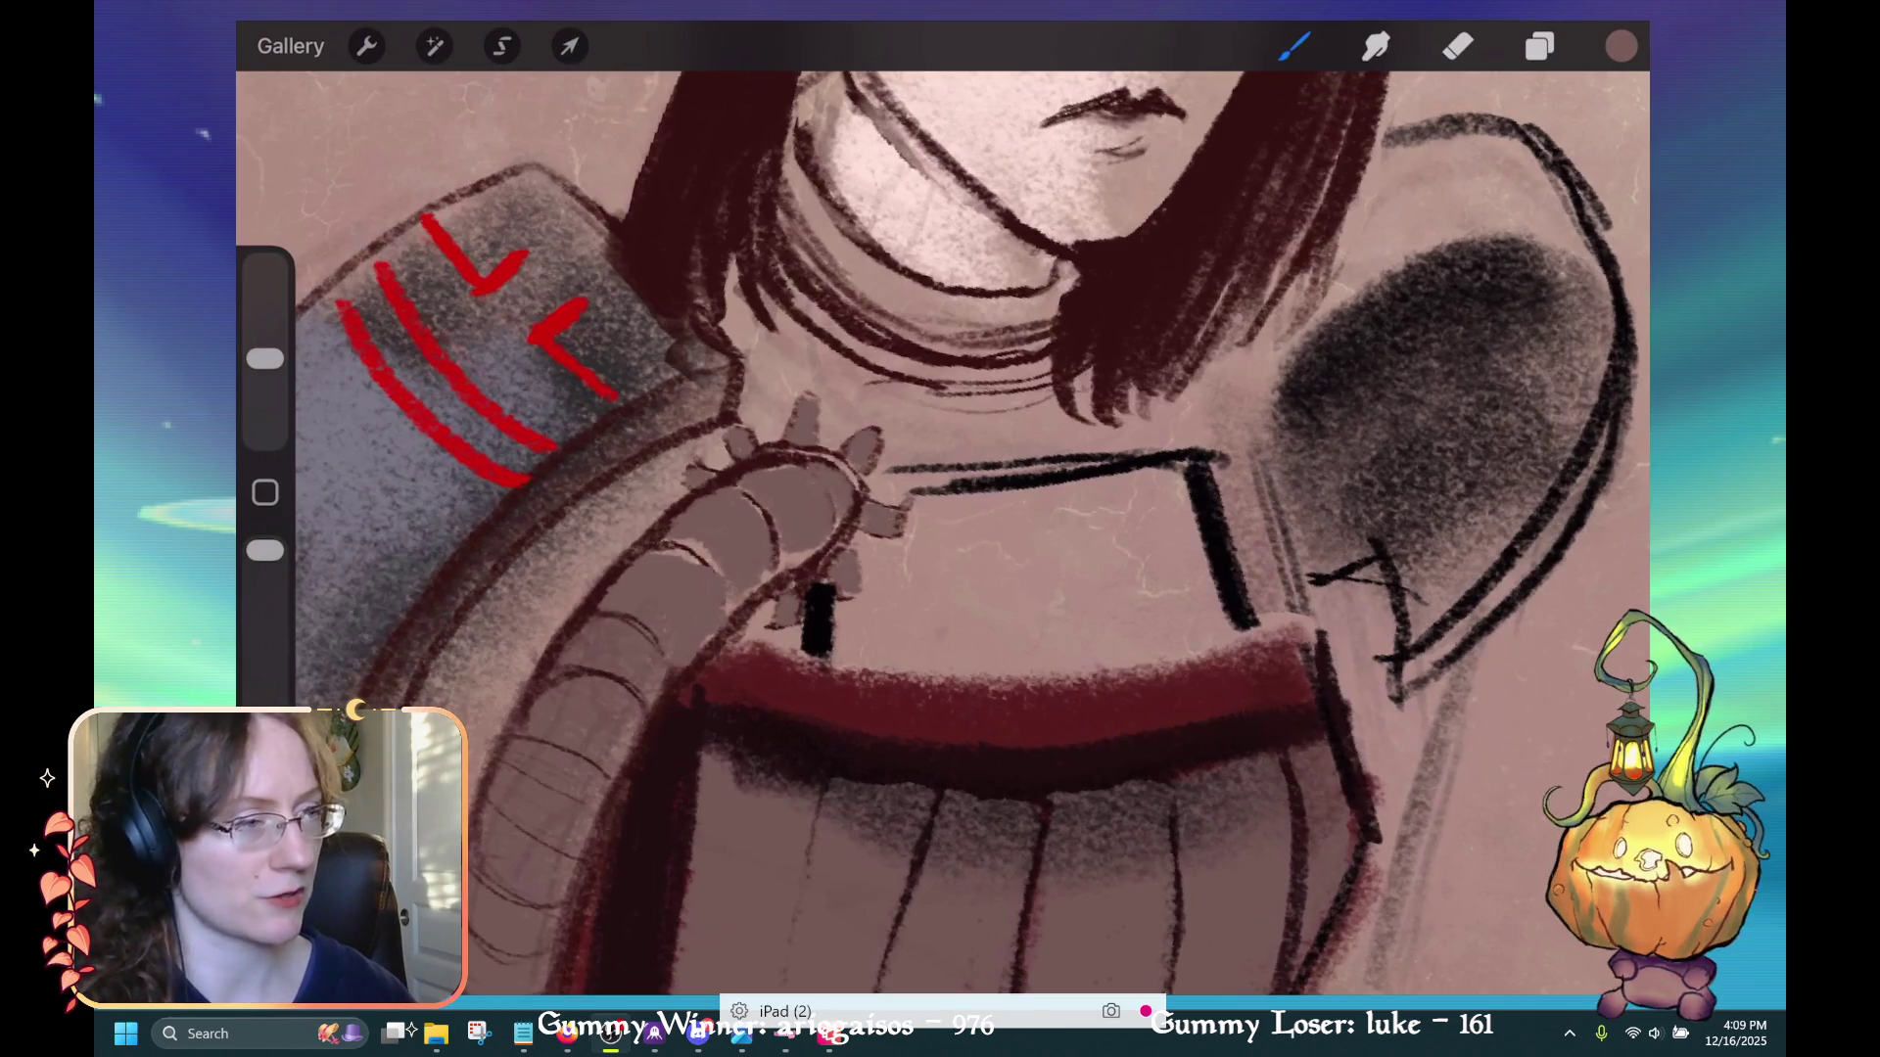
scroll(943, 529, "down", 5)
Zoom out and back in on the woman's chest plate
scroll(943, 528, "up", 3)
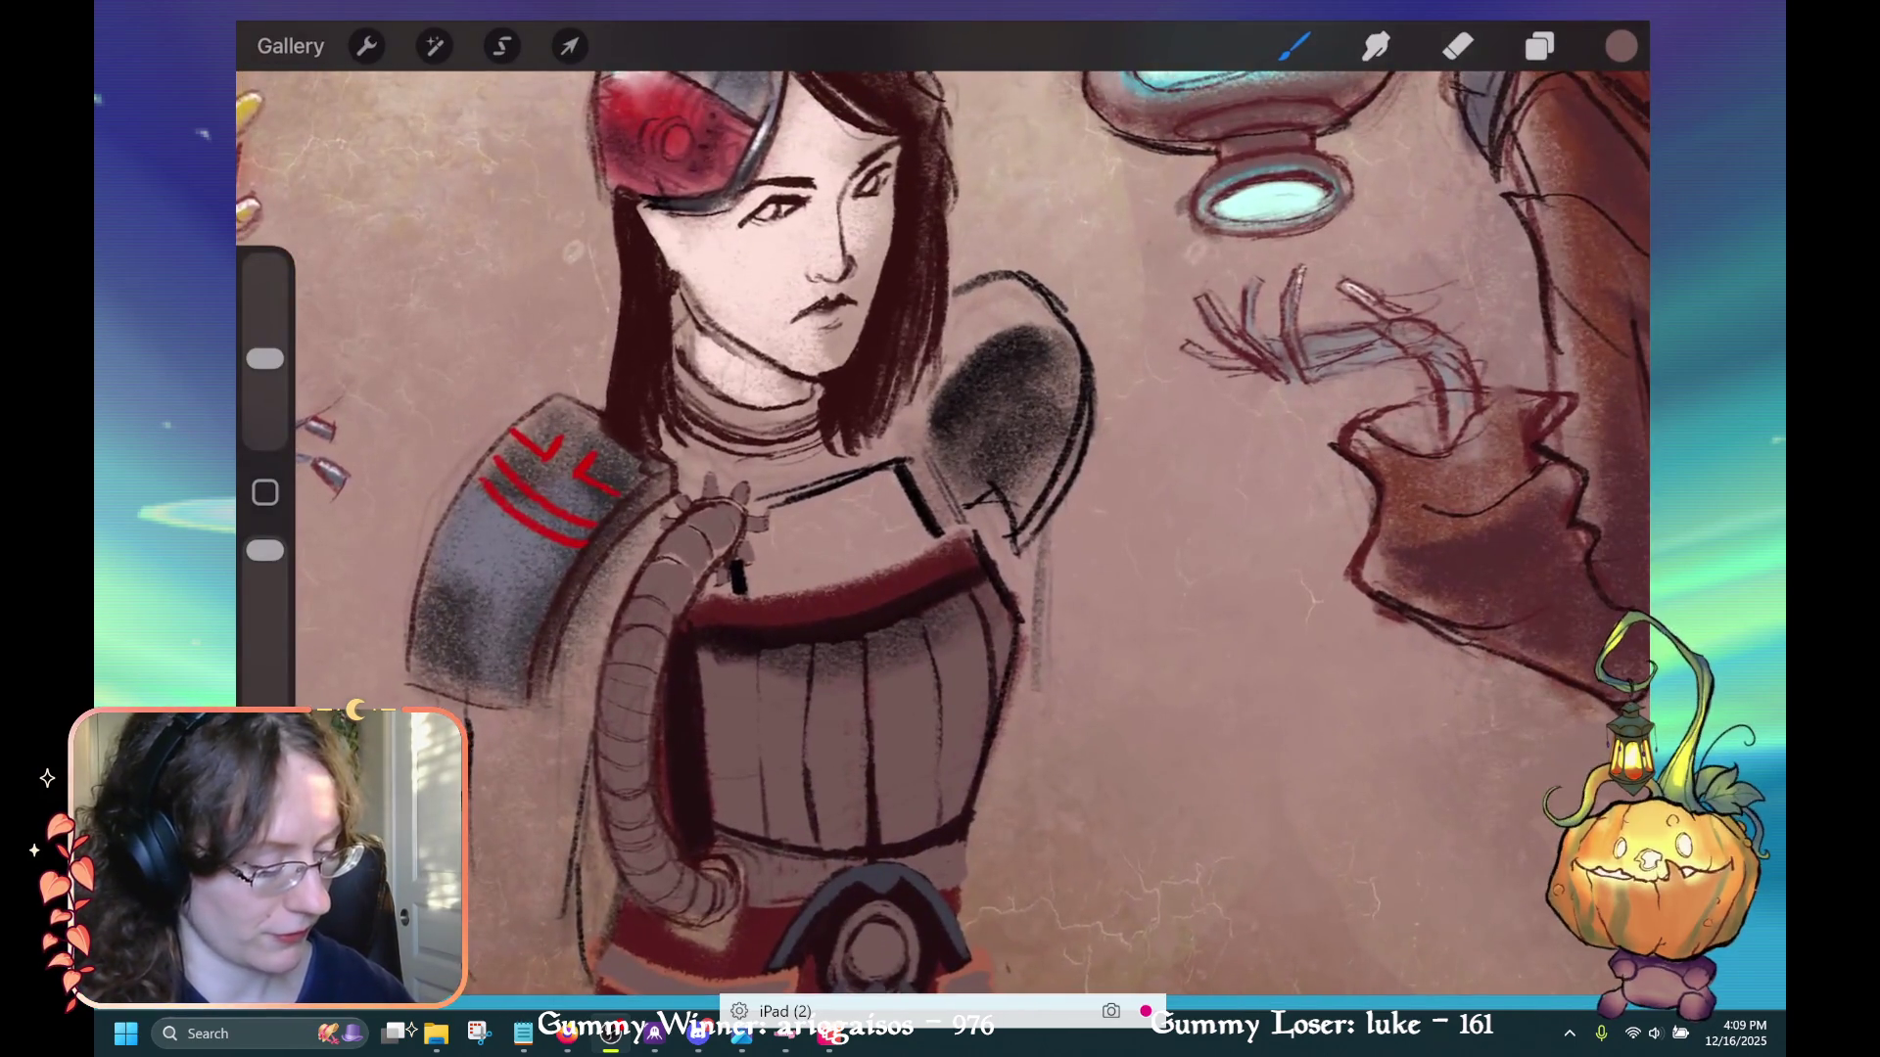
scroll(942, 528, "down", 3)
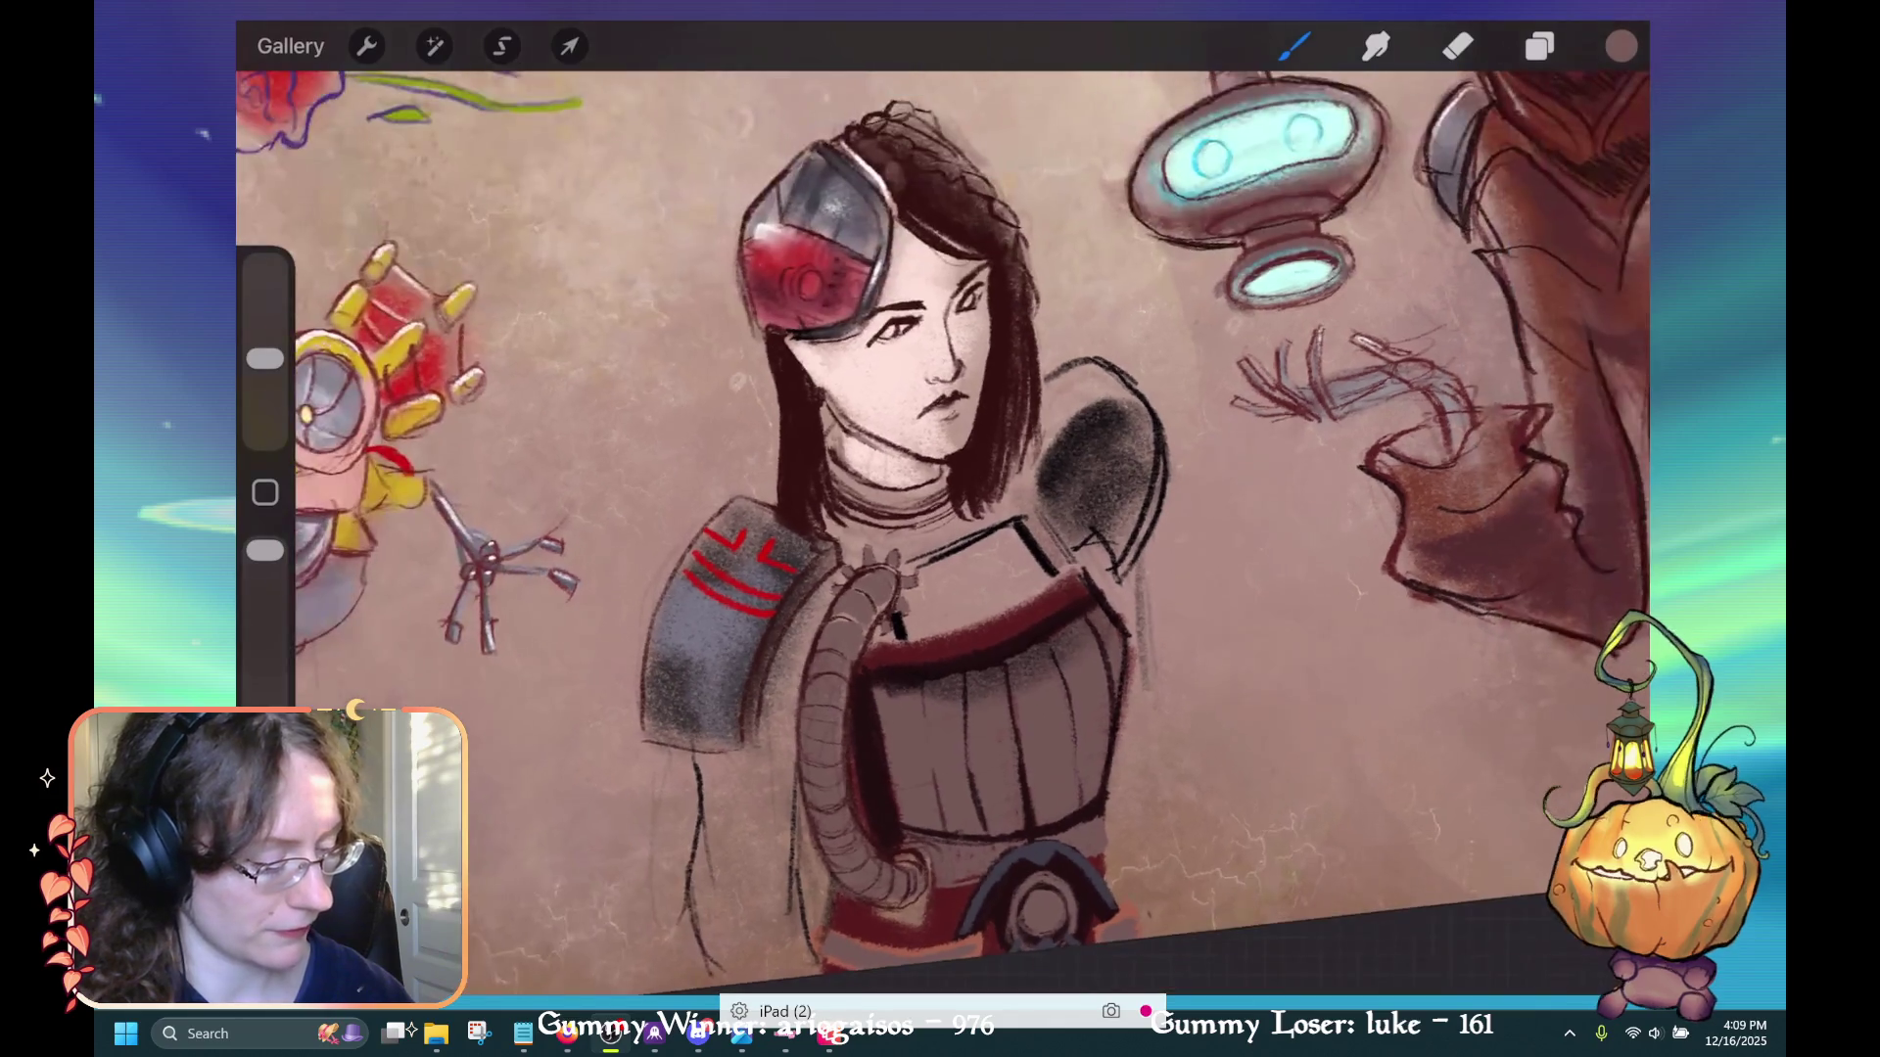
scroll(942, 529, "up", 3)
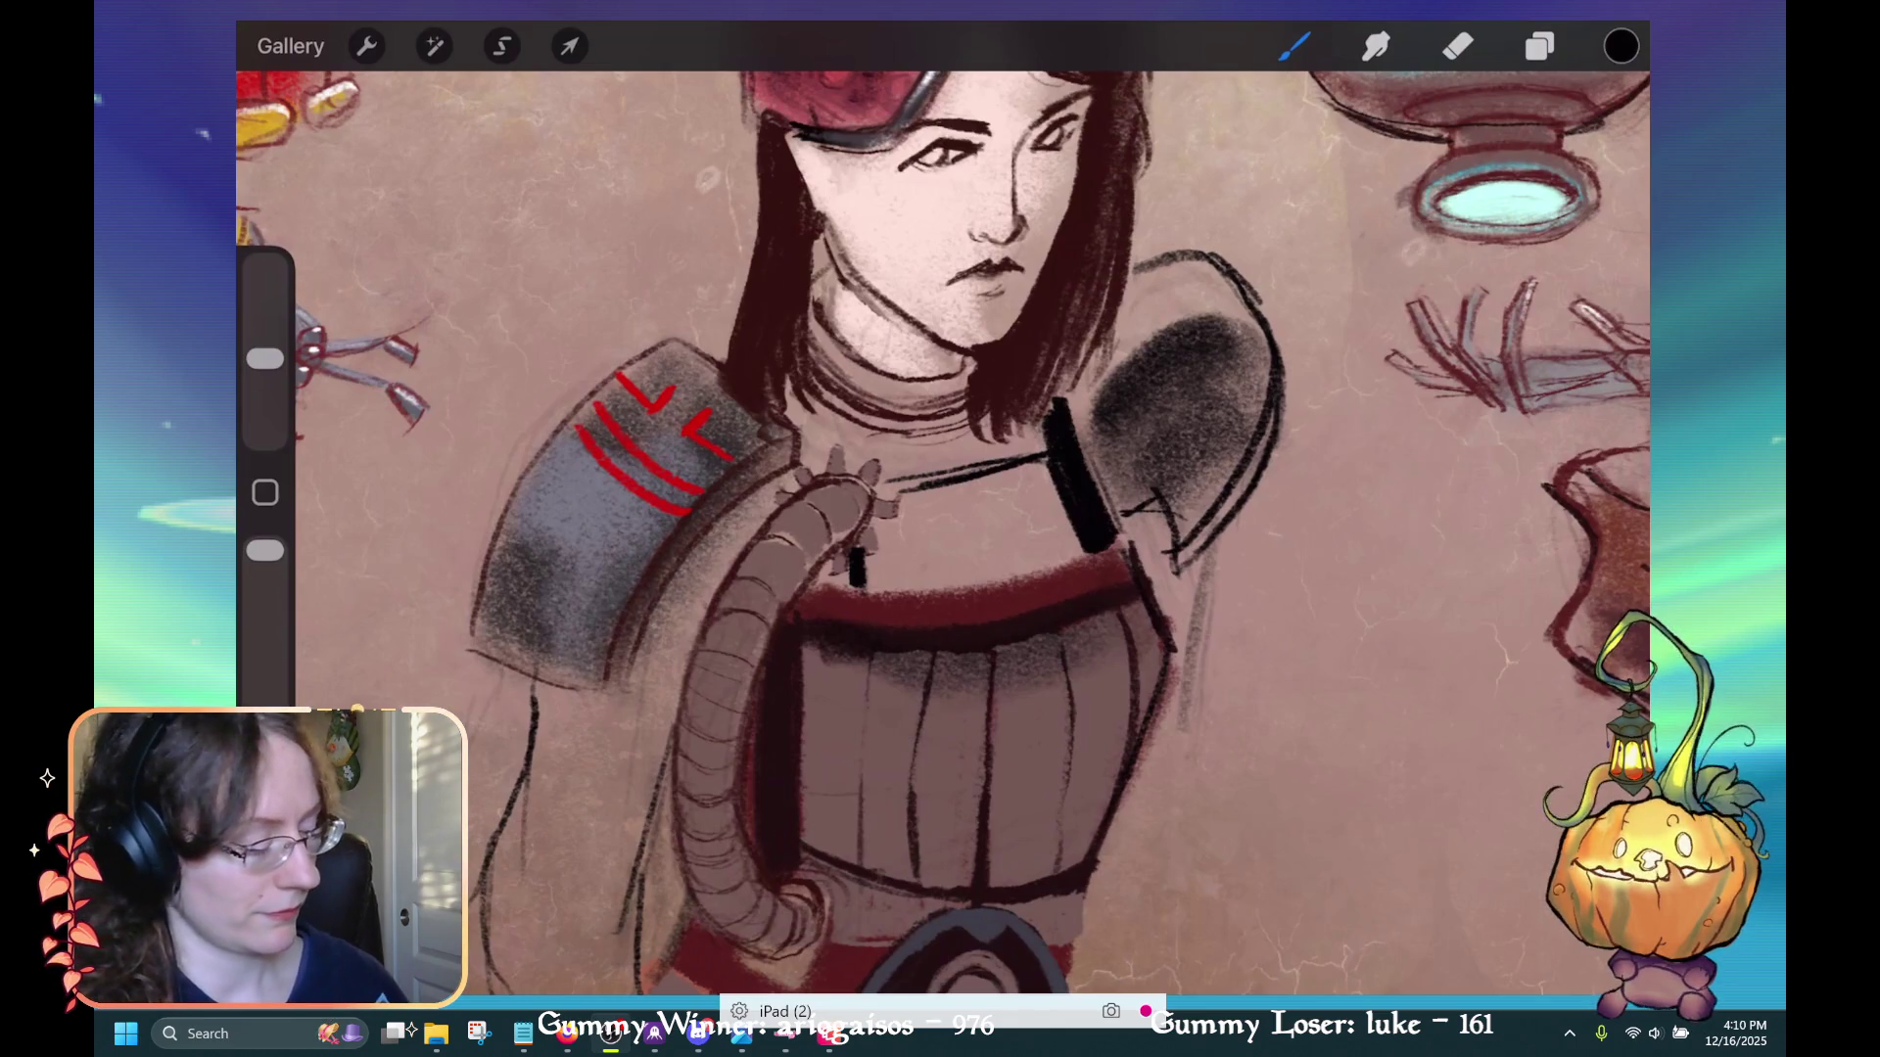
Ink dark strokes along the collar's neck strap, undoing two stray strokes
mouse_move(1045, 462)
left_mouse_down()
mouse_move(964, 448)
mouse_move(876, 492)
left_mouse_up()
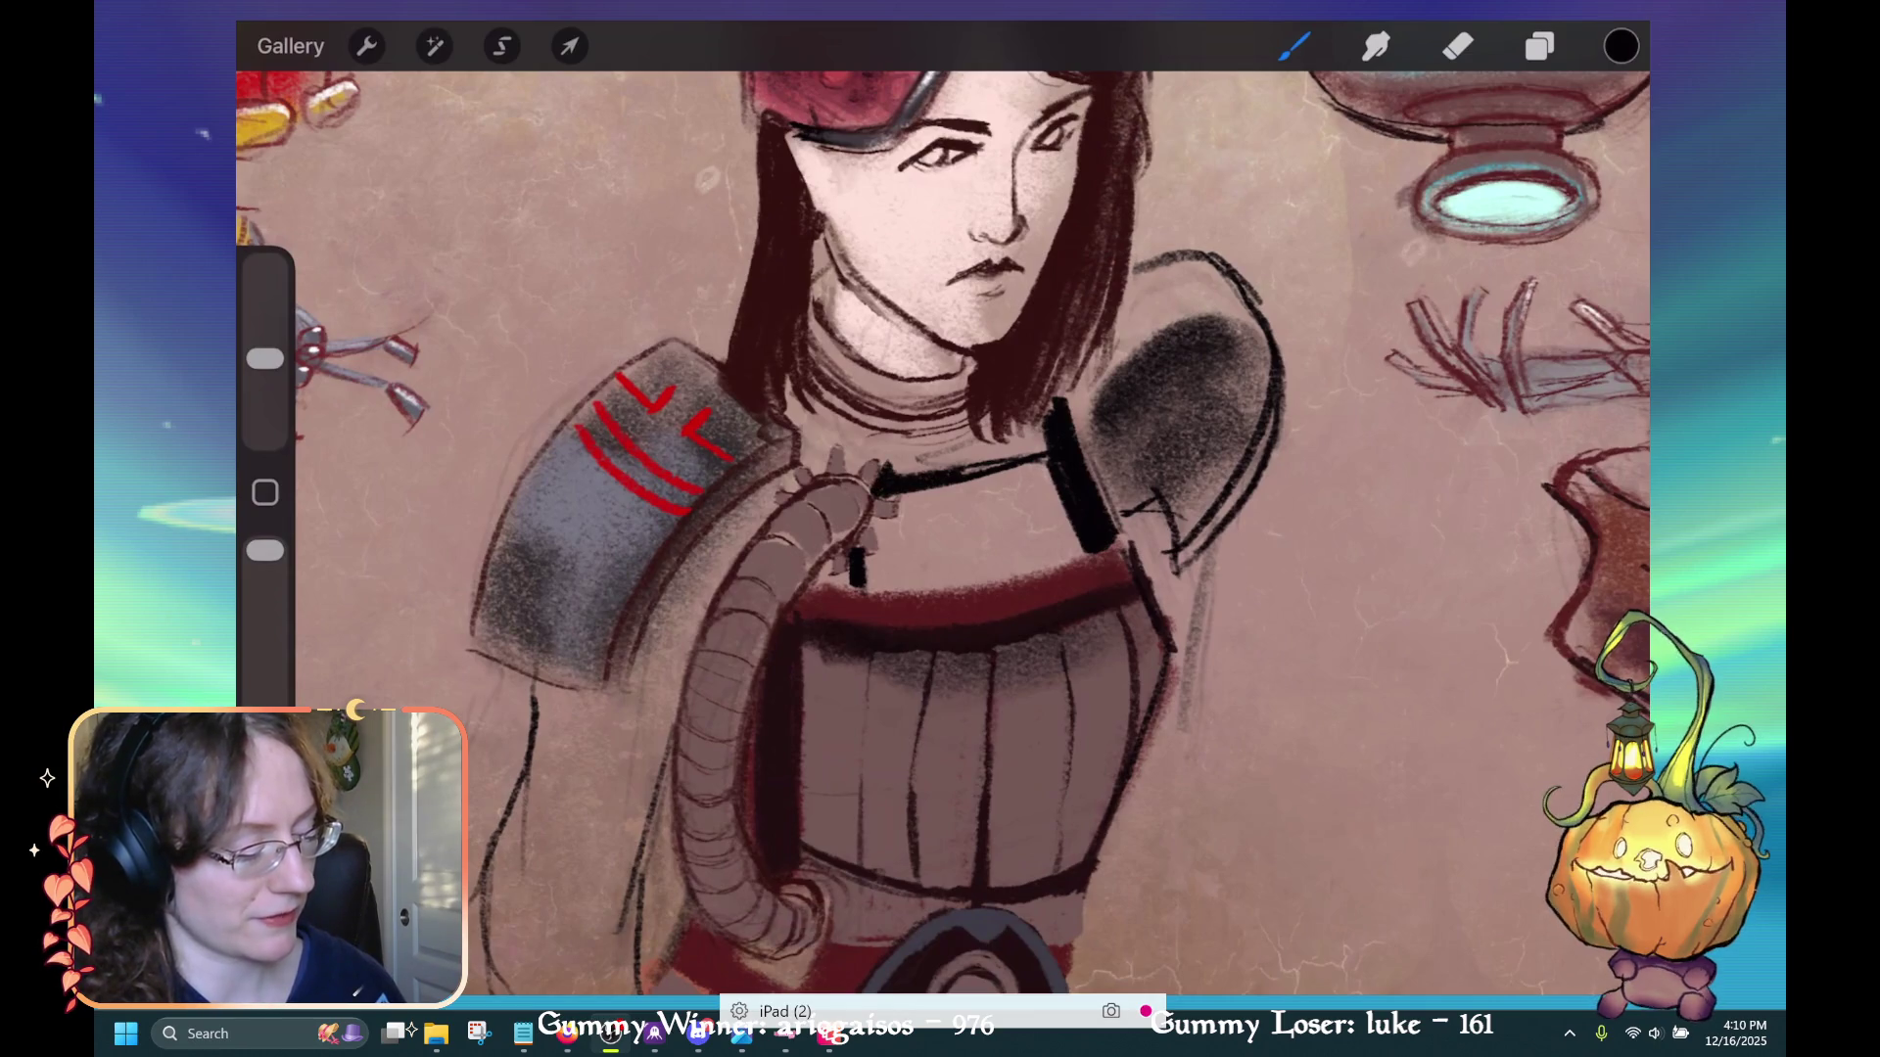
mouse_move(886, 473)
left_mouse_down()
mouse_move(884, 449)
mouse_move(848, 475)
mouse_move(842, 460)
mouse_move(1048, 440)
mouse_move(1037, 471)
mouse_move(1013, 437)
left_mouse_up()
left_click_drag(1036, 399, 1014, 436)
mouse_move(1022, 401)
left_mouse_down()
mouse_move(1013, 437)
mouse_move(951, 444)
left_mouse_up()
key("ctrl+z")
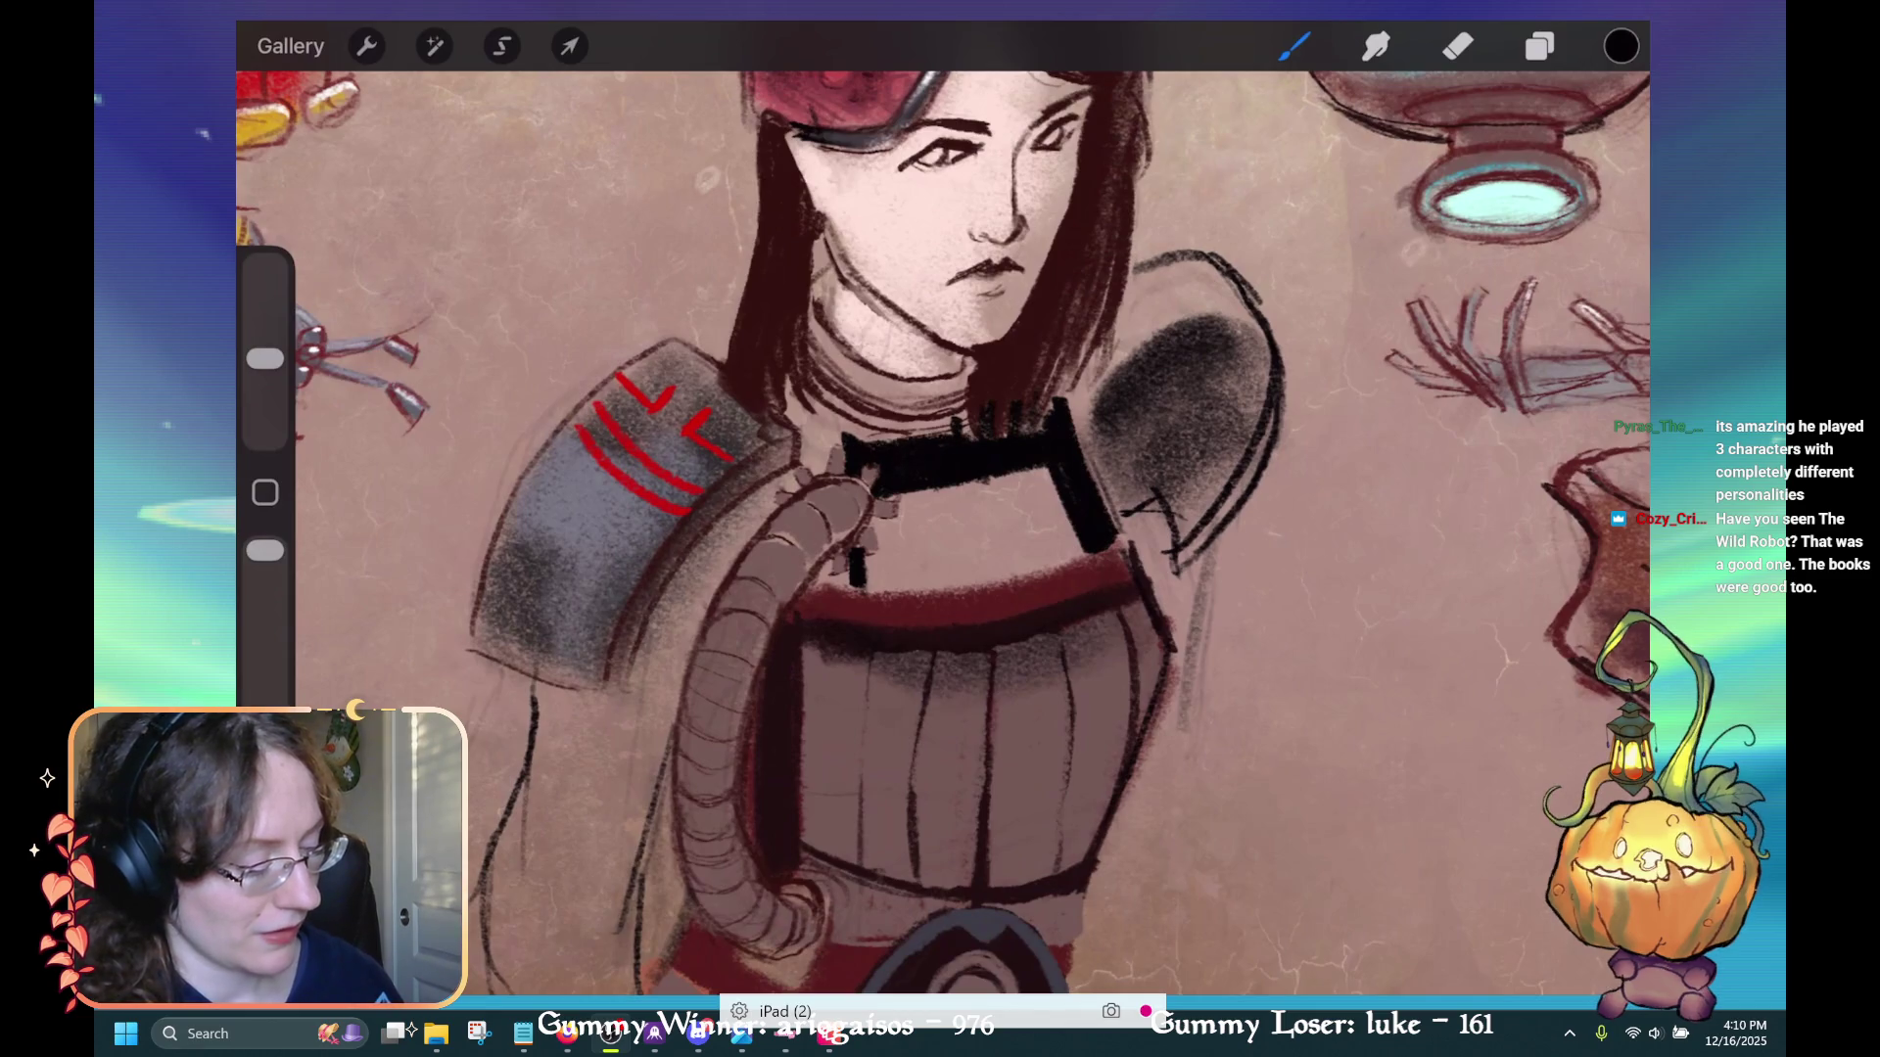
key("ctrl+z")
mouse_move(955, 430)
left_mouse_down()
mouse_move(848, 448)
mouse_move(791, 380)
mouse_move(813, 462)
left_mouse_up()
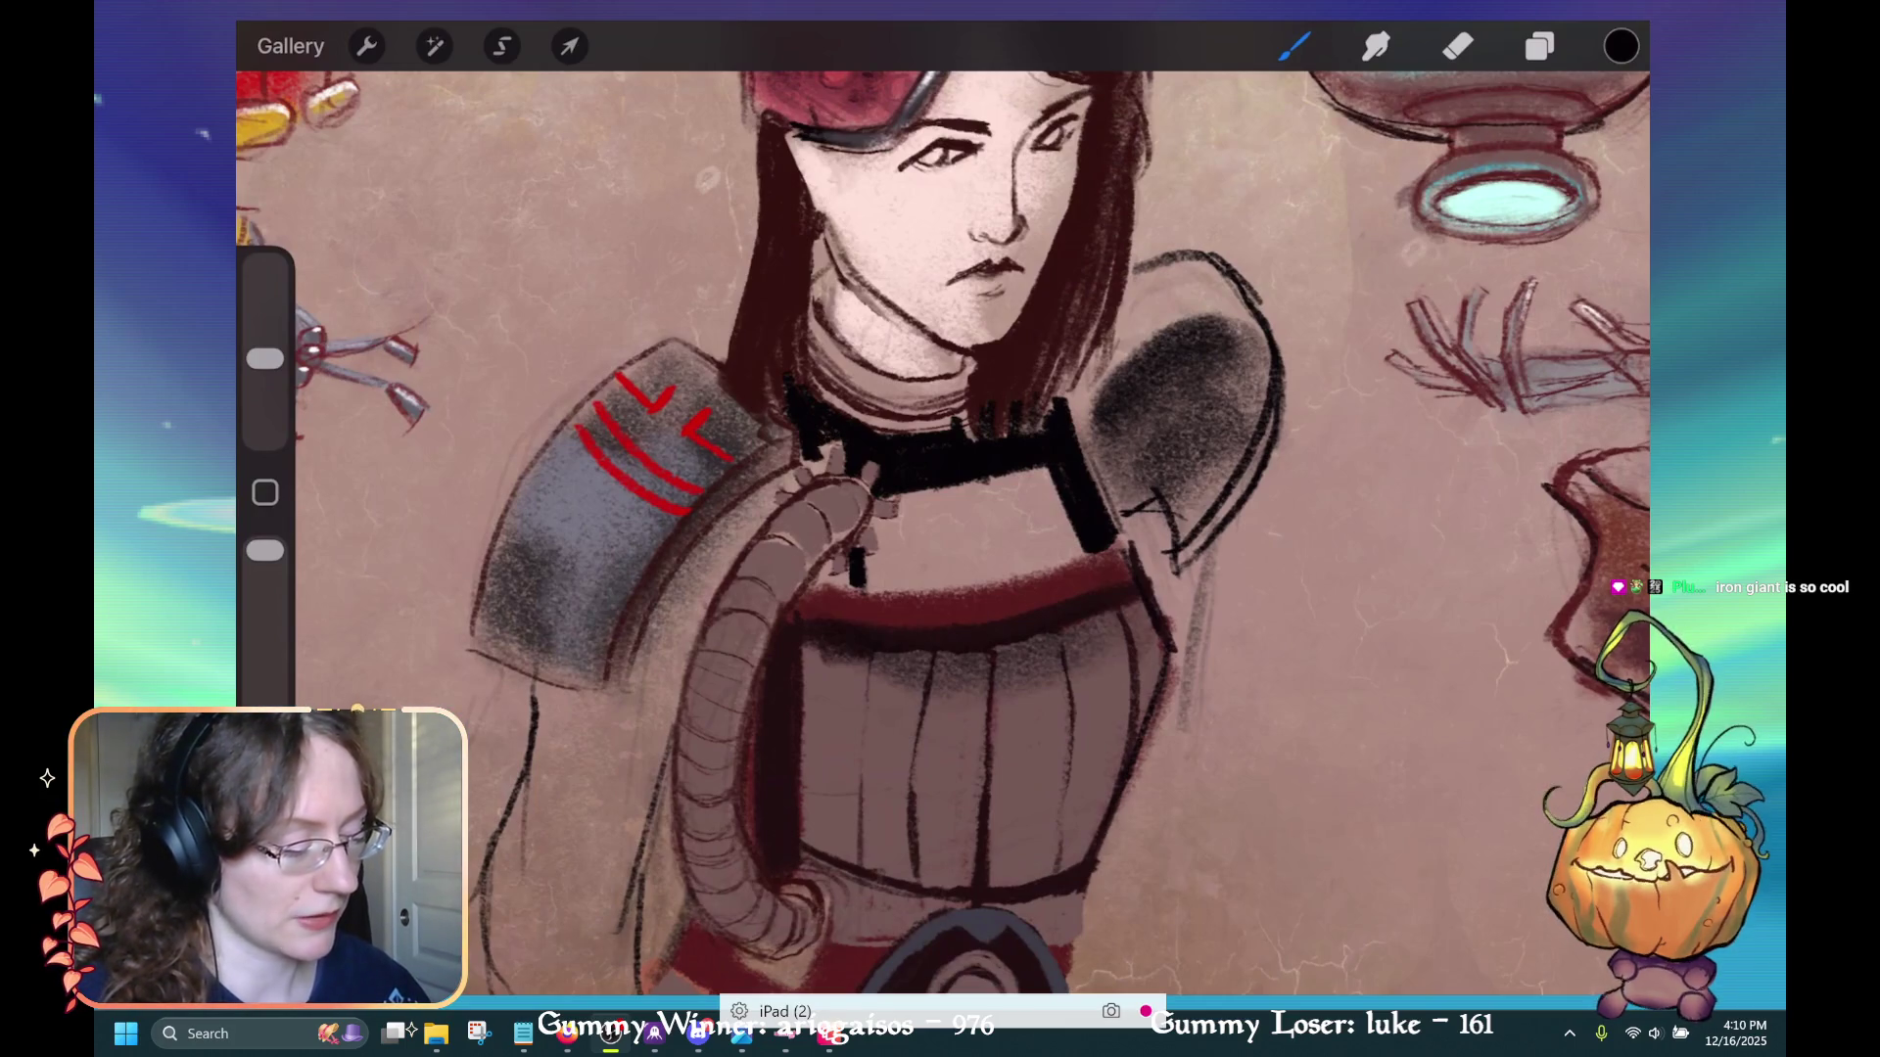
Hatch the collar's left end and add dark shading beside it
left_click_drag(817, 450, 820, 475)
left_click_drag(828, 450, 810, 476)
left_click_drag(806, 458, 804, 476)
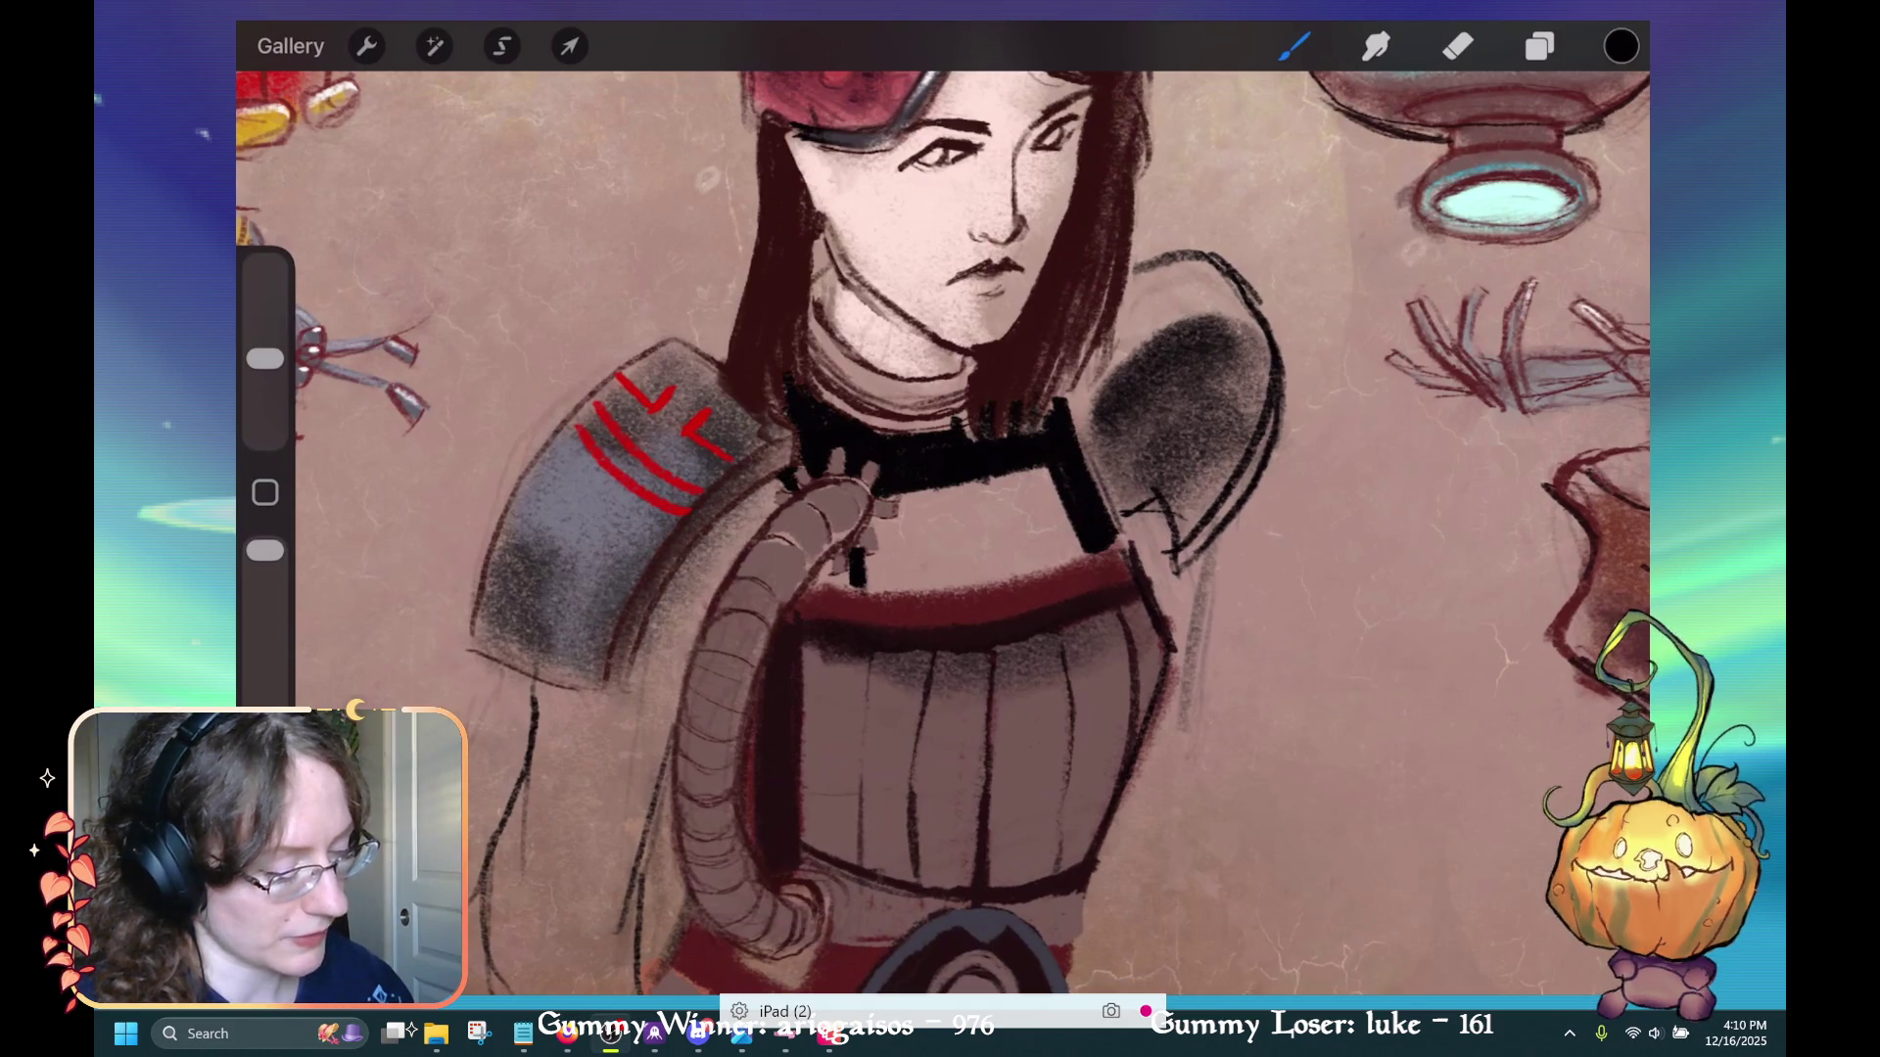
mouse_move(783, 487)
left_mouse_down()
mouse_move(733, 509)
mouse_move(756, 513)
left_mouse_up()
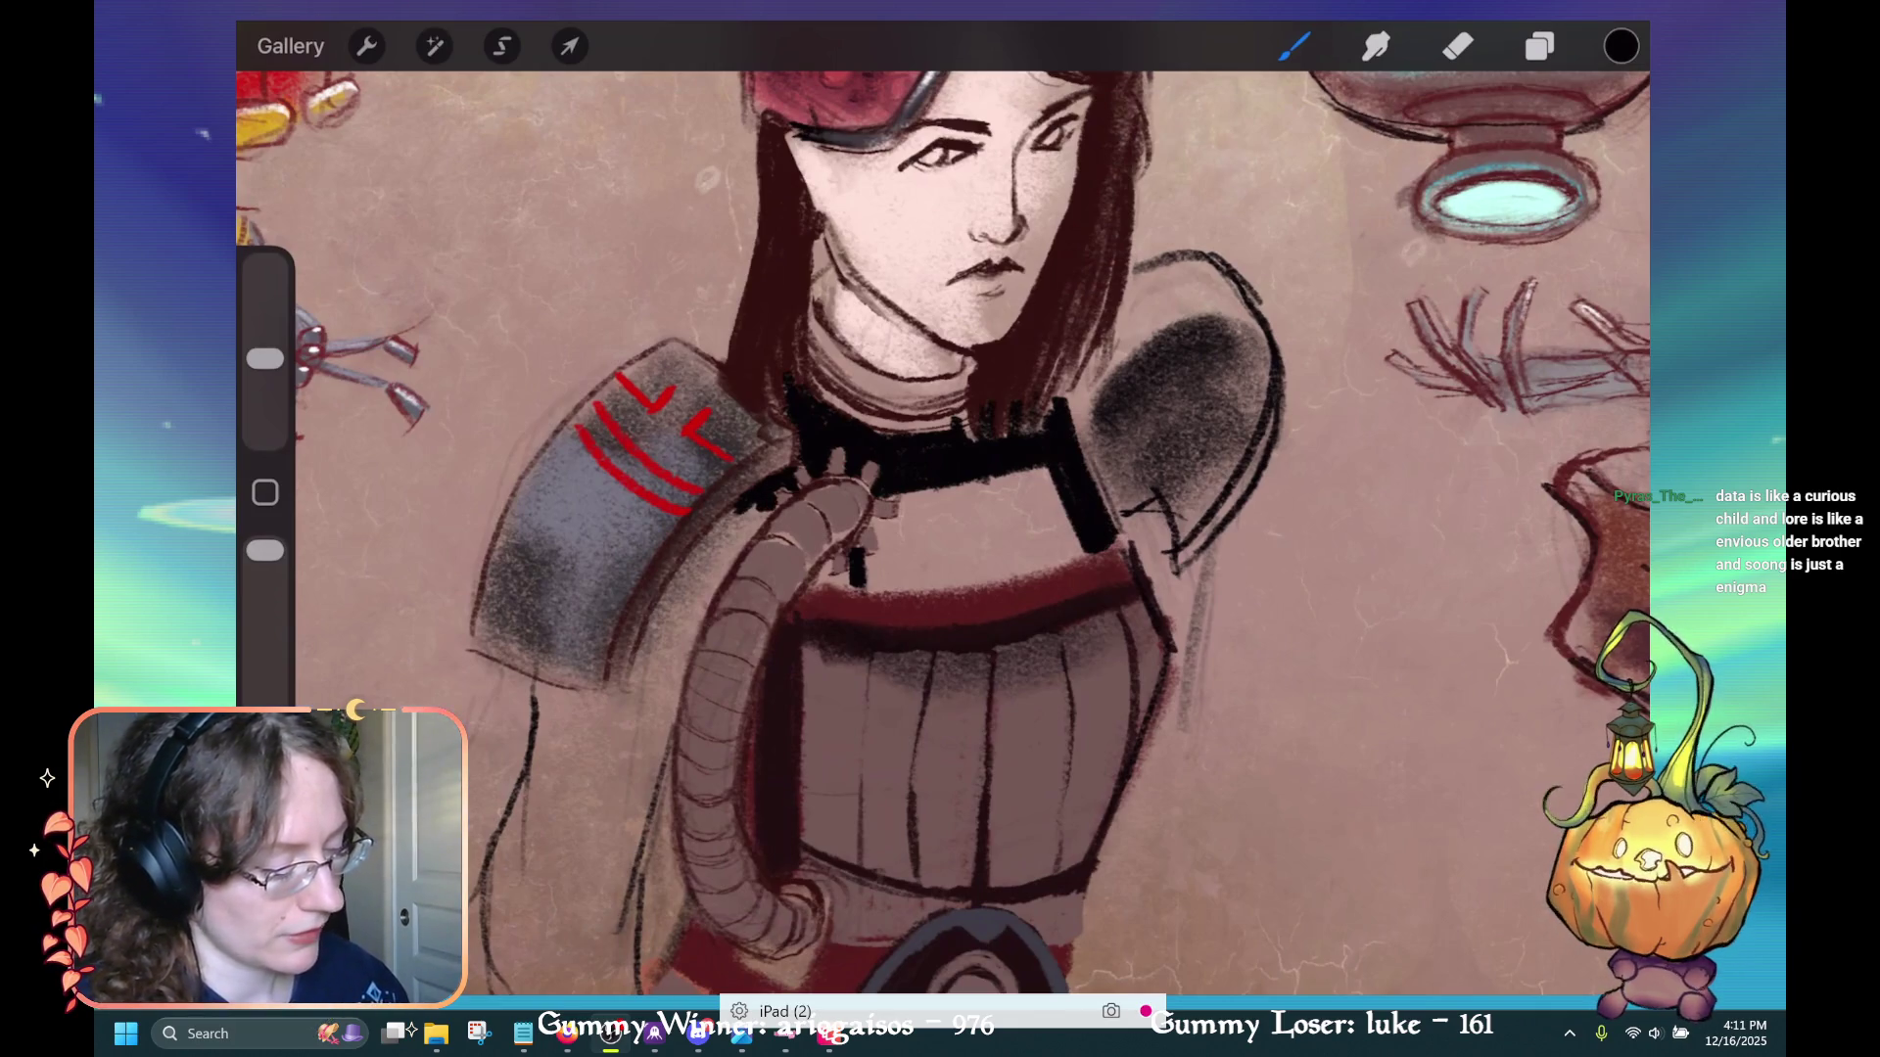
Ink the collar's lower edge dark and extend a thick stroke down-left from it
left_click_drag(898, 548, 889, 535)
mouse_move(911, 561)
left_mouse_down()
mouse_move(899, 550)
mouse_move(967, 566)
left_mouse_up()
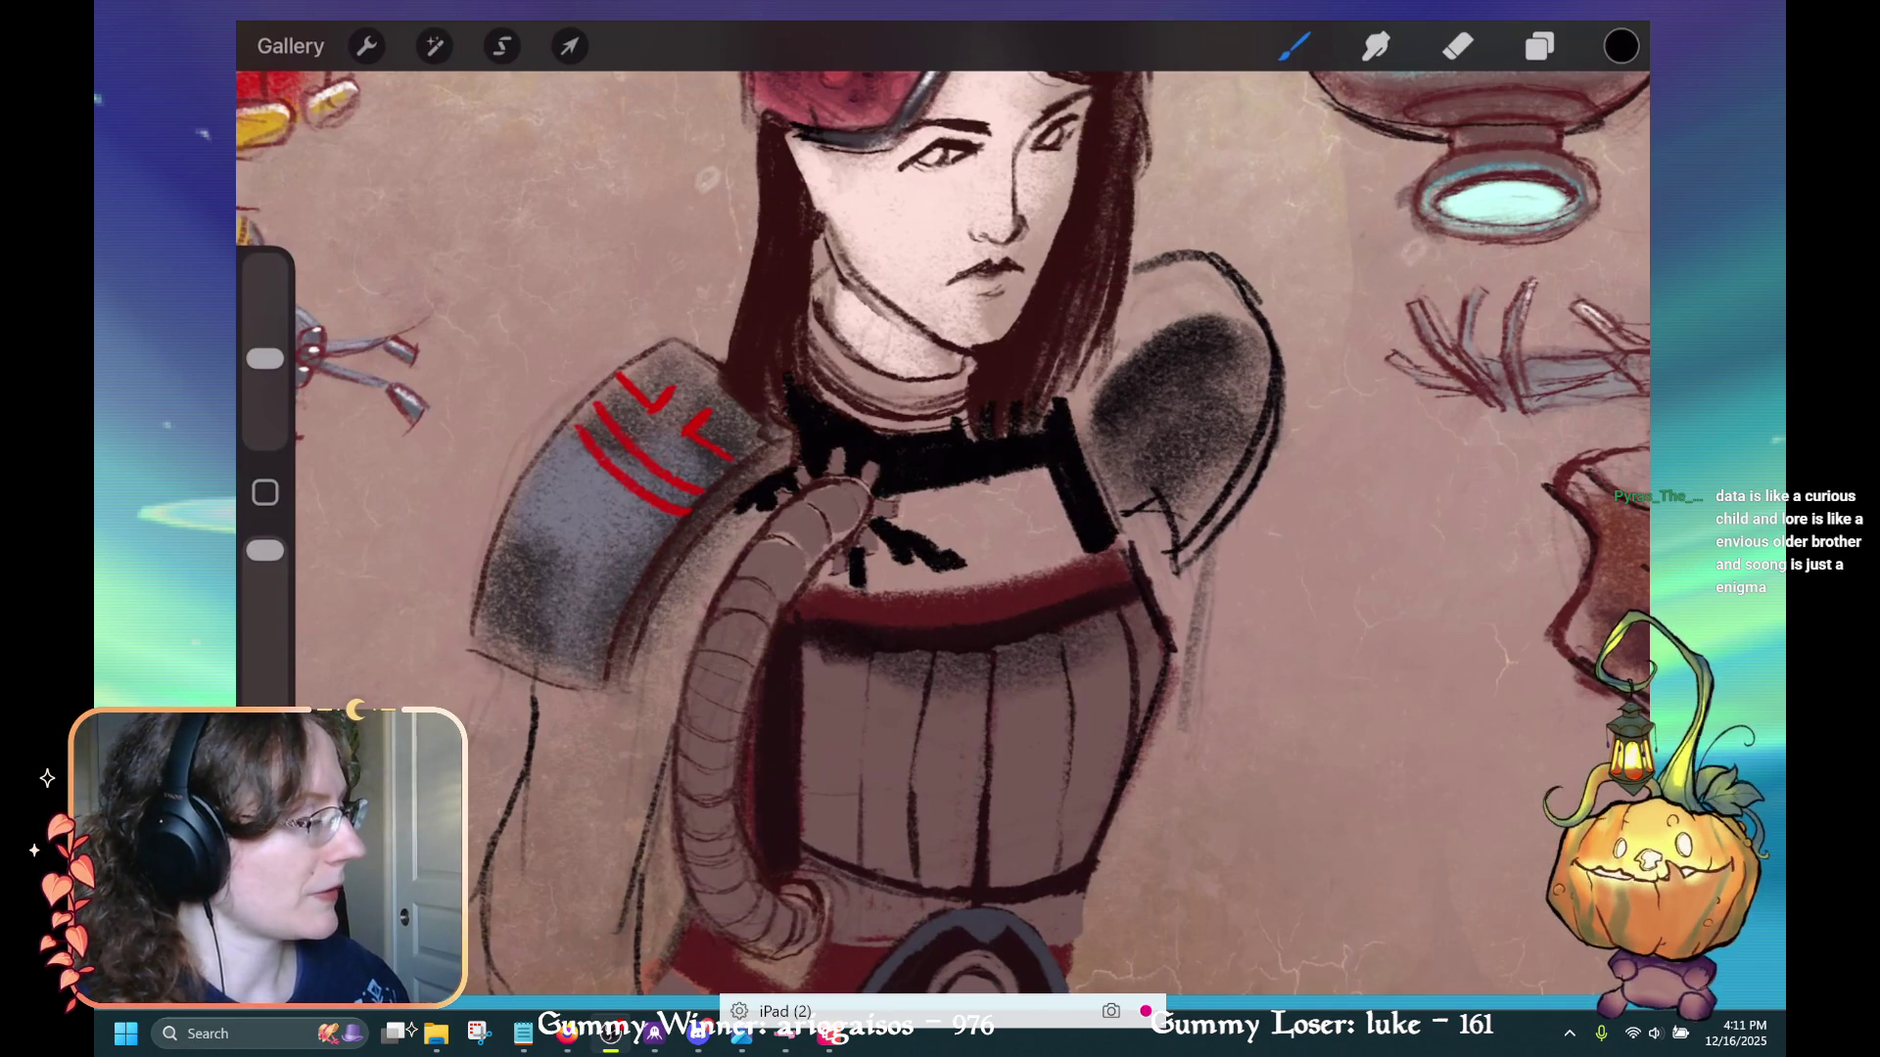
key("ctrl+z")
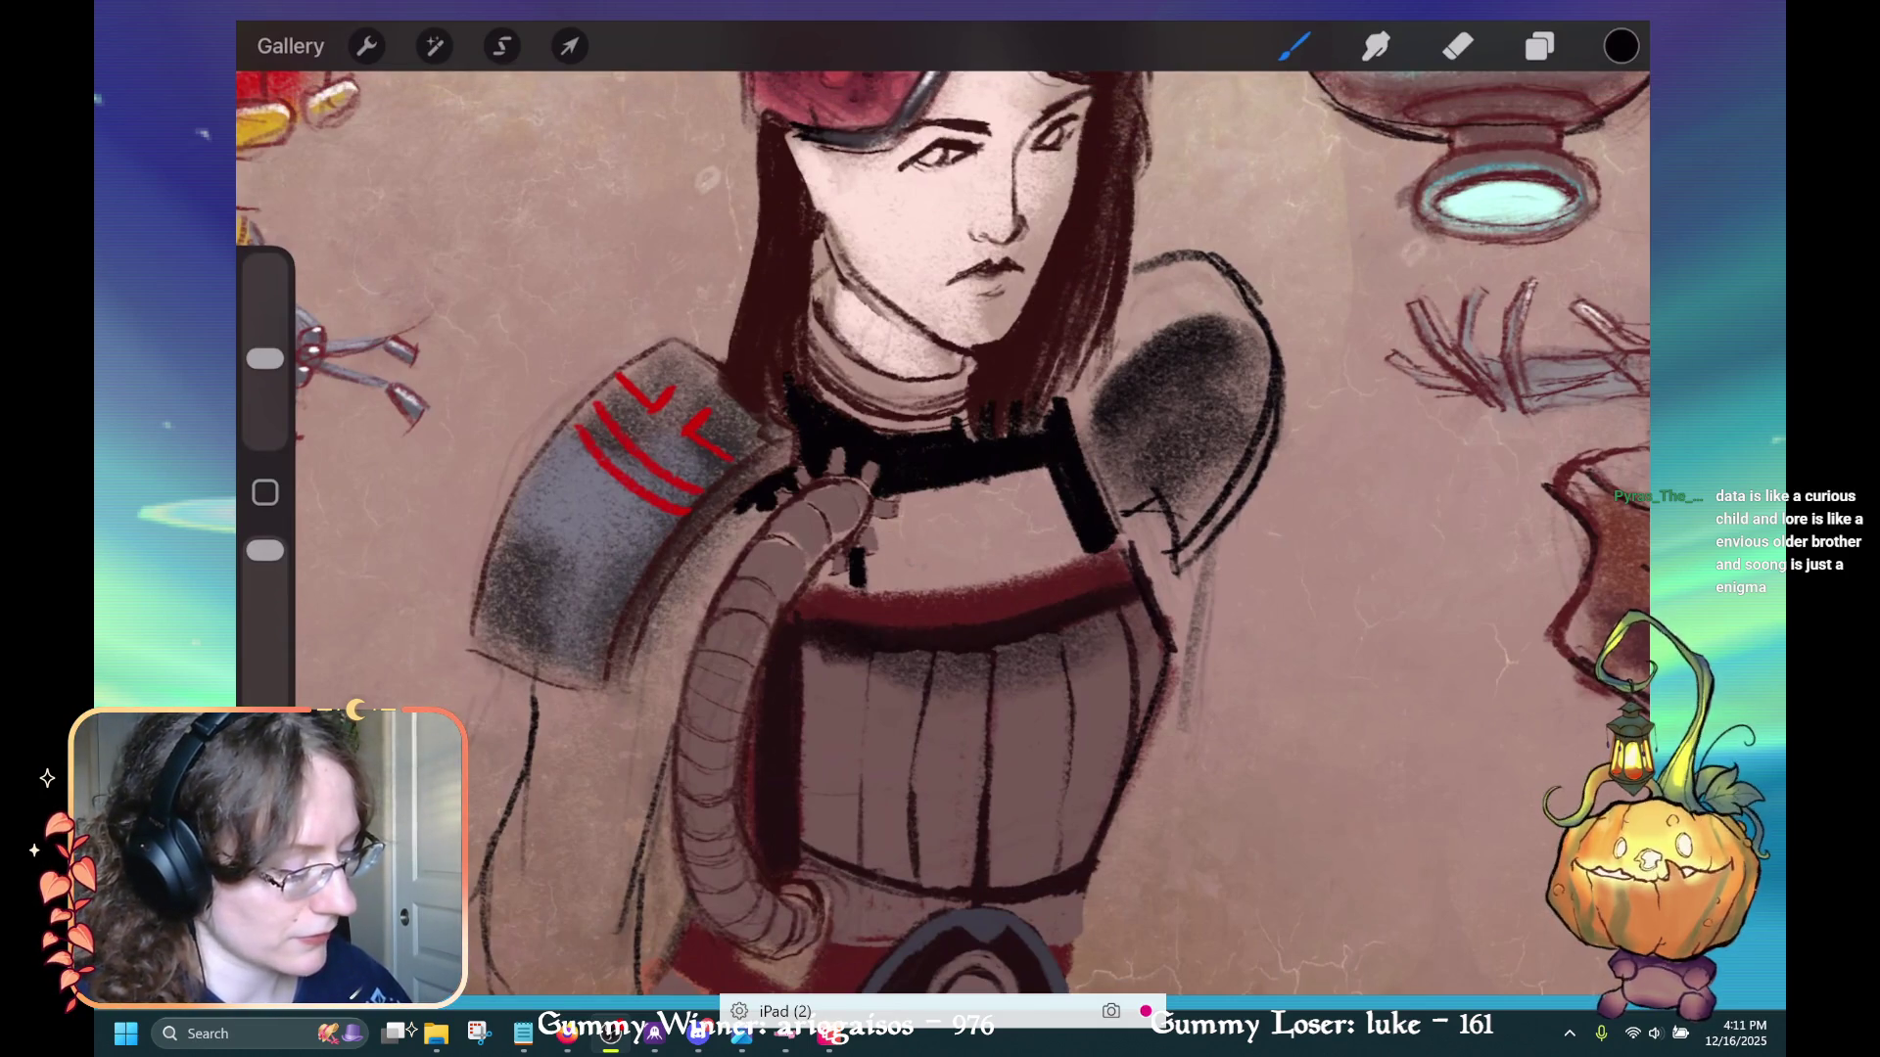
left_click_drag(1017, 476, 928, 488)
left_click_drag(766, 509, 692, 587)
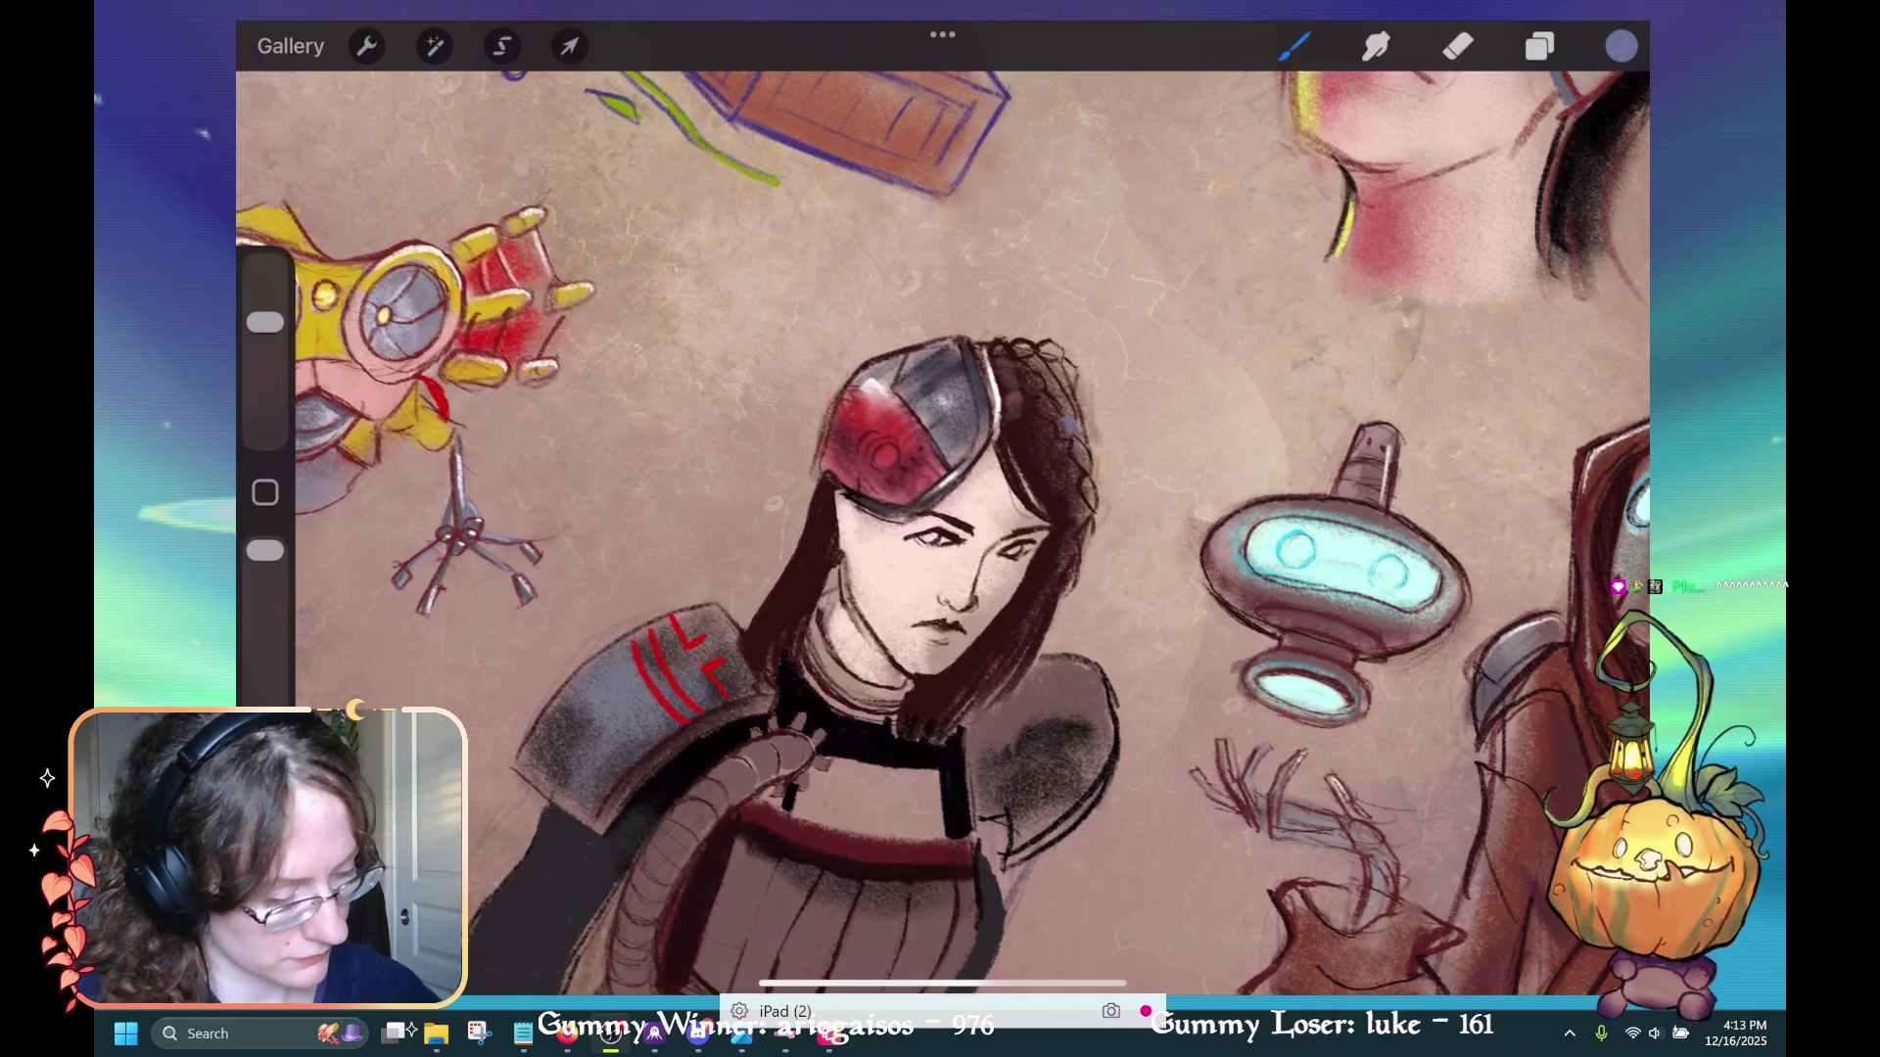
Dab four small blue accents into the woman's braided hair
left_click(1048, 404)
left_click(1037, 382)
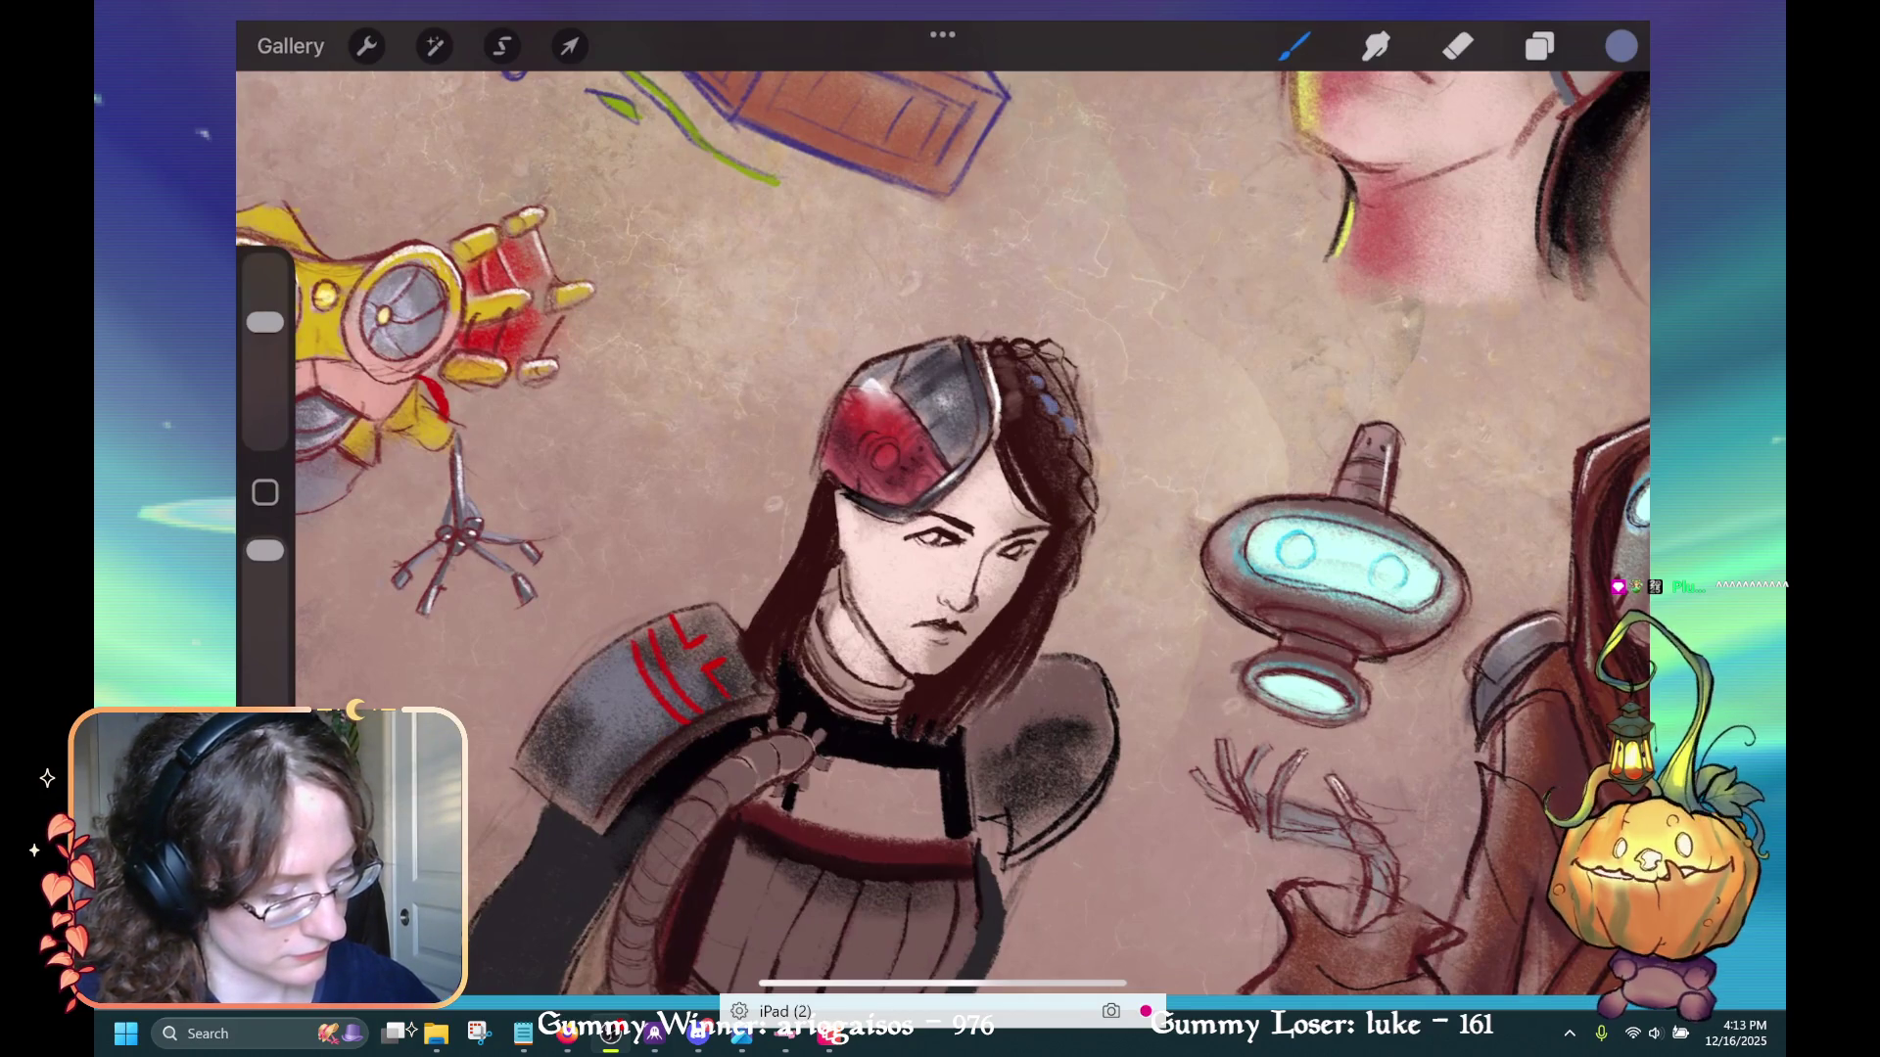
left_click(1072, 369)
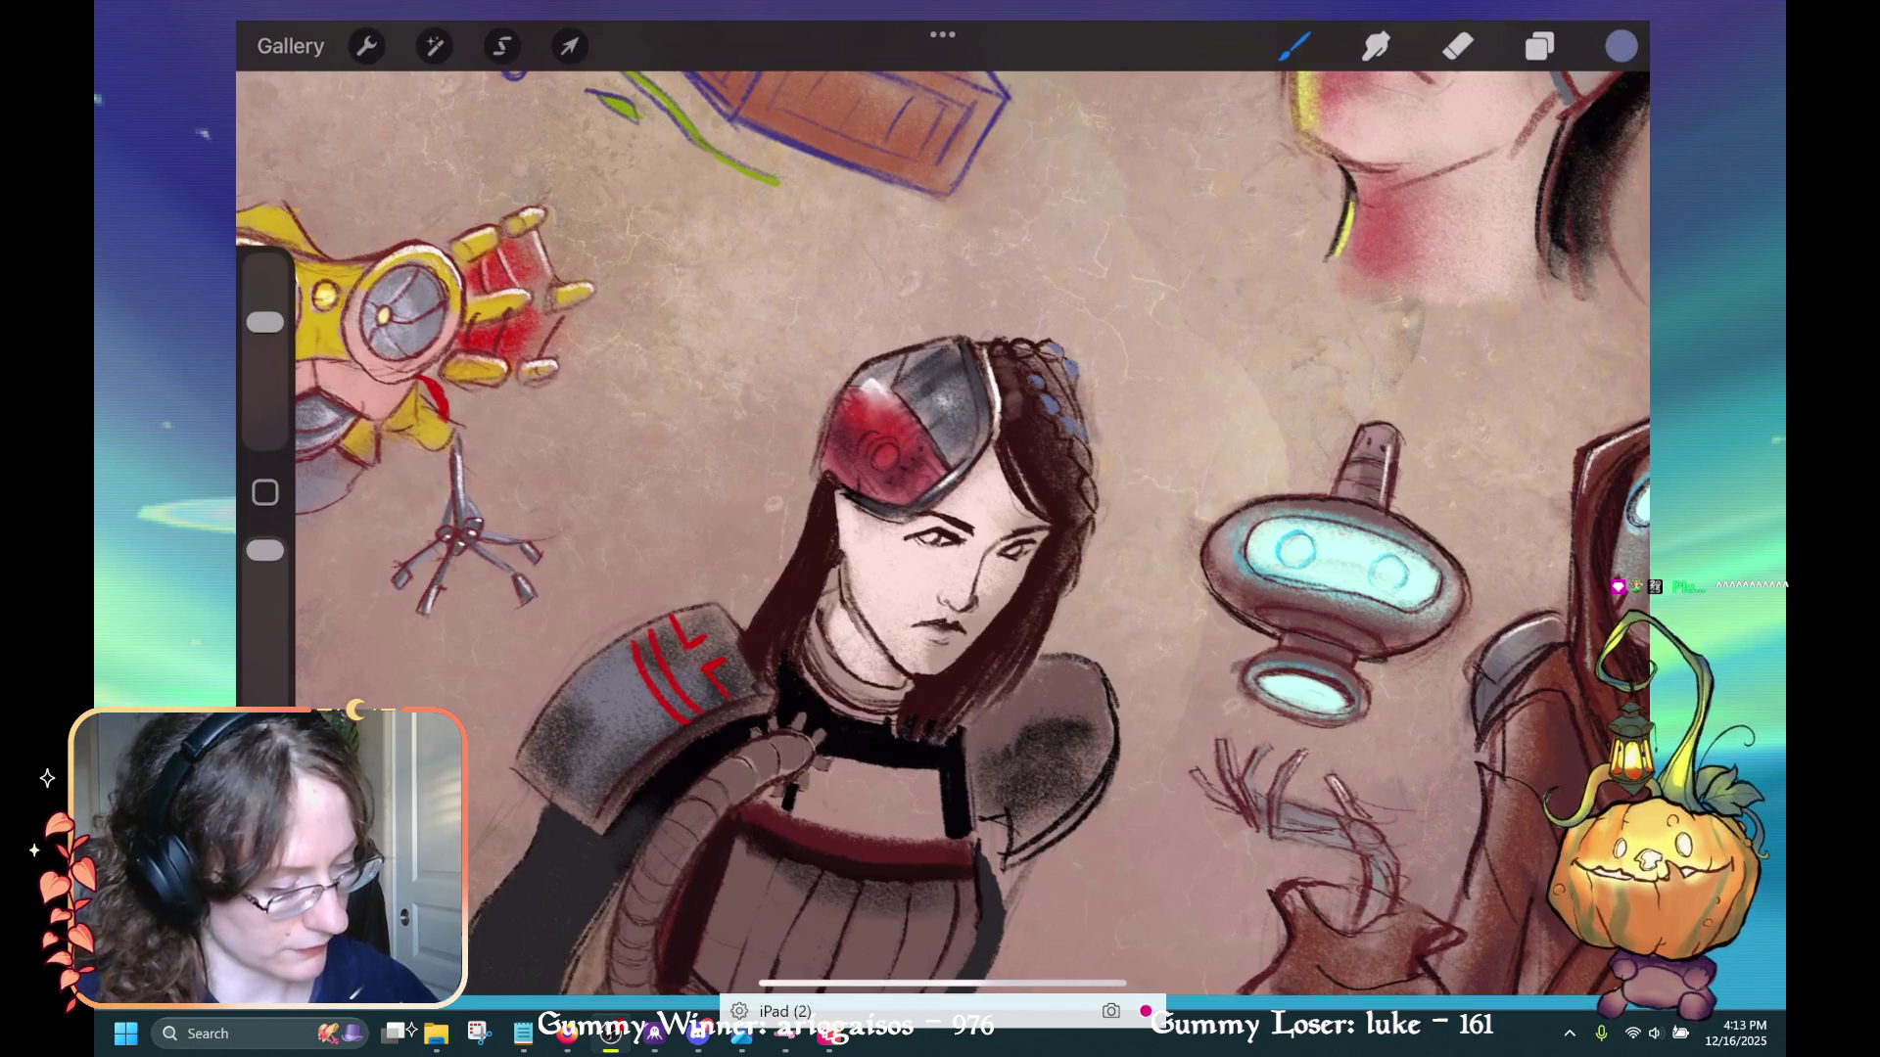
left_click(1030, 358)
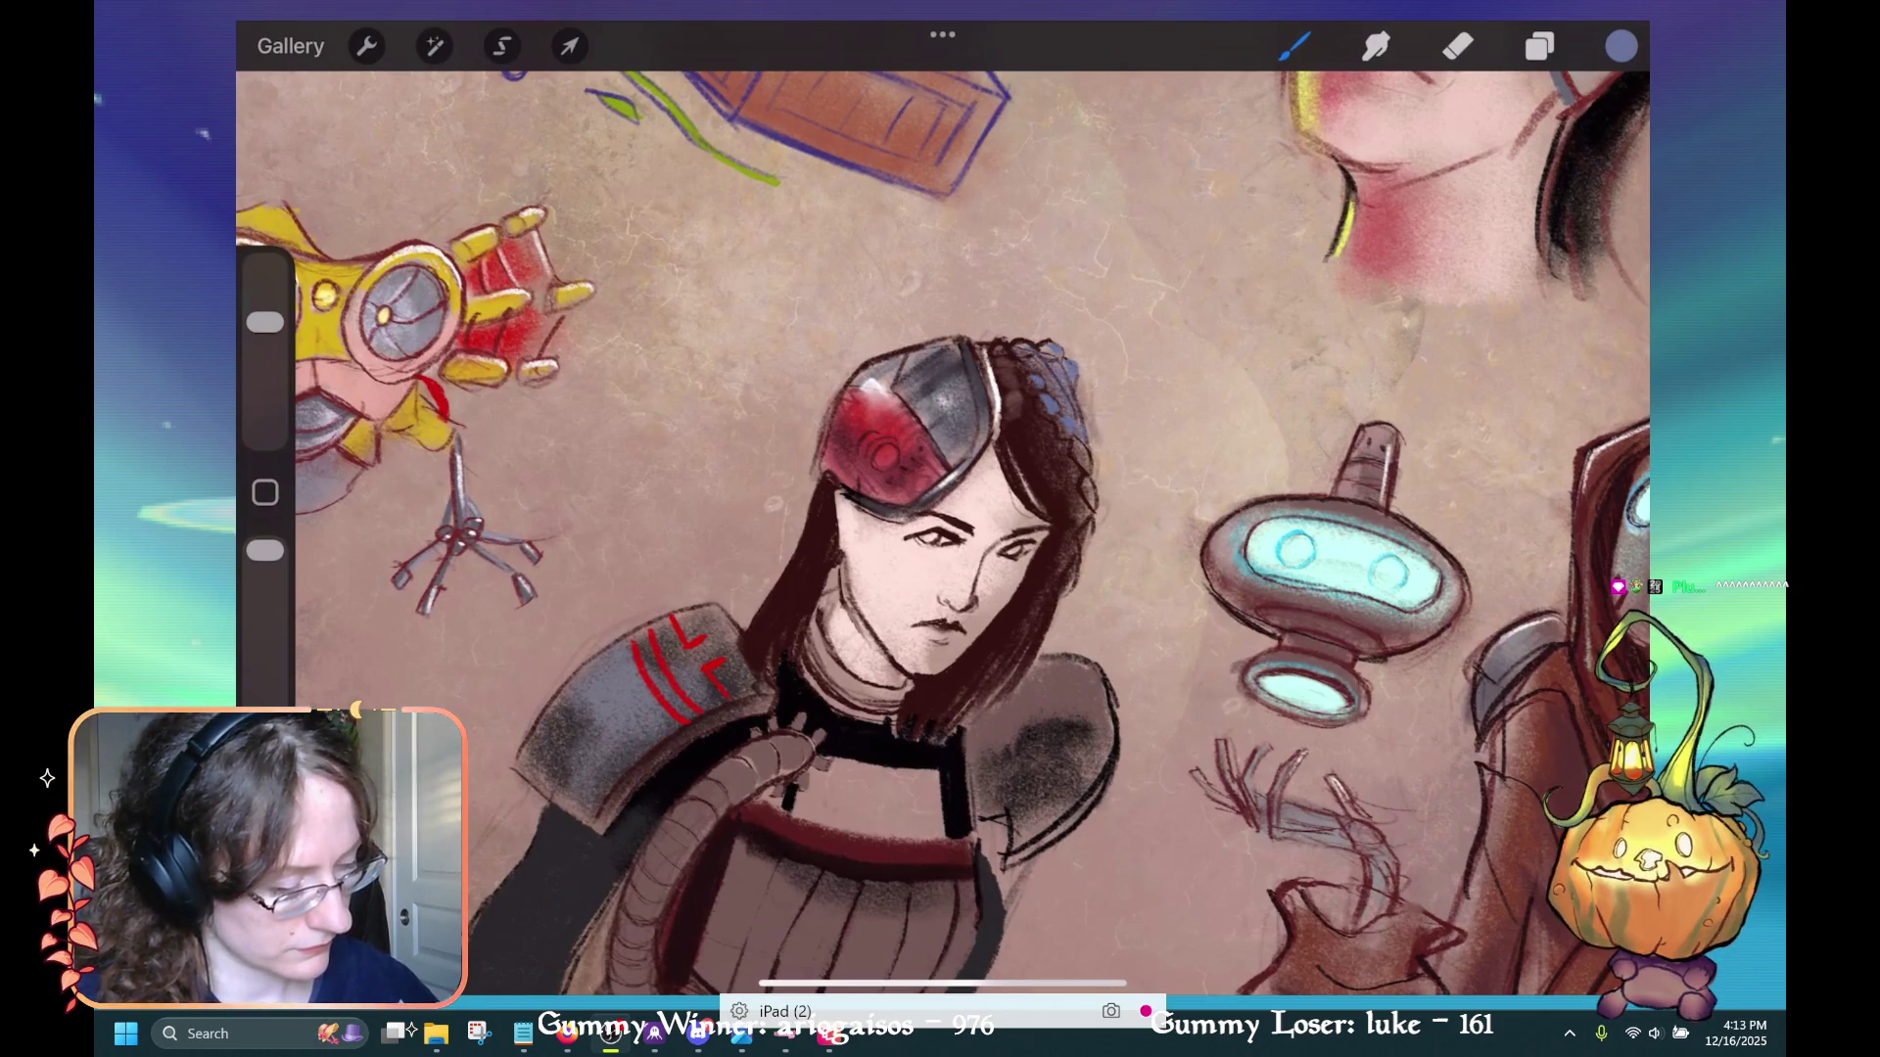
Stroke a bluish highlight down the hair's right edge
left_click(1074, 520)
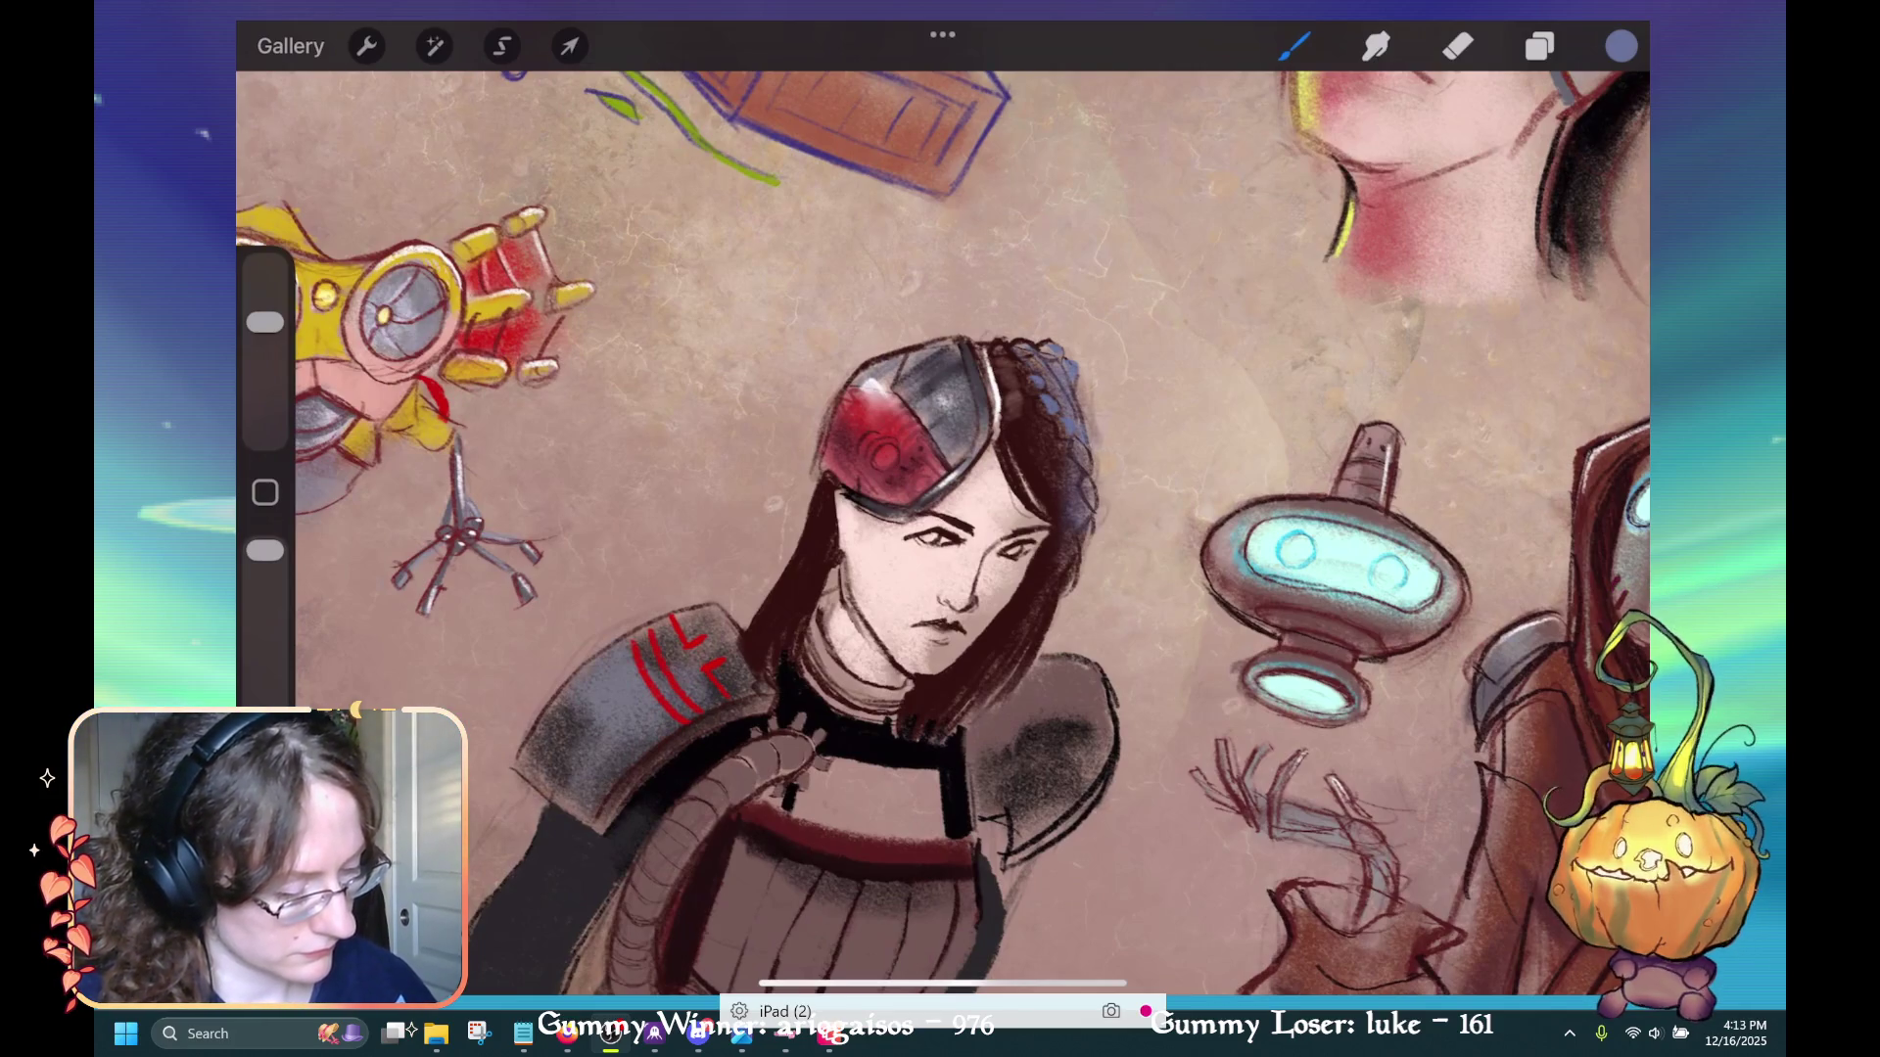
left_click_drag(1075, 537, 1009, 674)
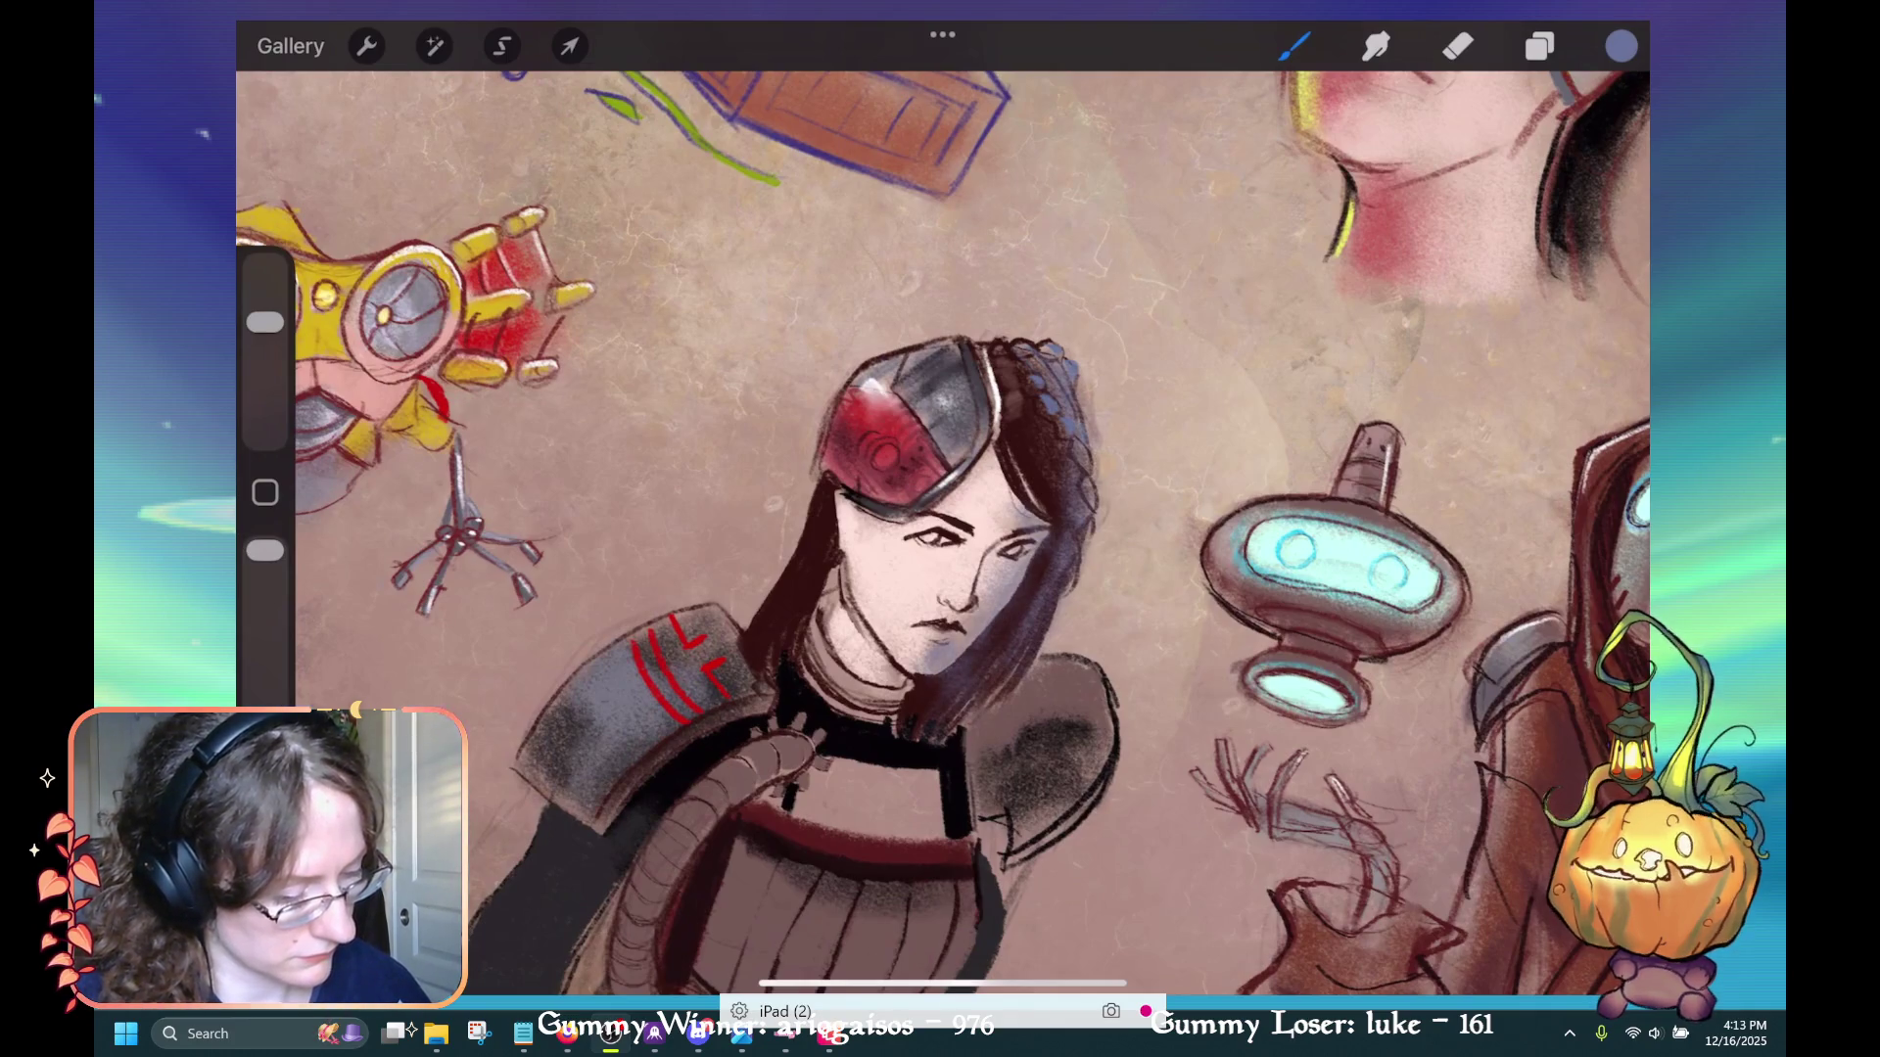
scroll(940, 528, "down", 5)
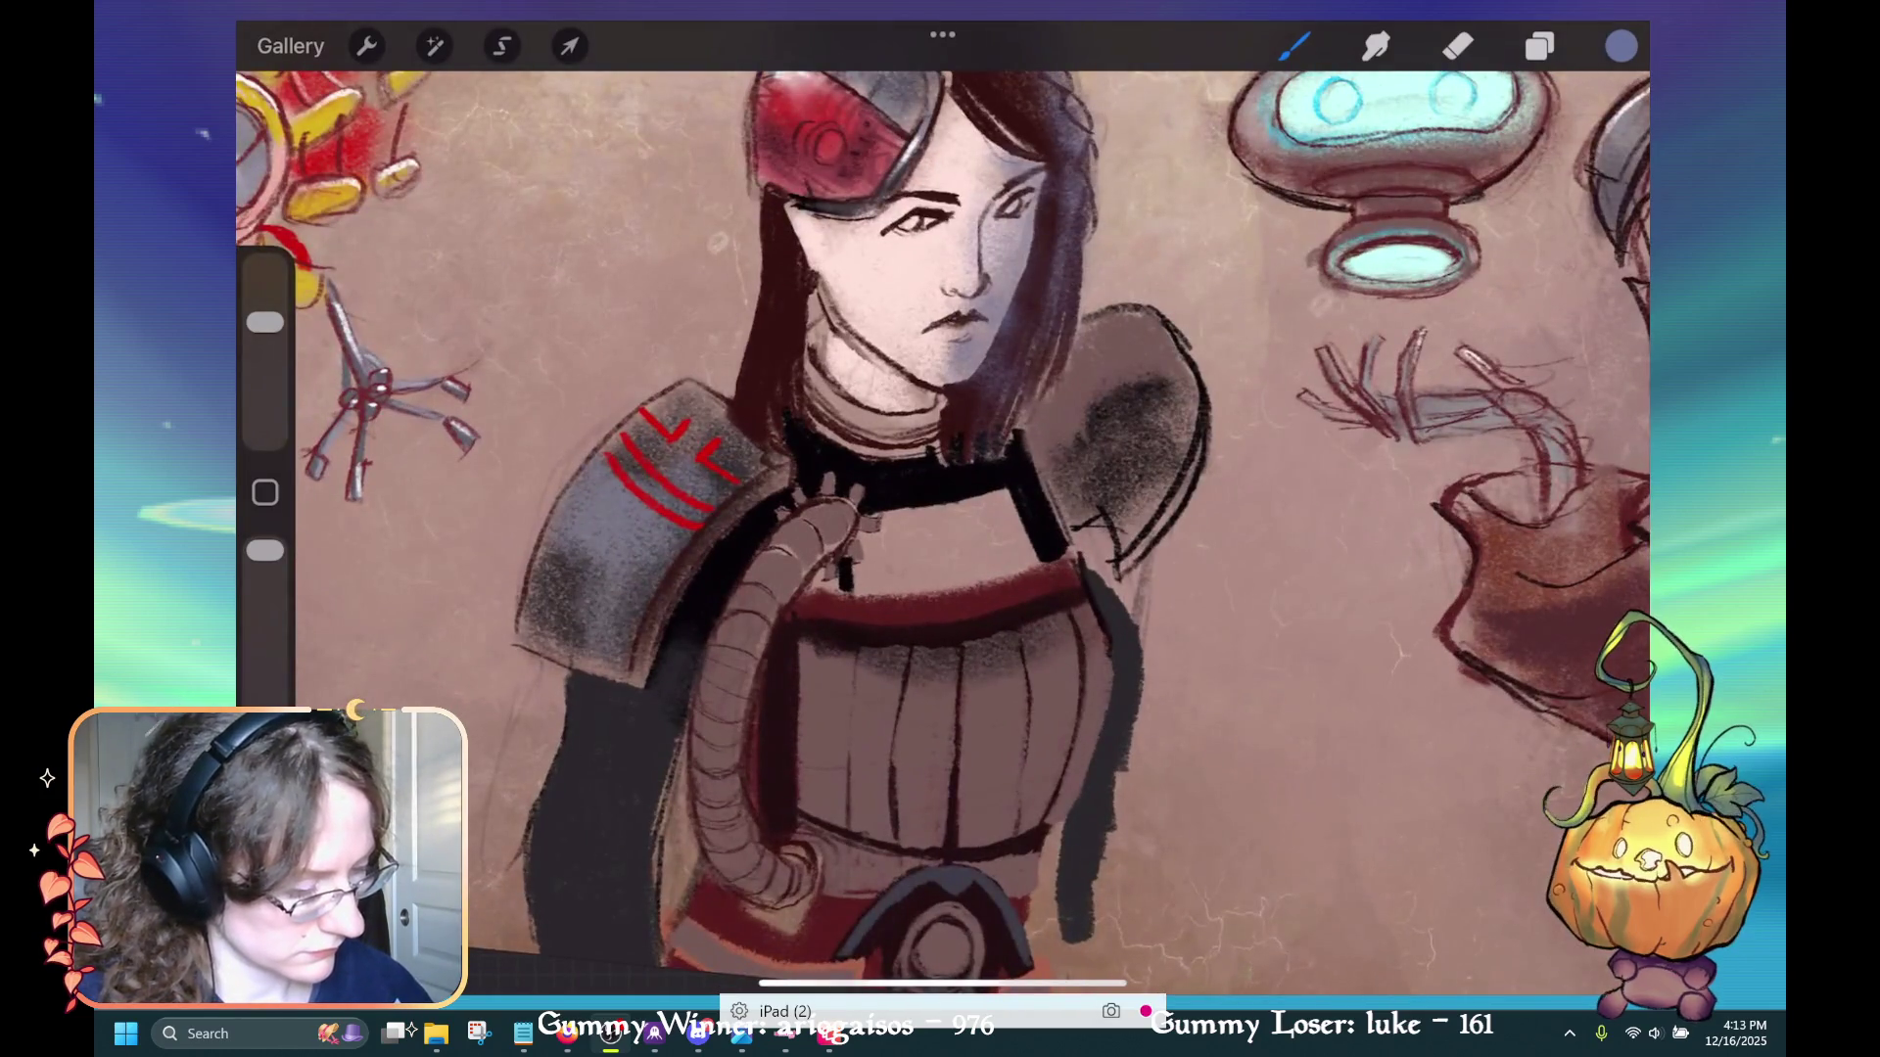
Shade the right pauldron lighter grey and add light touches on the torso edge and collar
left_click_drag(1165, 372, 1170, 395)
left_click_drag(1189, 319, 1165, 412)
mouse_move(1175, 479)
left_mouse_down()
mouse_move(1117, 566)
mouse_move(1150, 538)
left_mouse_up()
left_click_drag(1190, 470, 1165, 504)
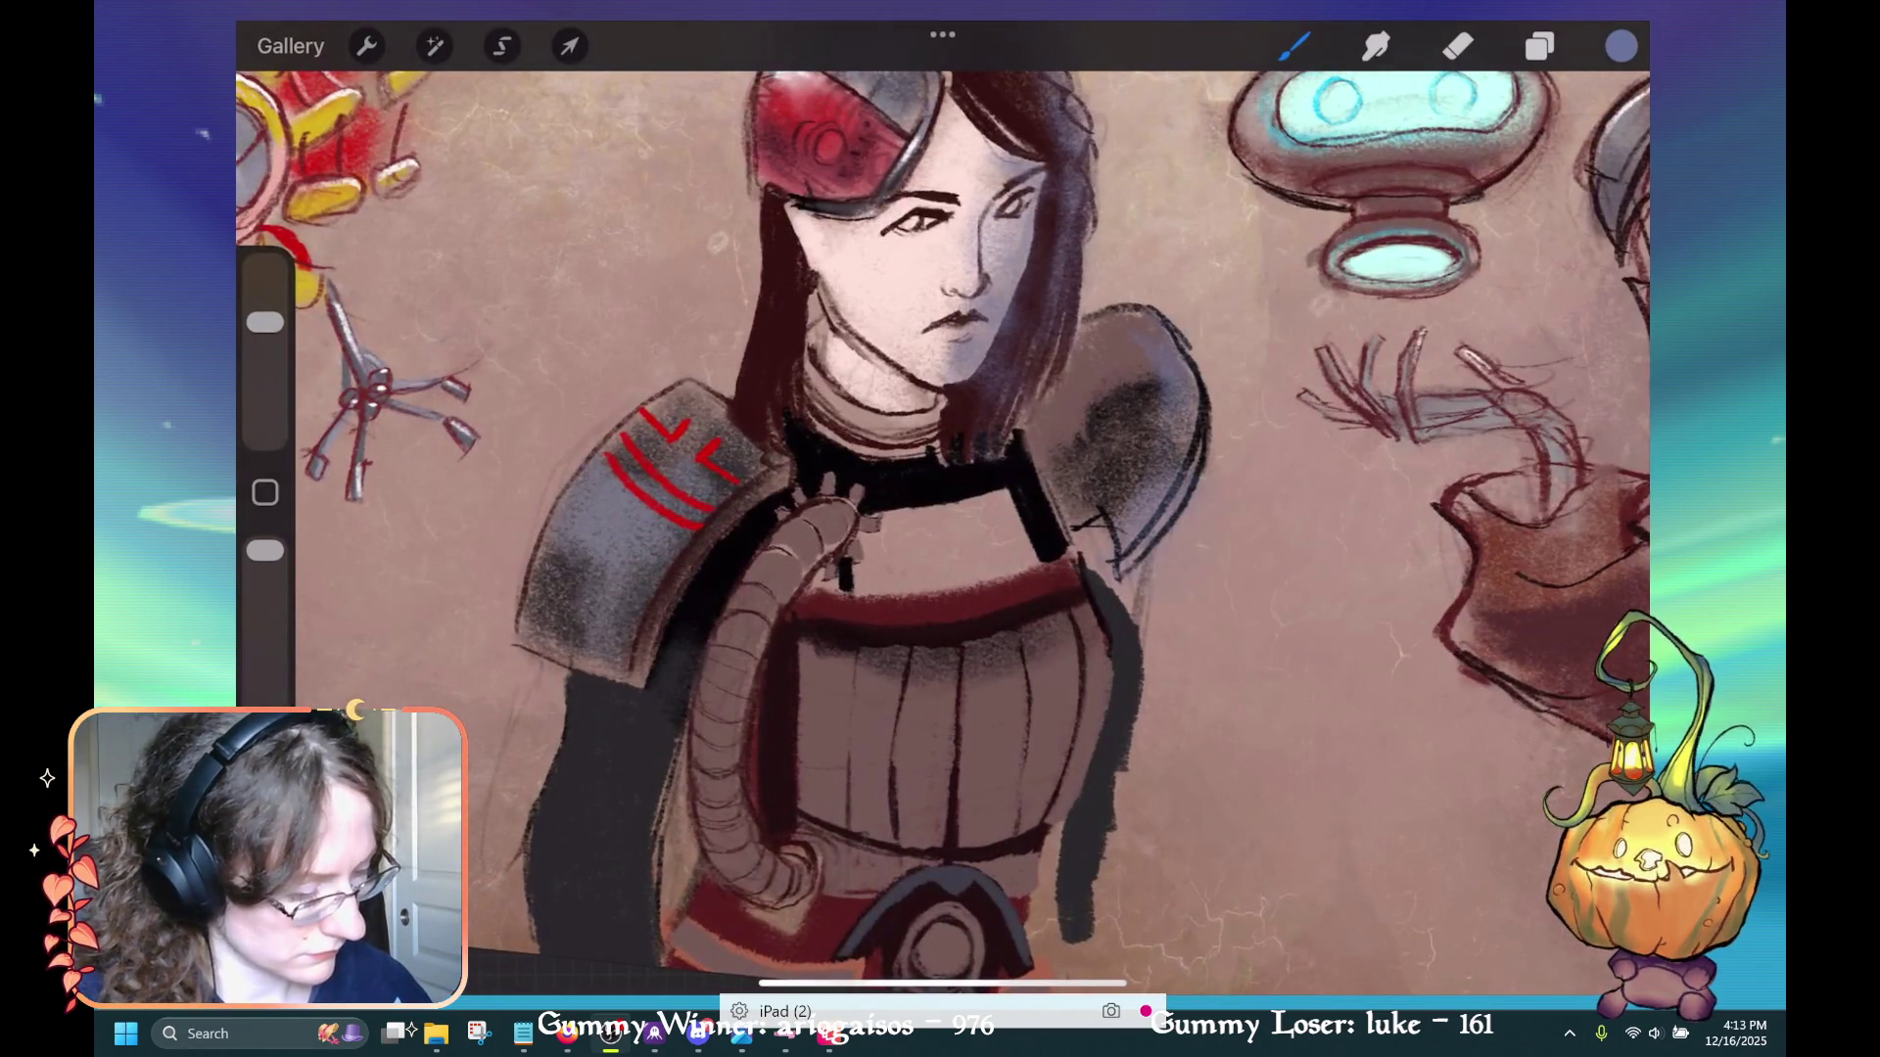
left_click_drag(1096, 620, 1086, 685)
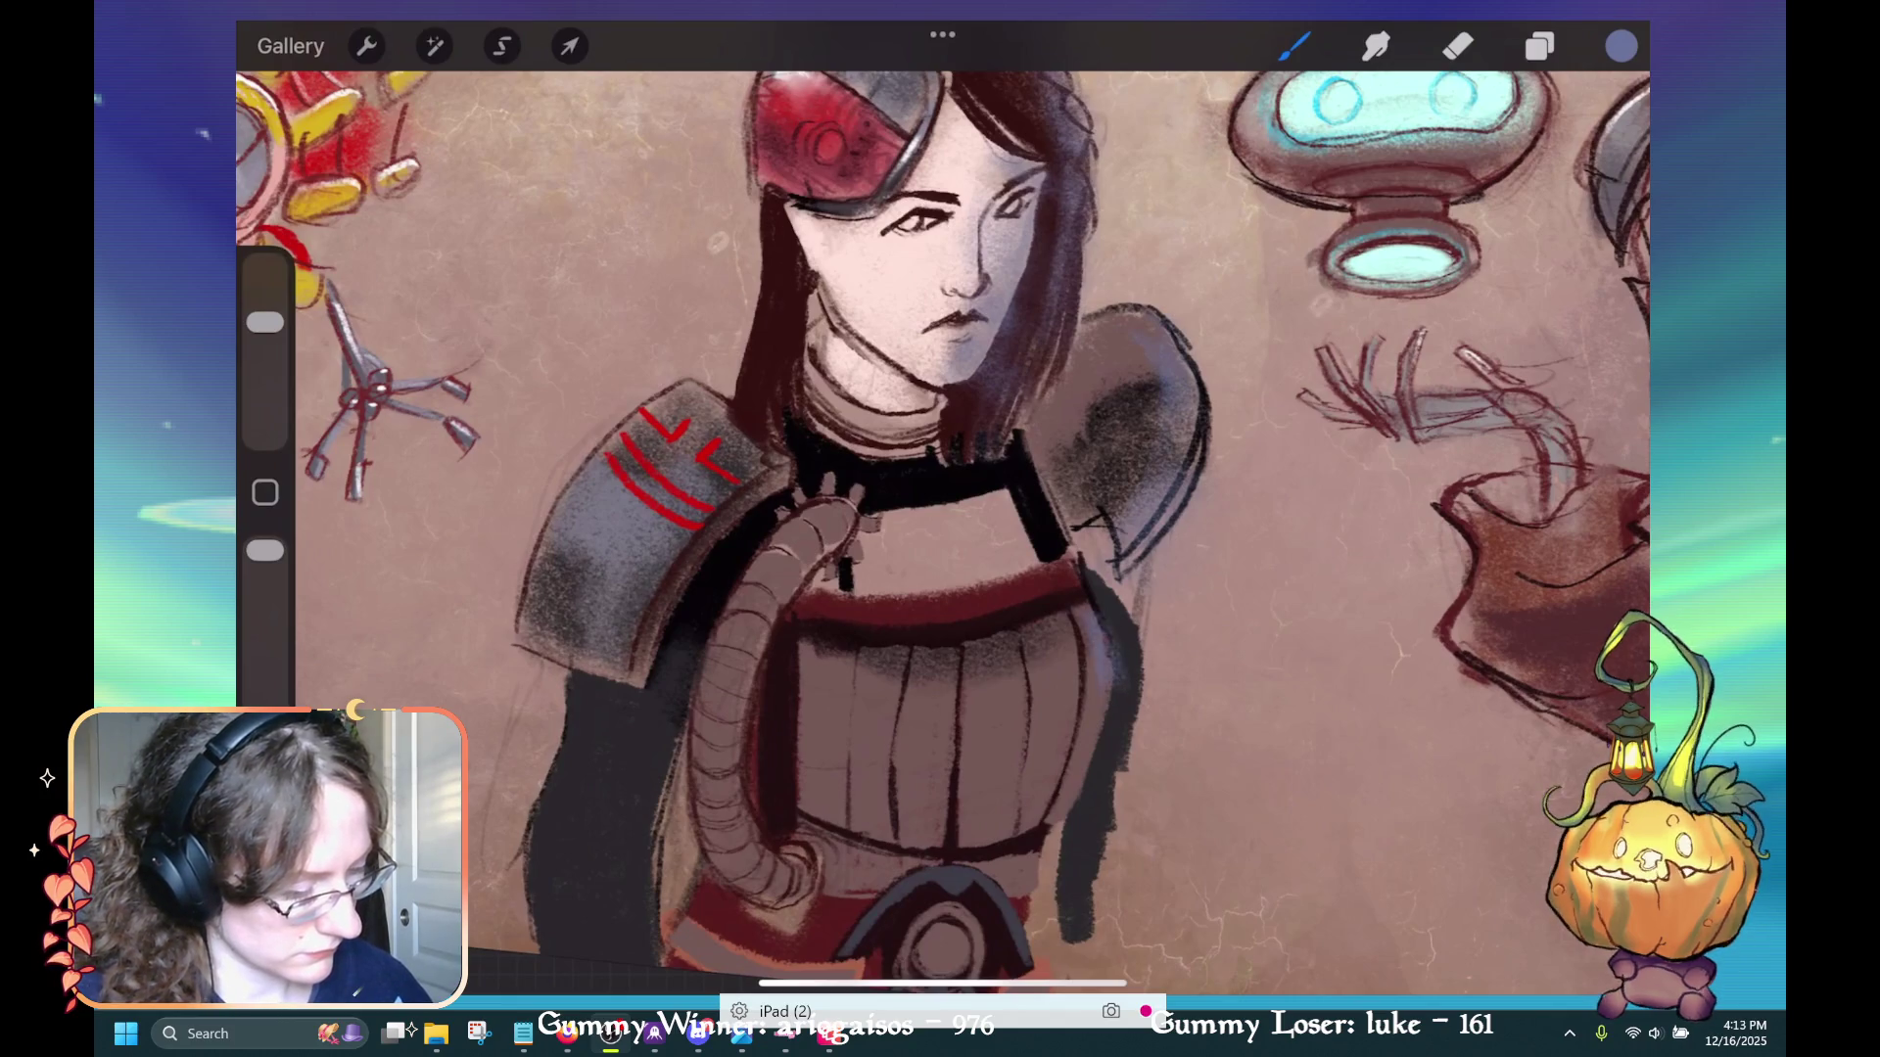
left_click_drag(1004, 472, 1006, 494)
Try a light bluish chest stroke, undo it, and eyedrop colours from the collar and face
scroll(939, 529, "up", 5)
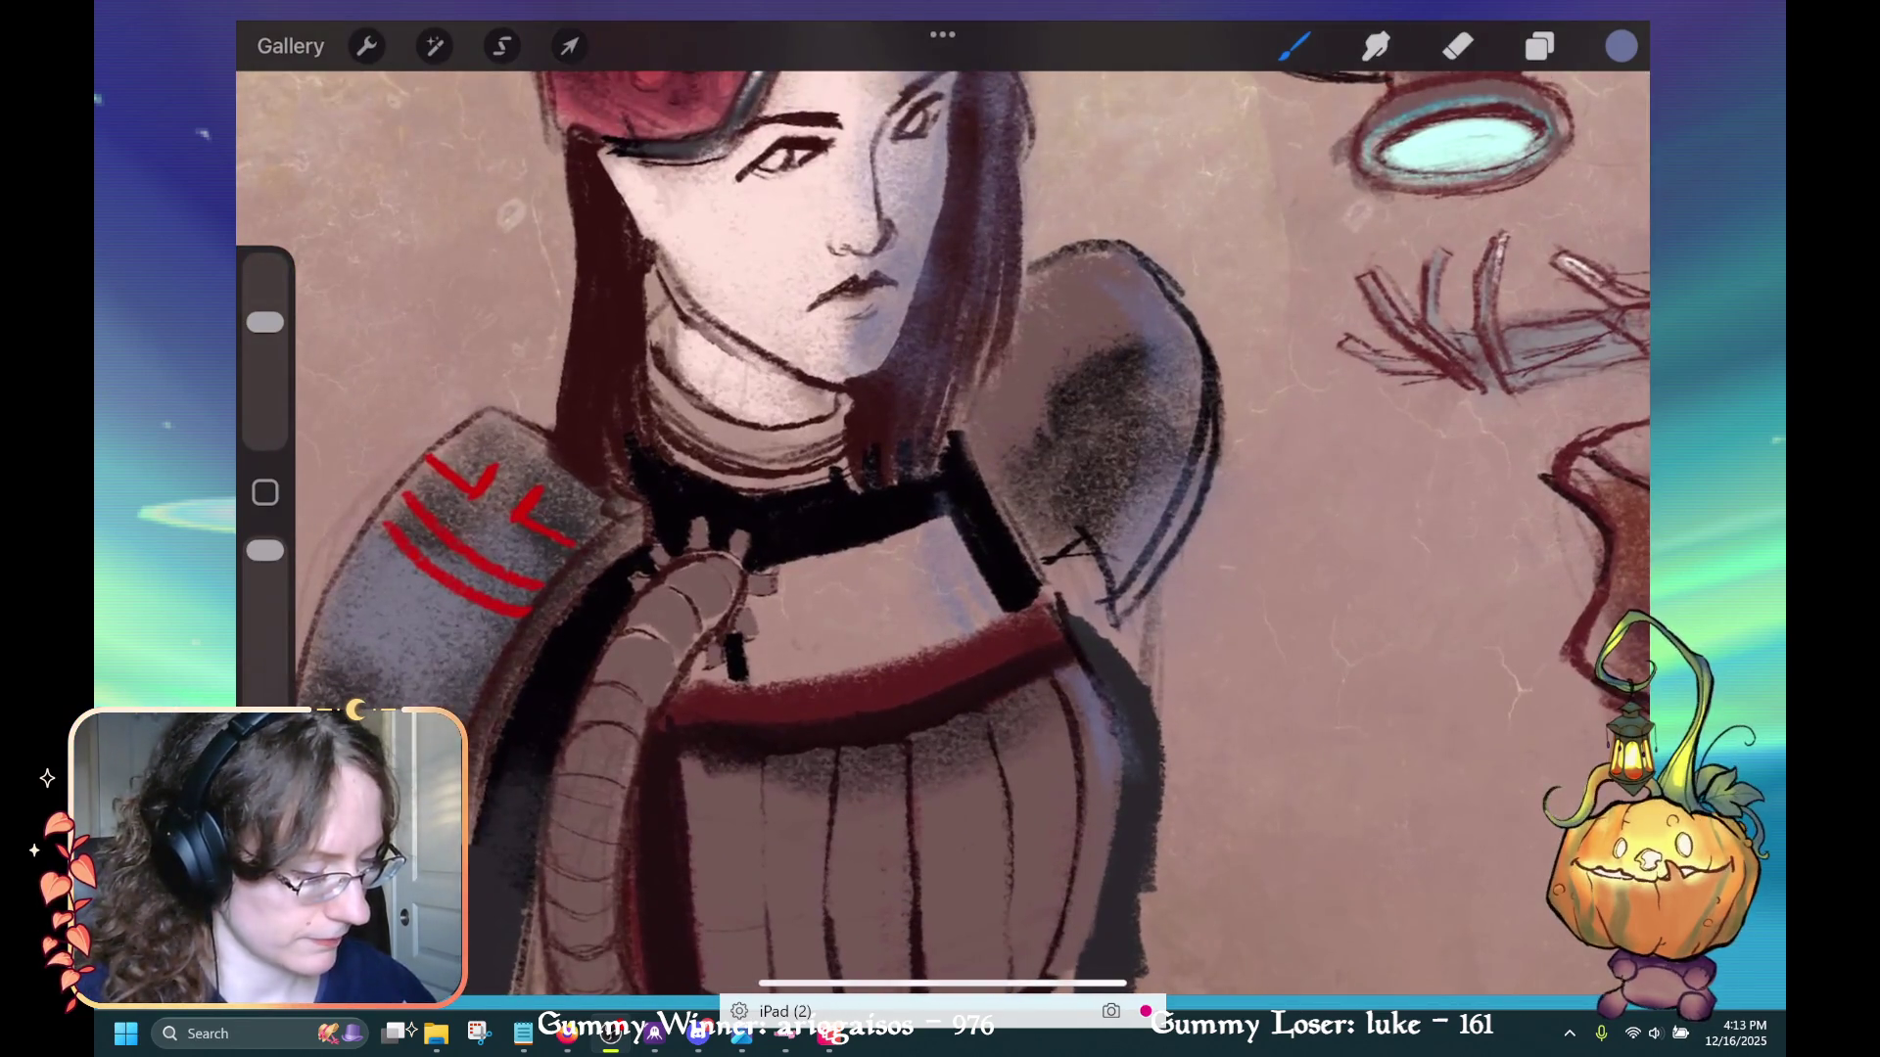
scroll(940, 528, "down", 3)
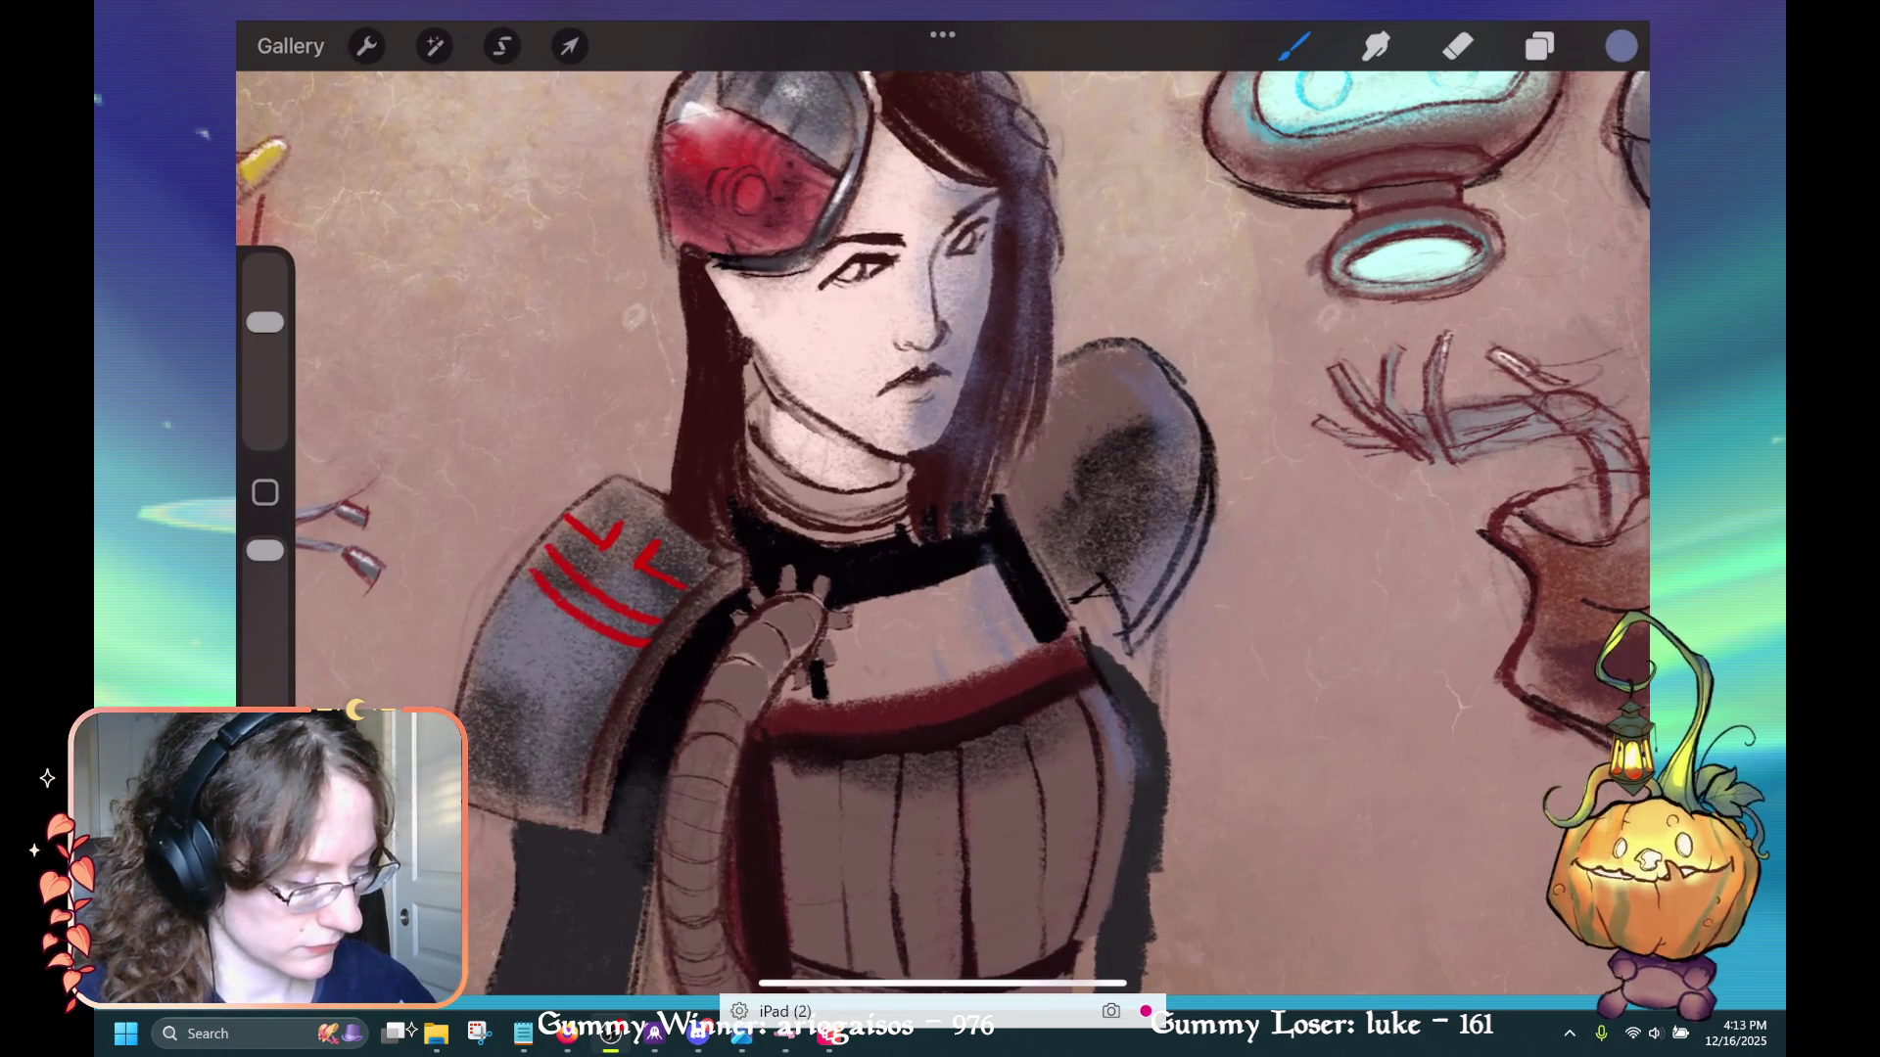
left_click_drag(928, 641, 946, 694)
mouse_move(894, 580)
left_mouse_down()
mouse_move(831, 529)
mouse_move(843, 461)
mouse_move(705, 402)
mouse_move(848, 516)
left_mouse_up()
key("ctrl+z")
key("ctrl+shift+z")
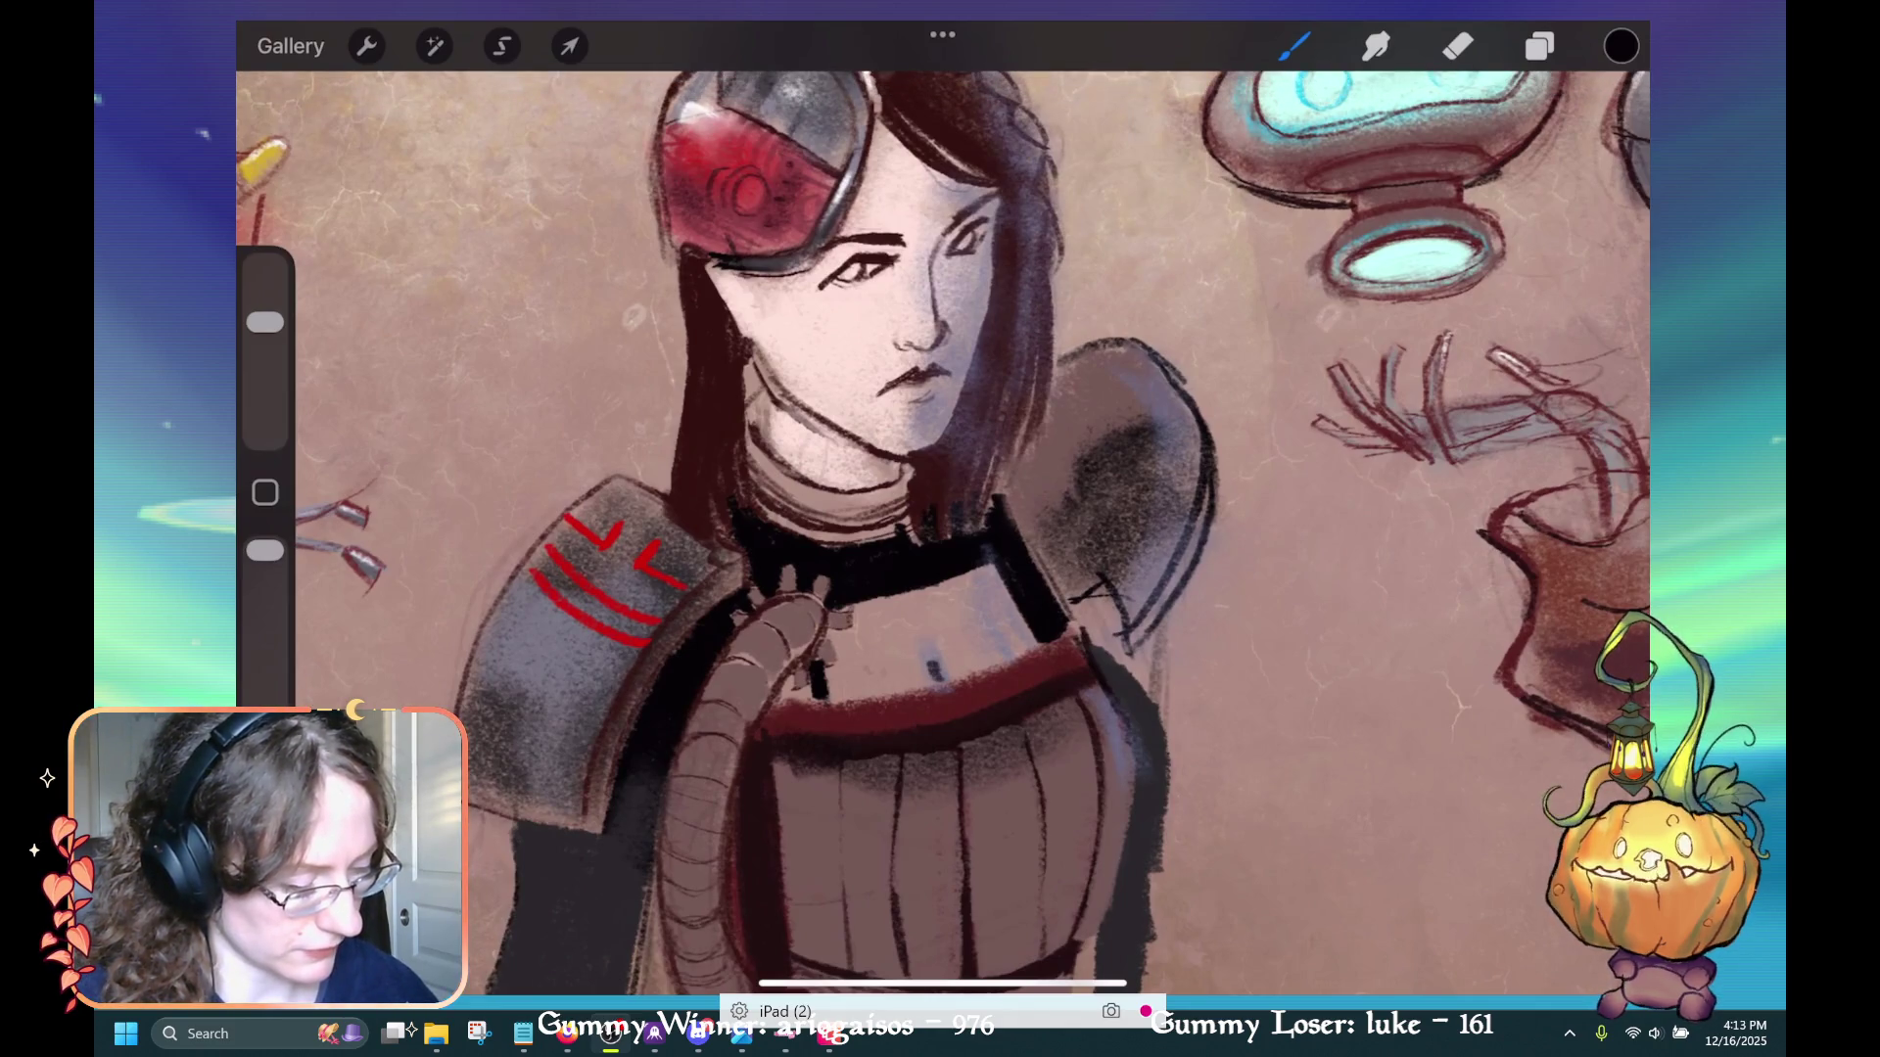
left_click_drag(860, 329, 850, 305)
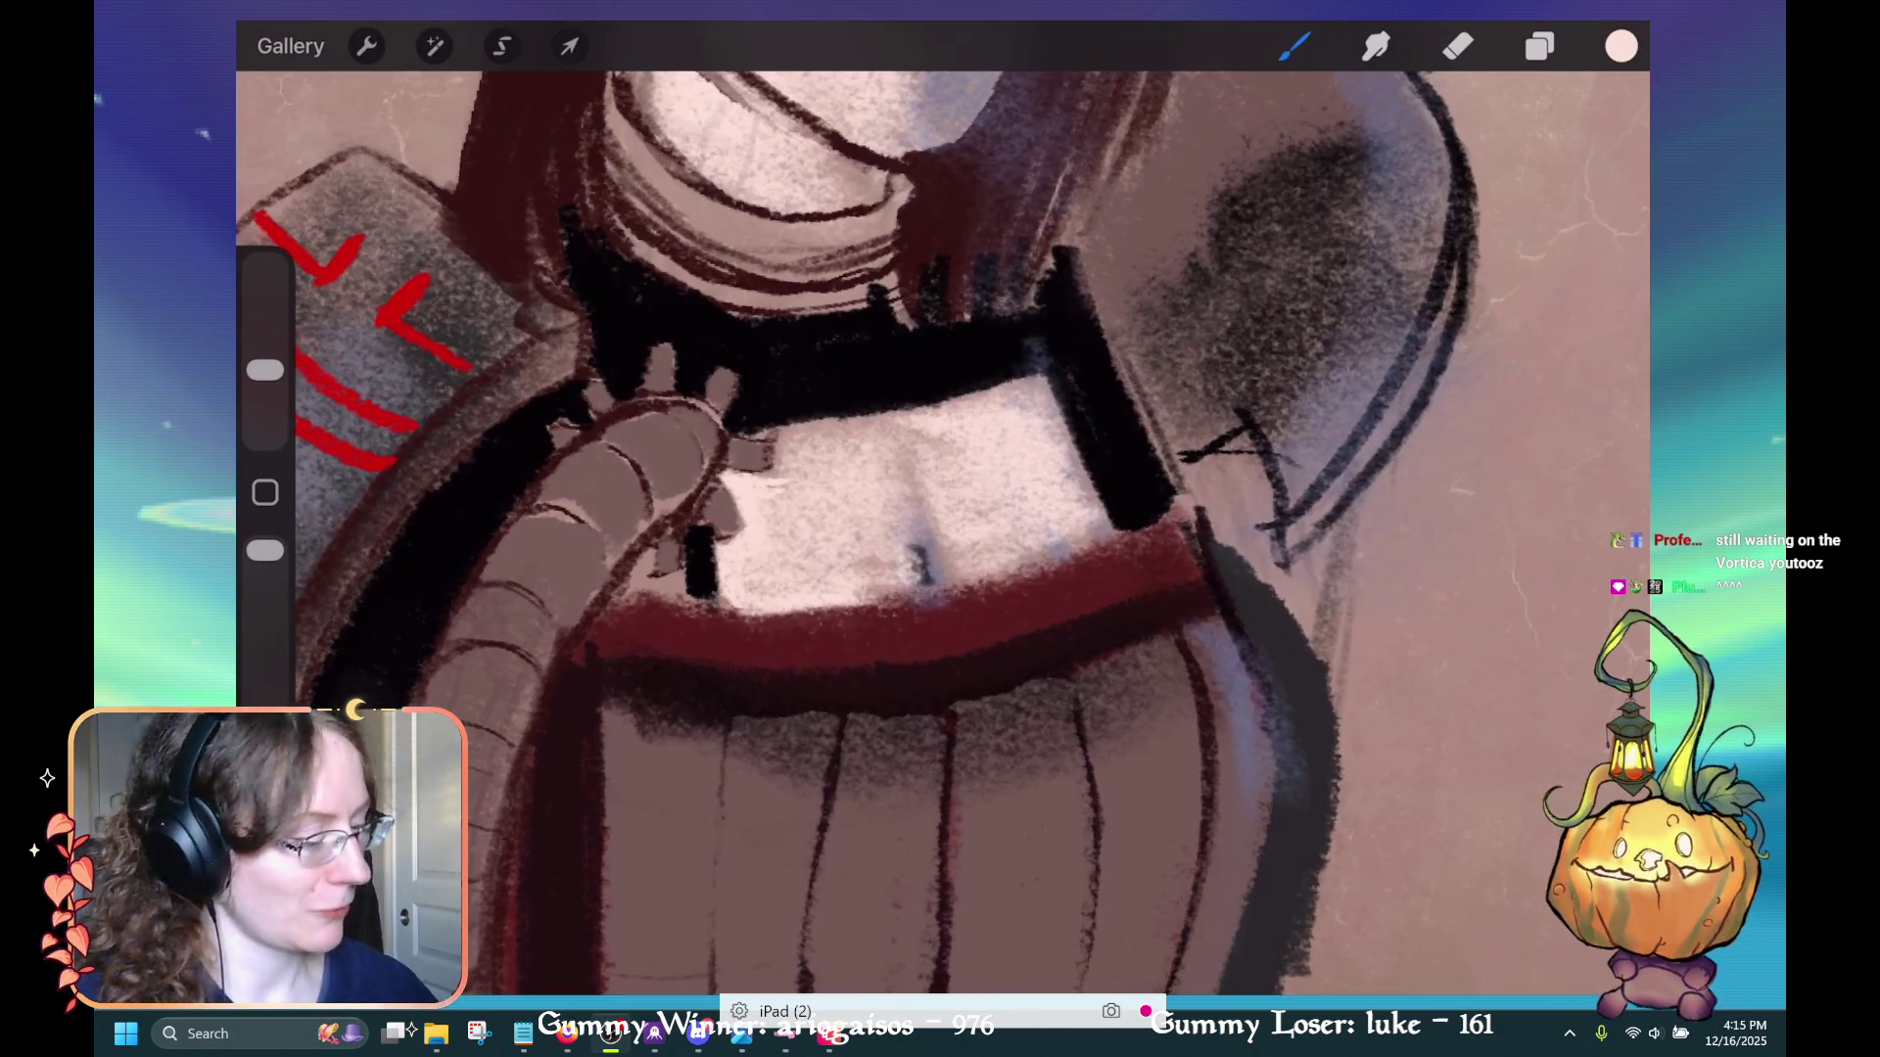
Fill solid black beside the hose at the chest opening's left, then turn the canvas upright
scroll(940, 529, "up", 2)
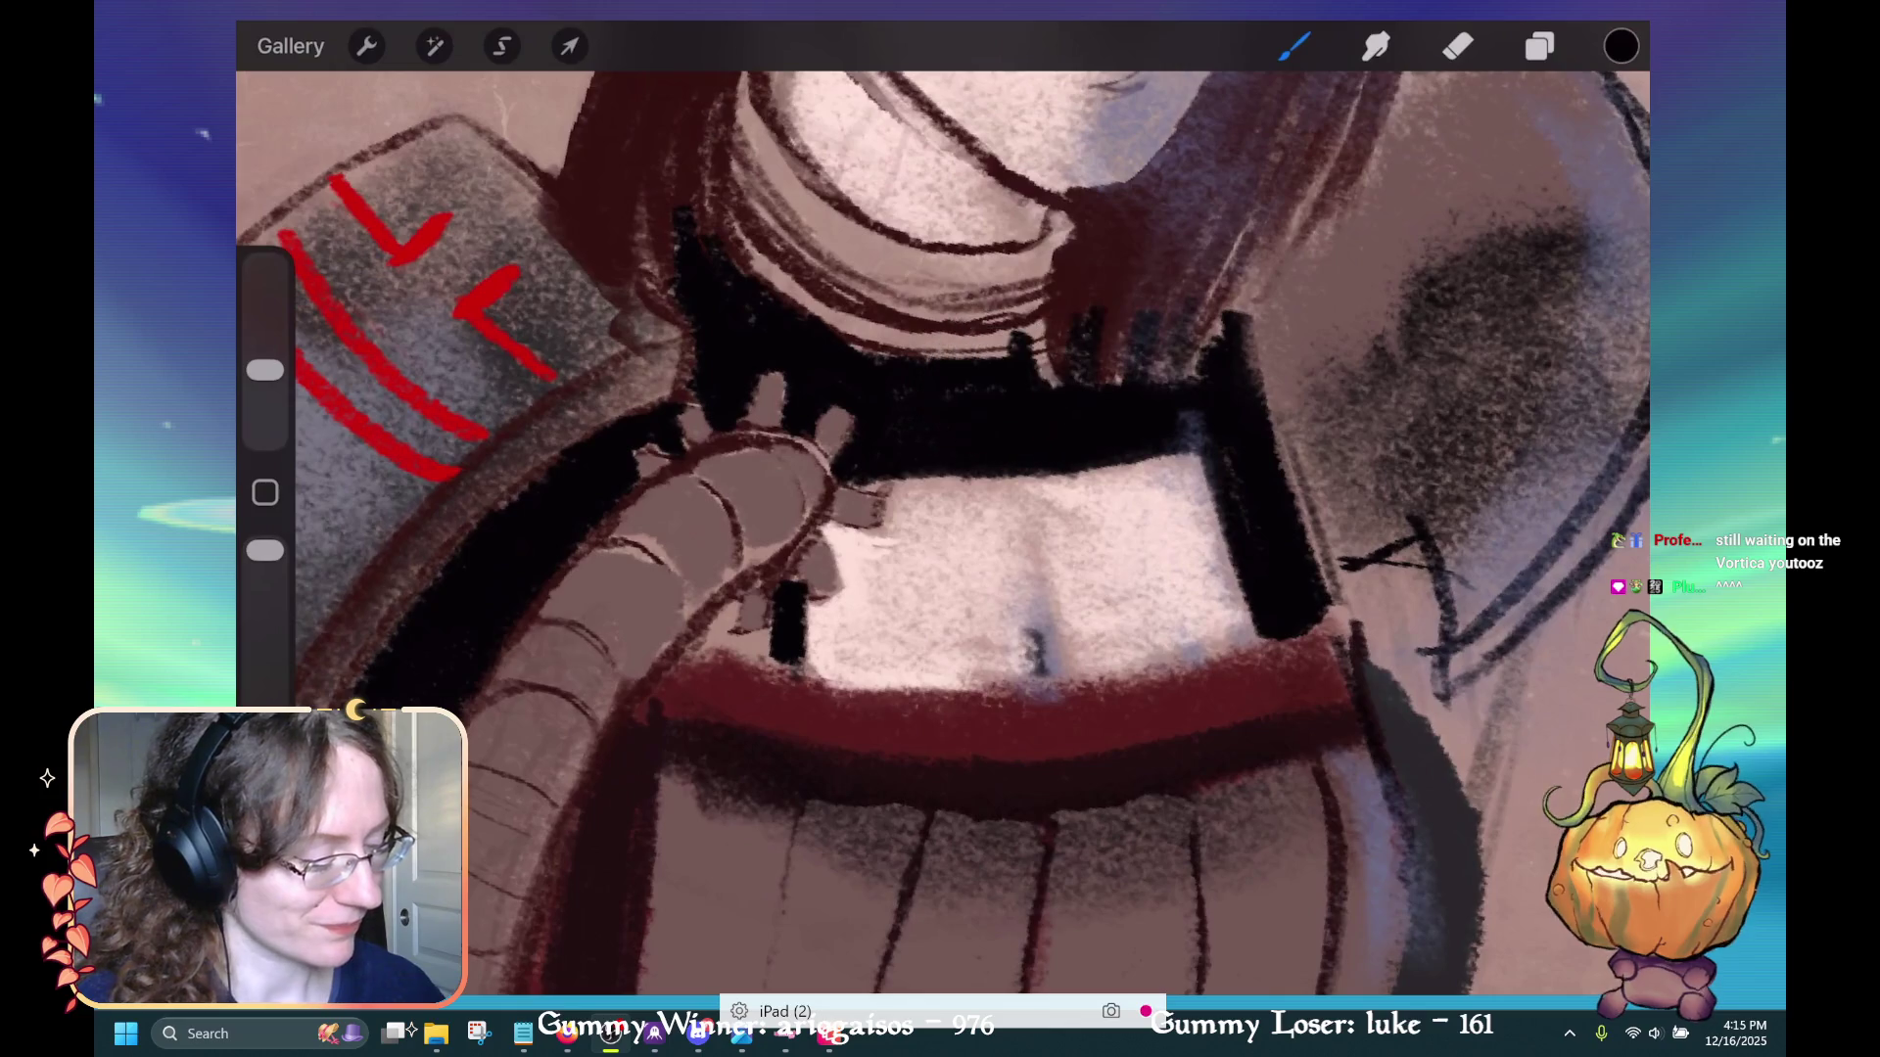
scroll(940, 528, "down", 2)
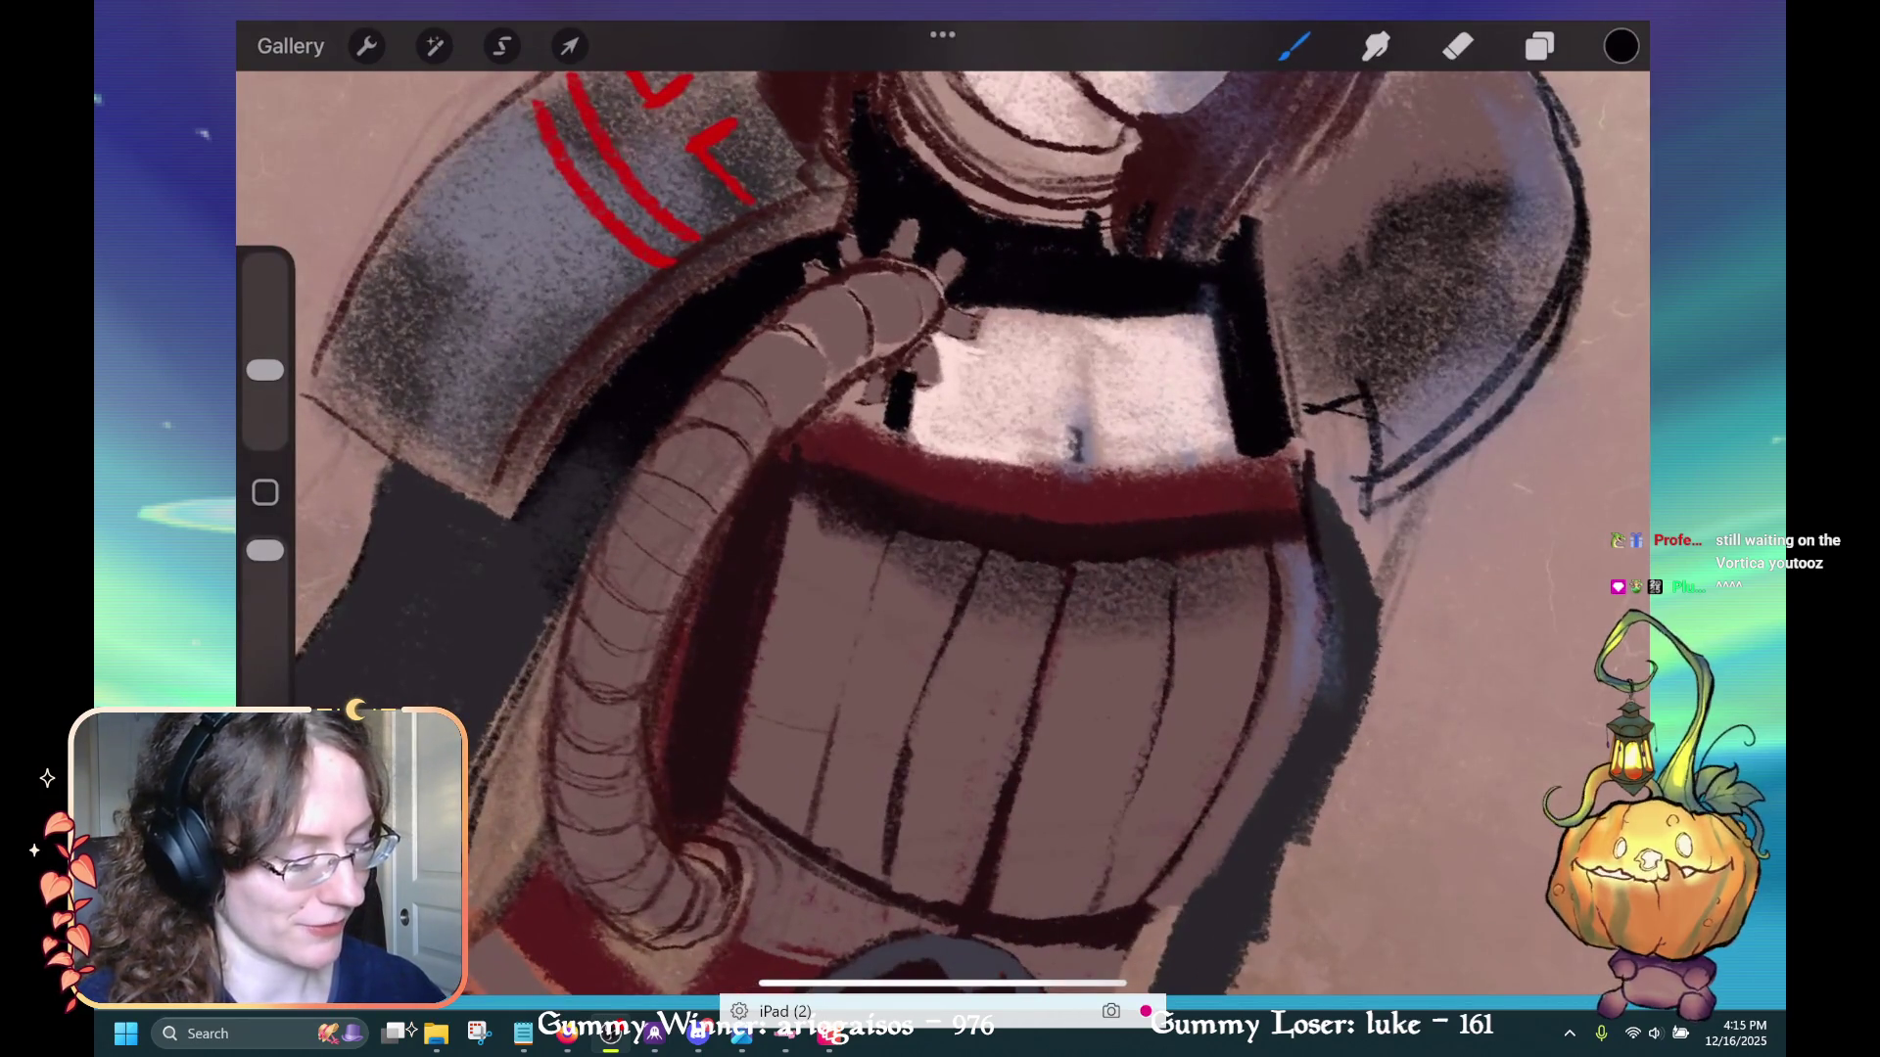
mouse_move(891, 384)
left_mouse_down()
mouse_move(874, 423)
mouse_move(831, 410)
mouse_move(852, 381)
mouse_move(821, 421)
left_mouse_up()
mouse_move(876, 423)
left_mouse_down()
mouse_move(828, 441)
mouse_move(826, 421)
left_mouse_up()
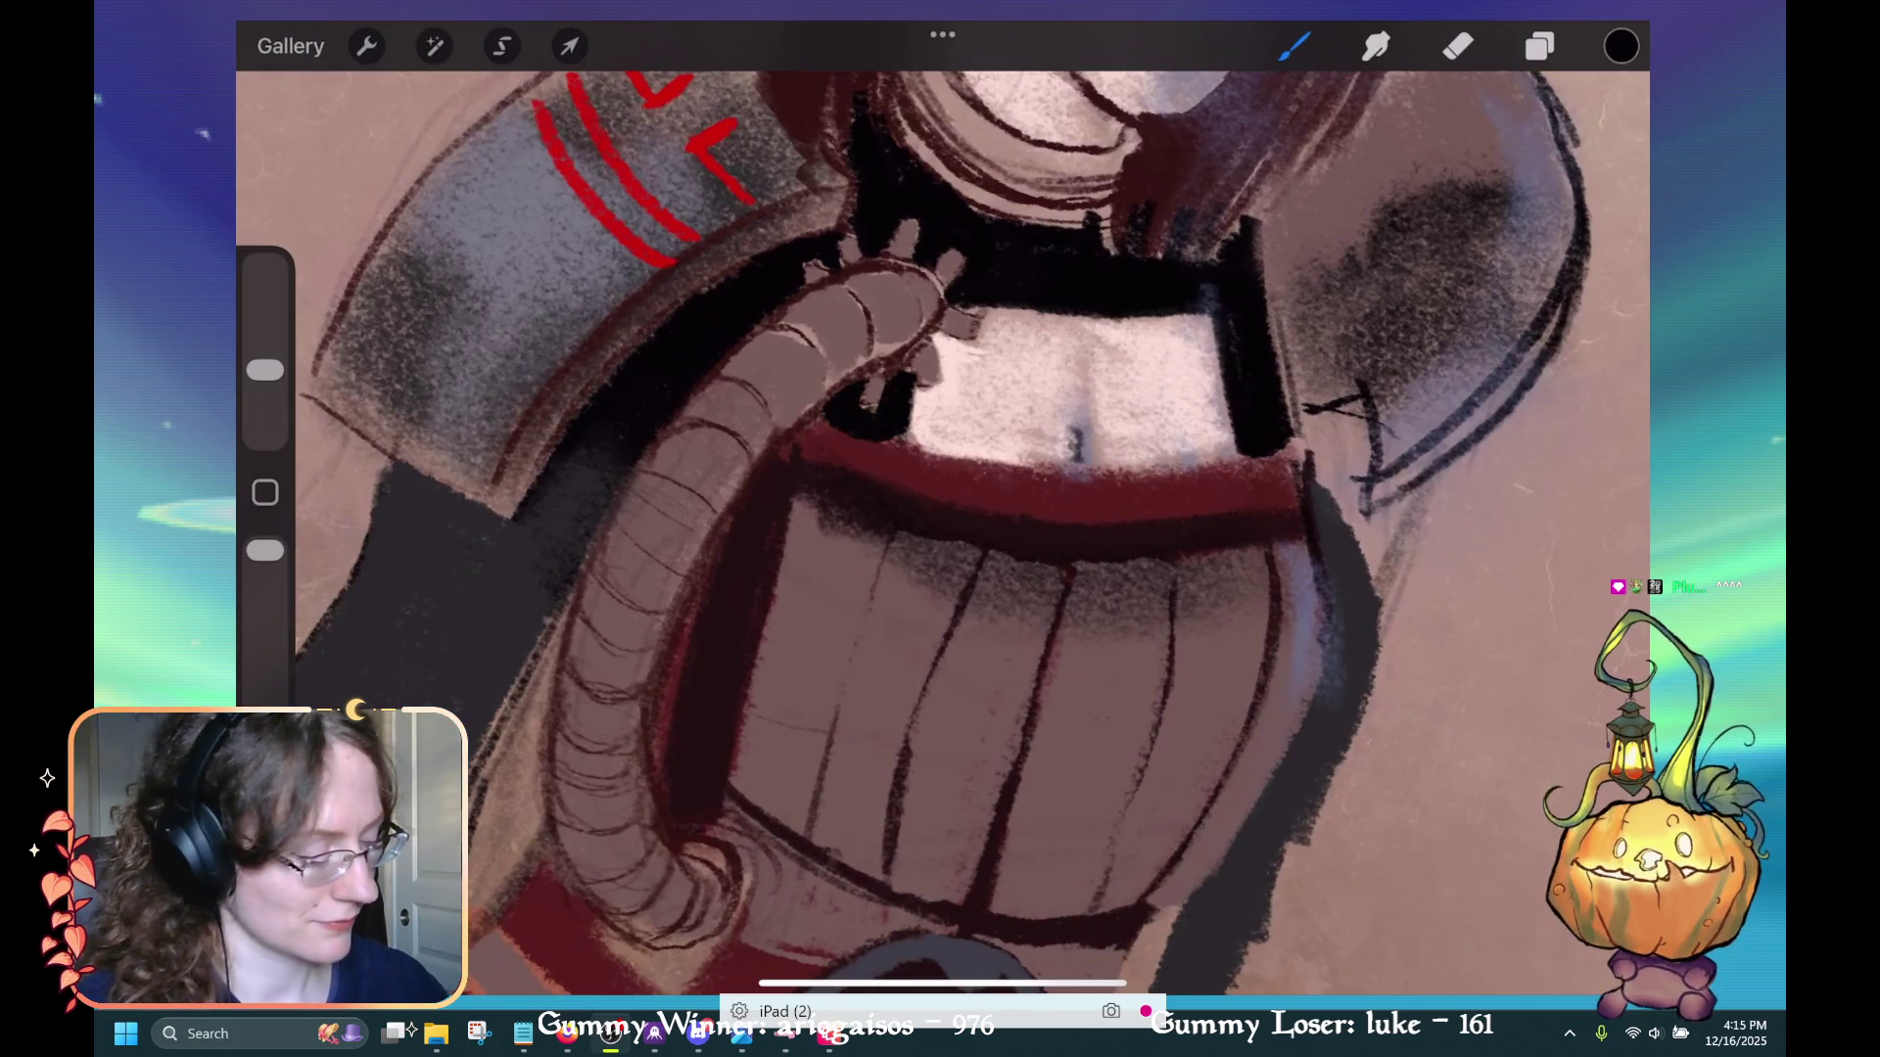
left_click_drag(940, 441, 1125, 587)
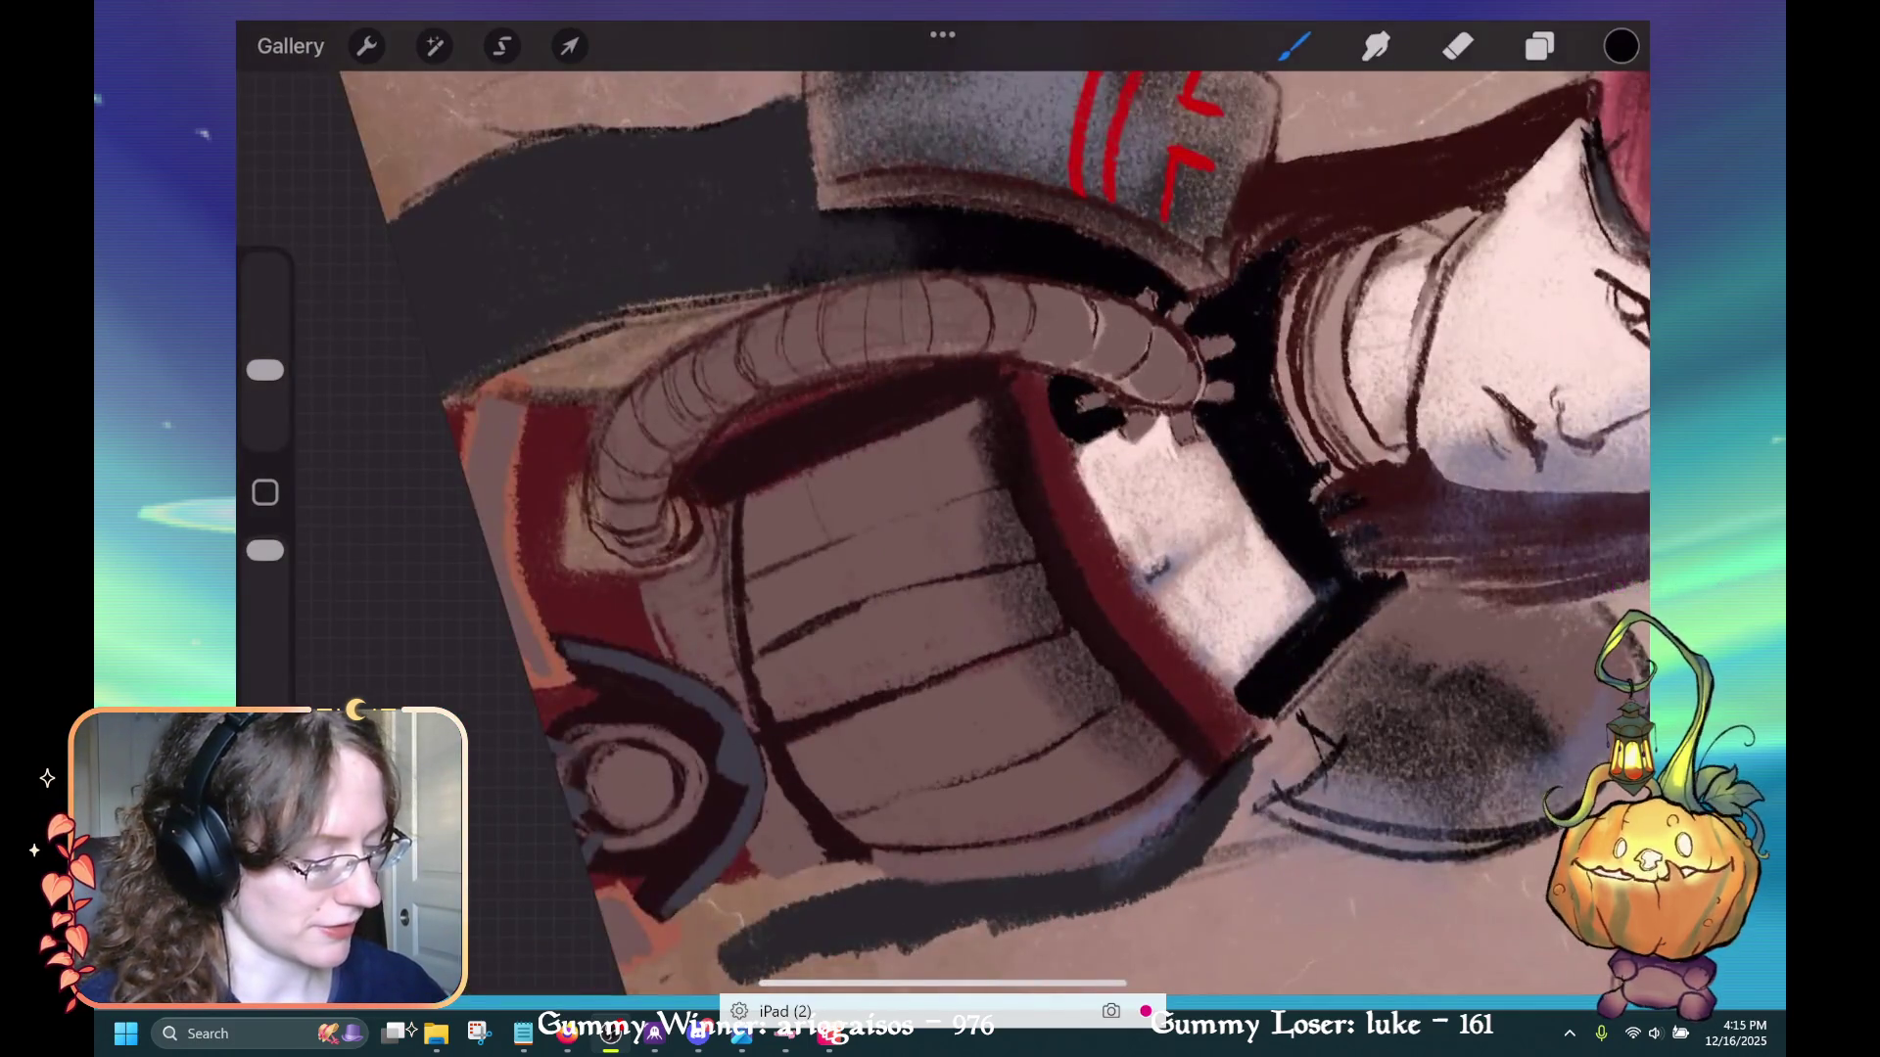
mouse_move(940, 528)
left_mouse_down()
mouse_move(964, 587)
mouse_move(900, 675)
mouse_move(764, 685)
left_mouse_up()
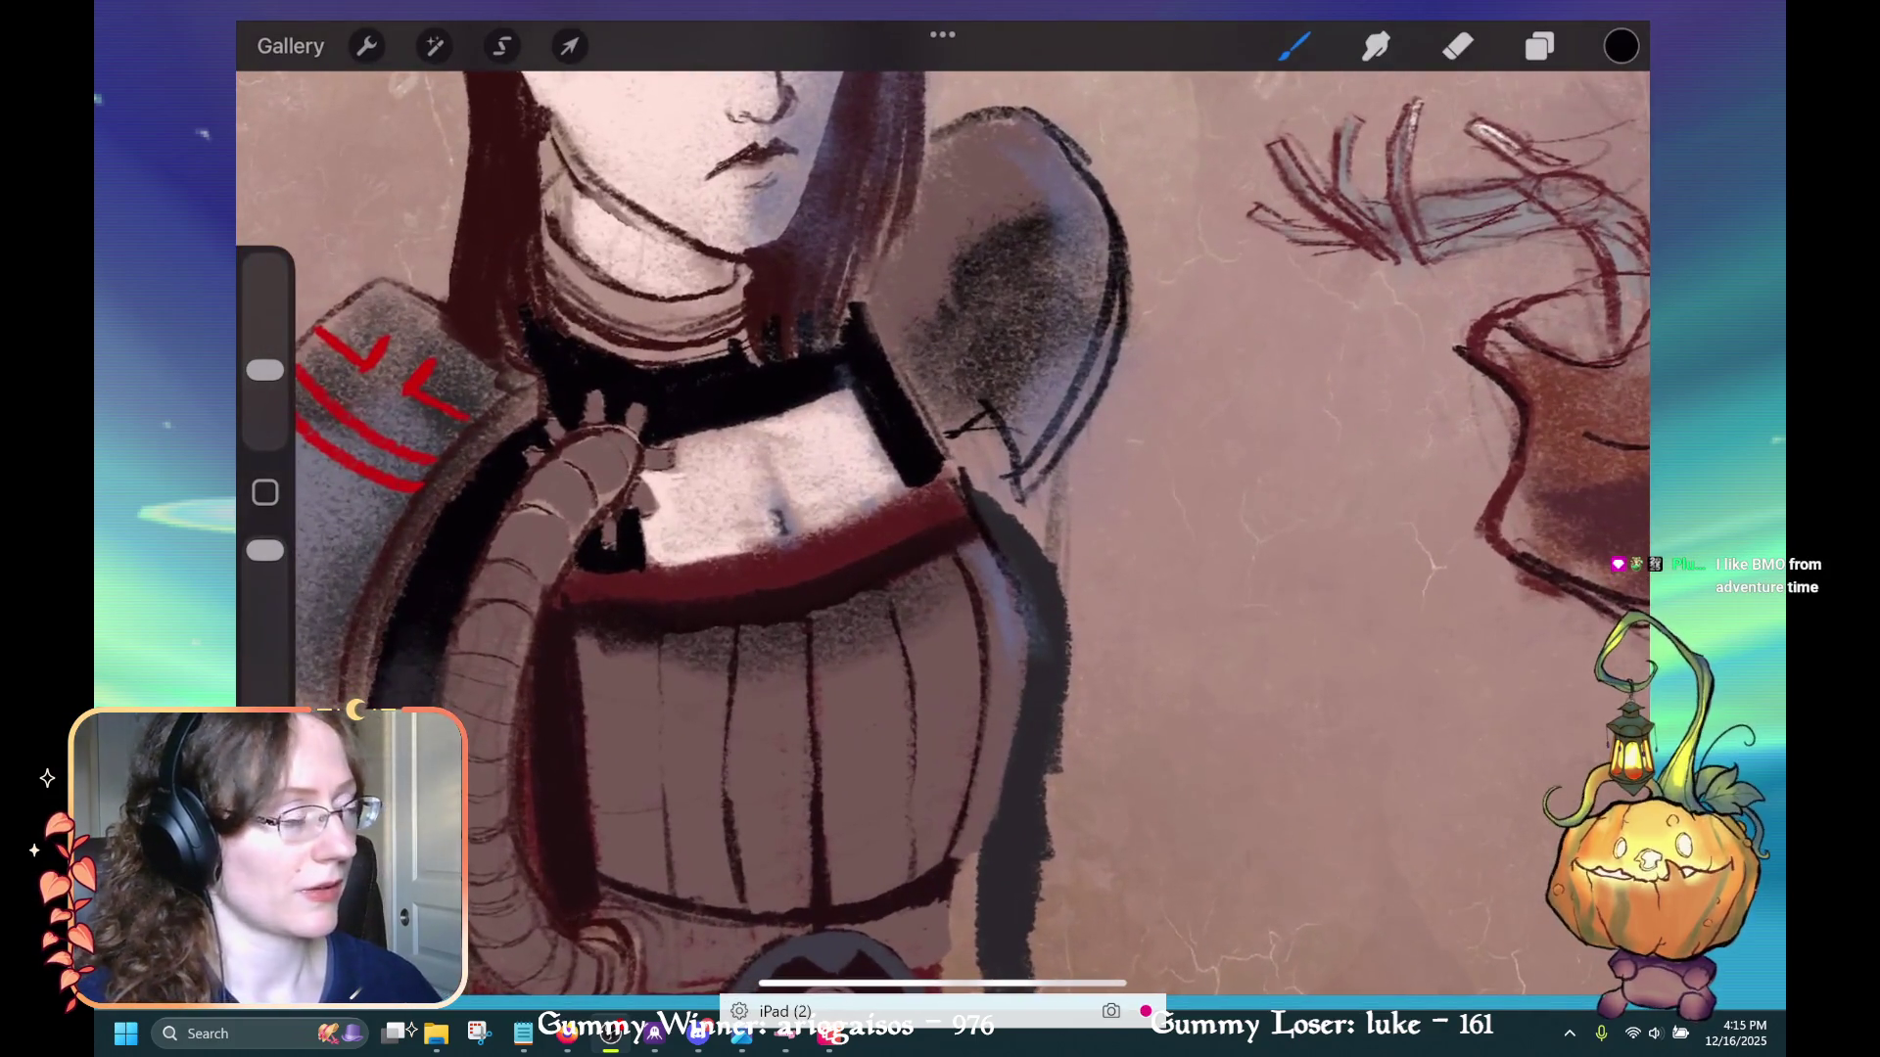
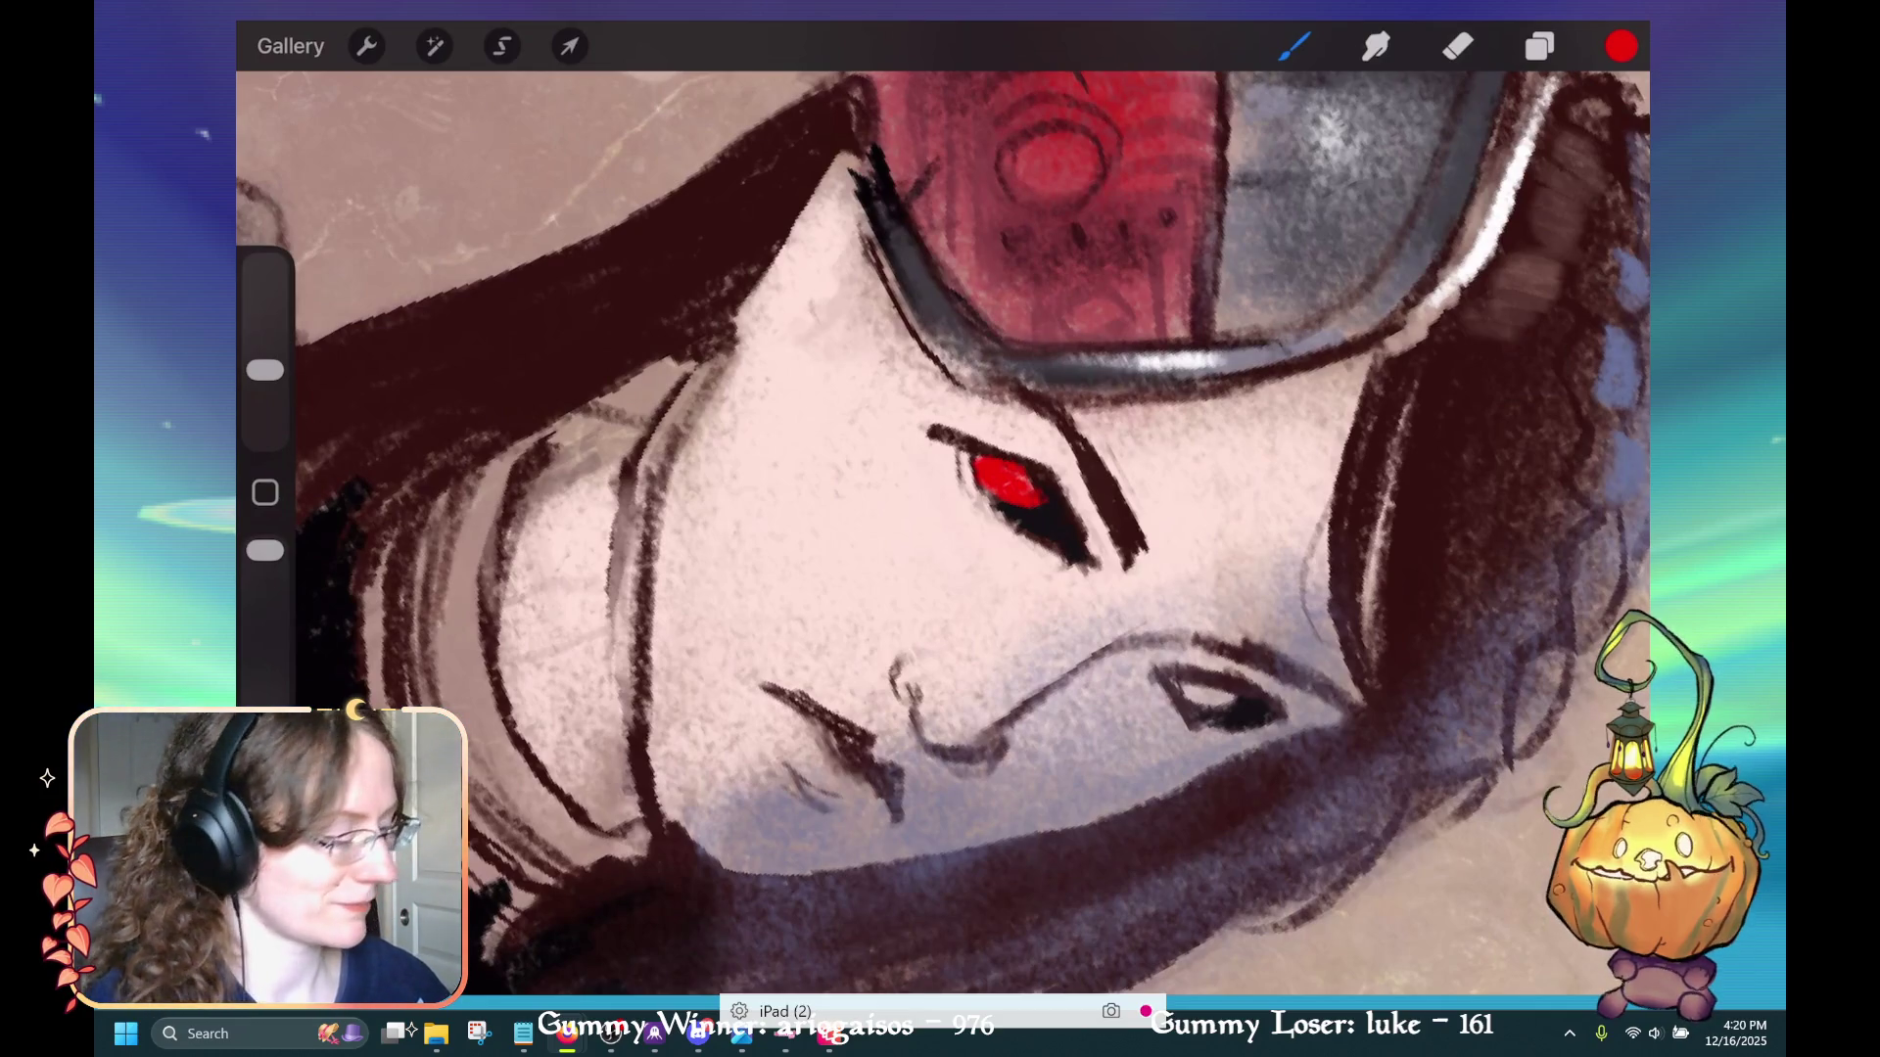
Zoom in on the face, brush red into the lower eye, then undo that stroke
scroll(940, 529, "up", 3)
mouse_move(954, 646)
left_mouse_down()
mouse_move(1008, 685)
mouse_move(950, 635)
left_mouse_up()
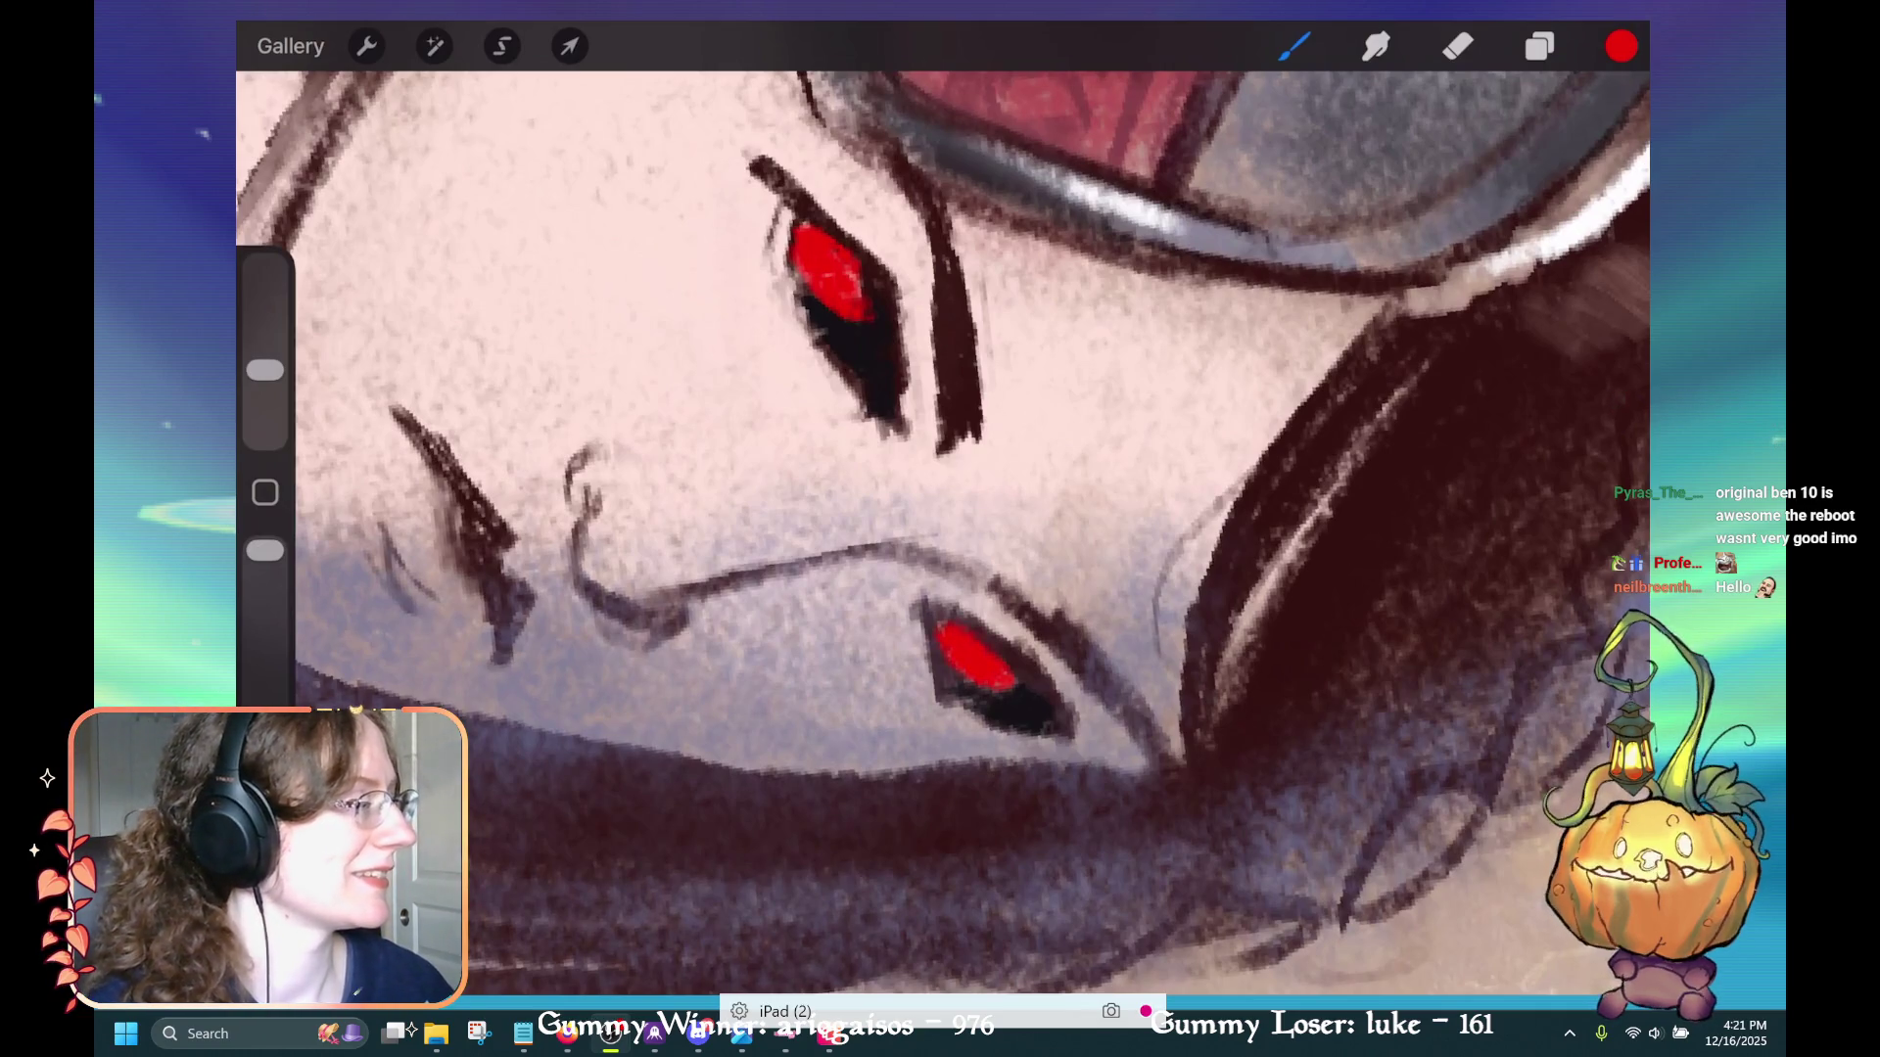
key("ctrl+z")
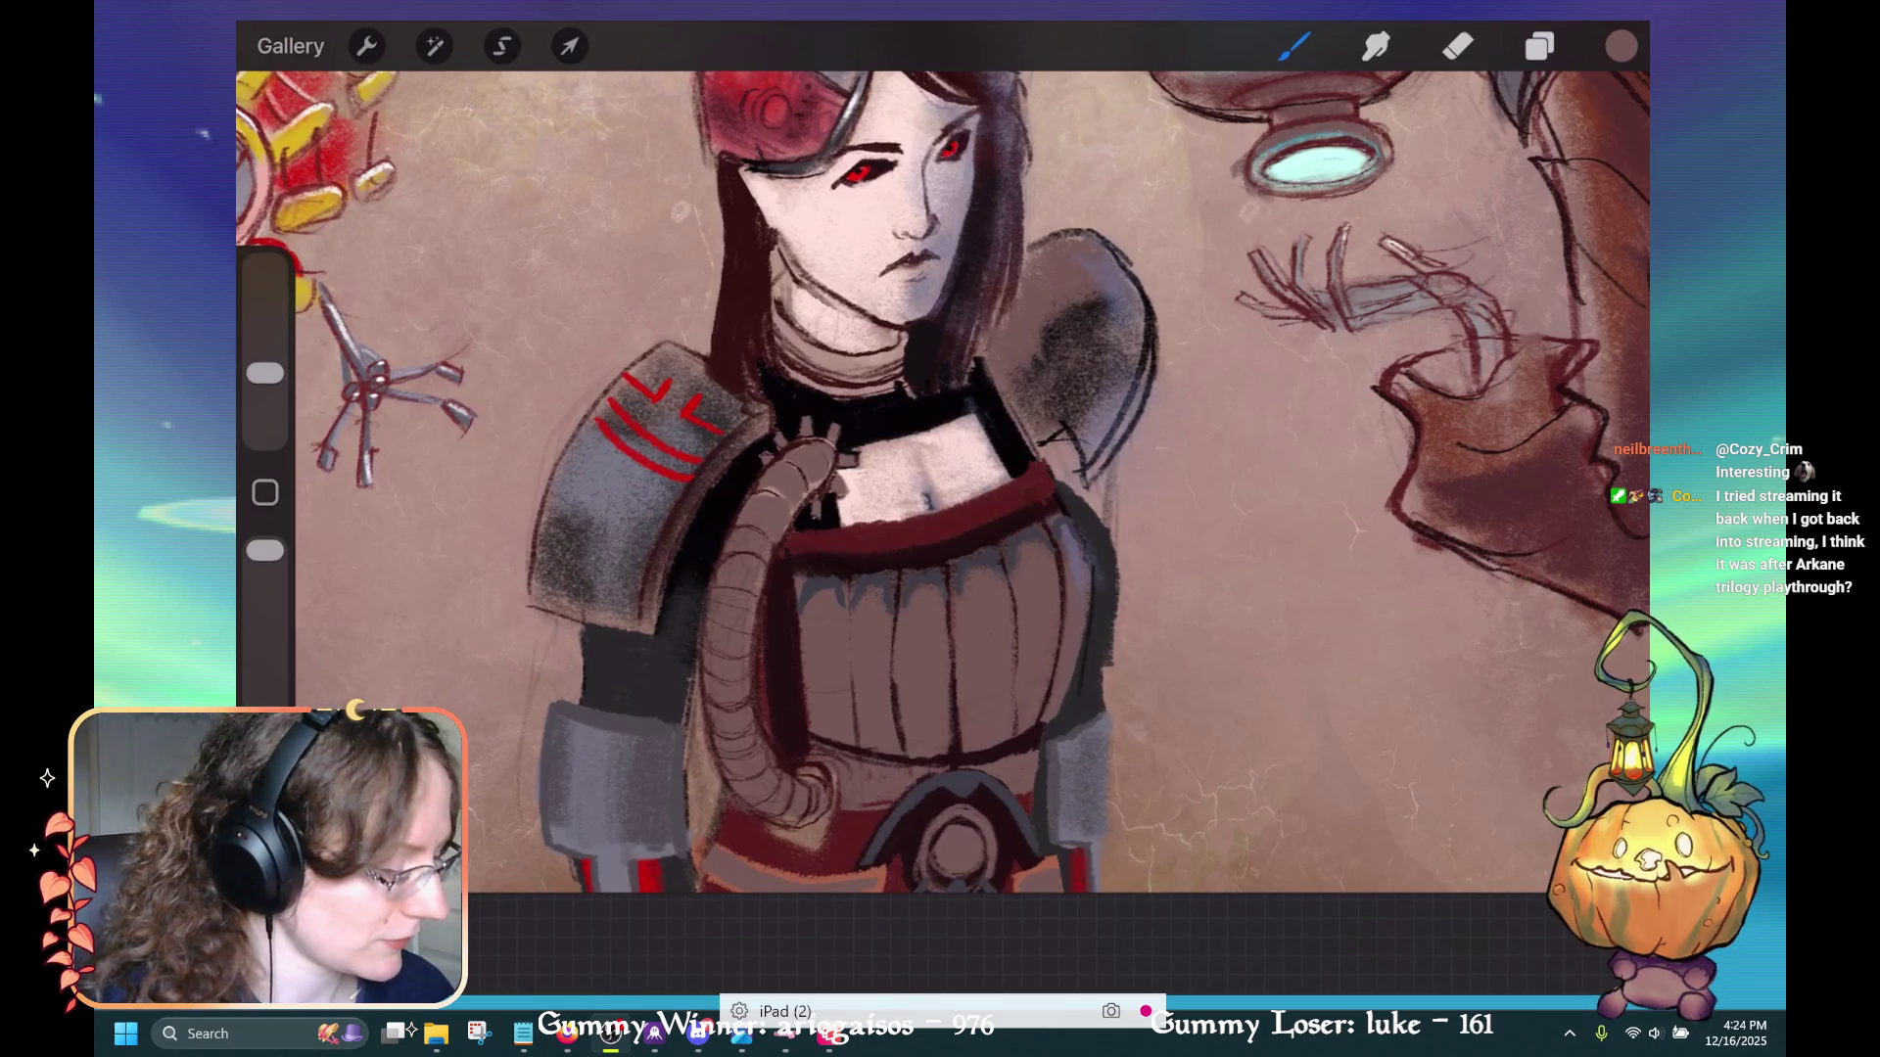
Undo the latest paint stroke on the figure's armour
scroll(943, 480, "down", 2)
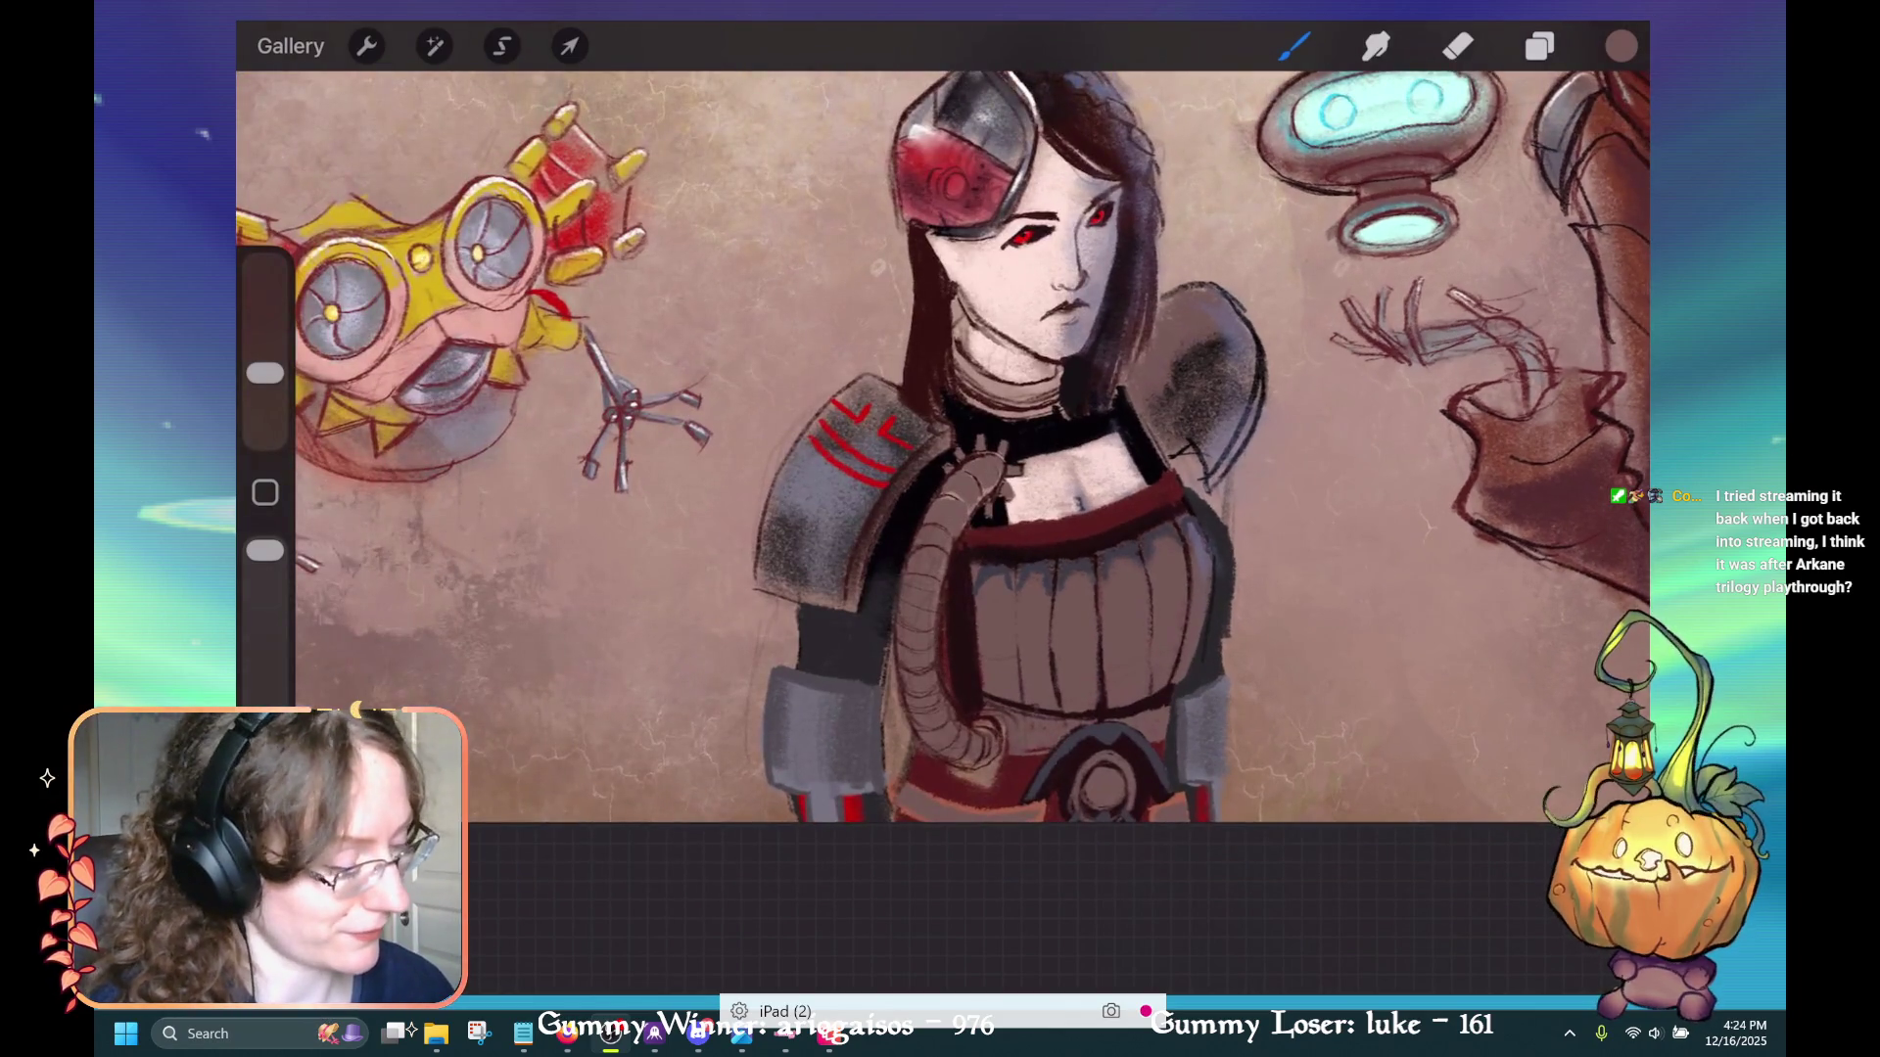
scroll(942, 480, "up", 2)
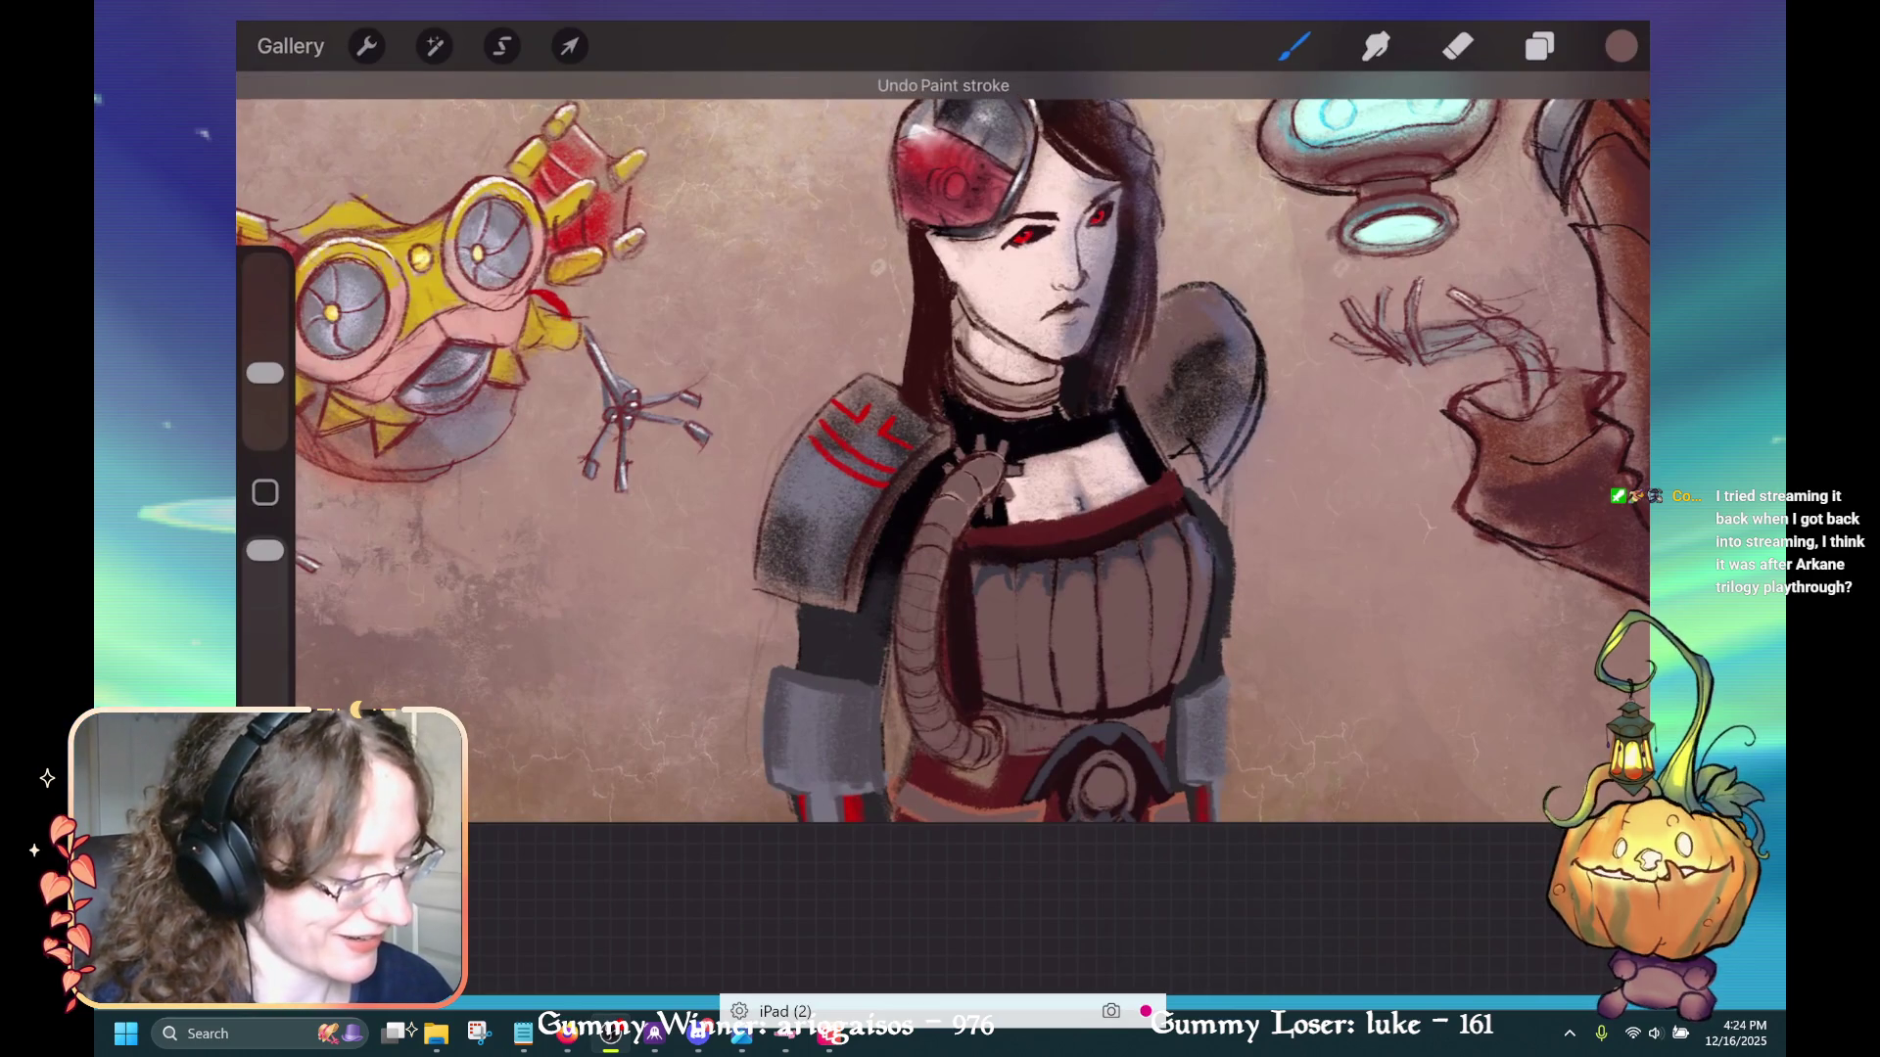
scroll(943, 480, "up", 2)
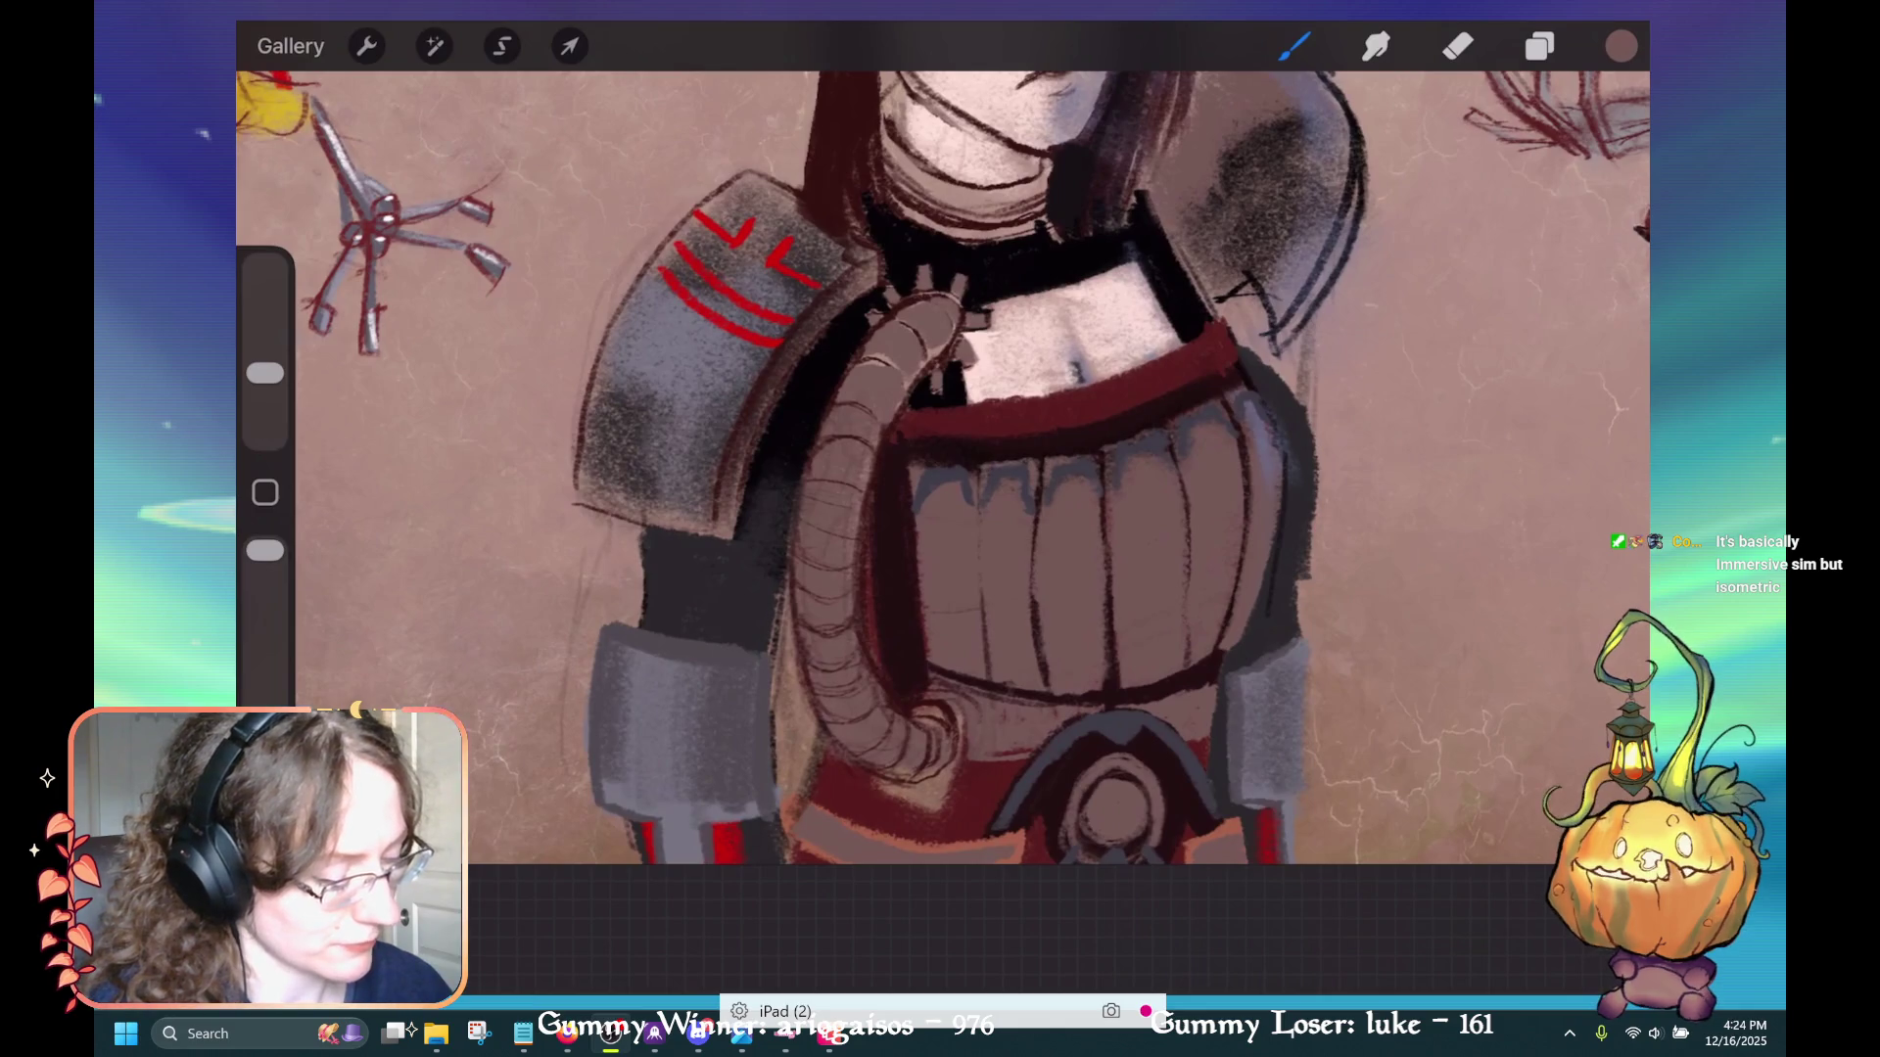
key("ctrl+z")
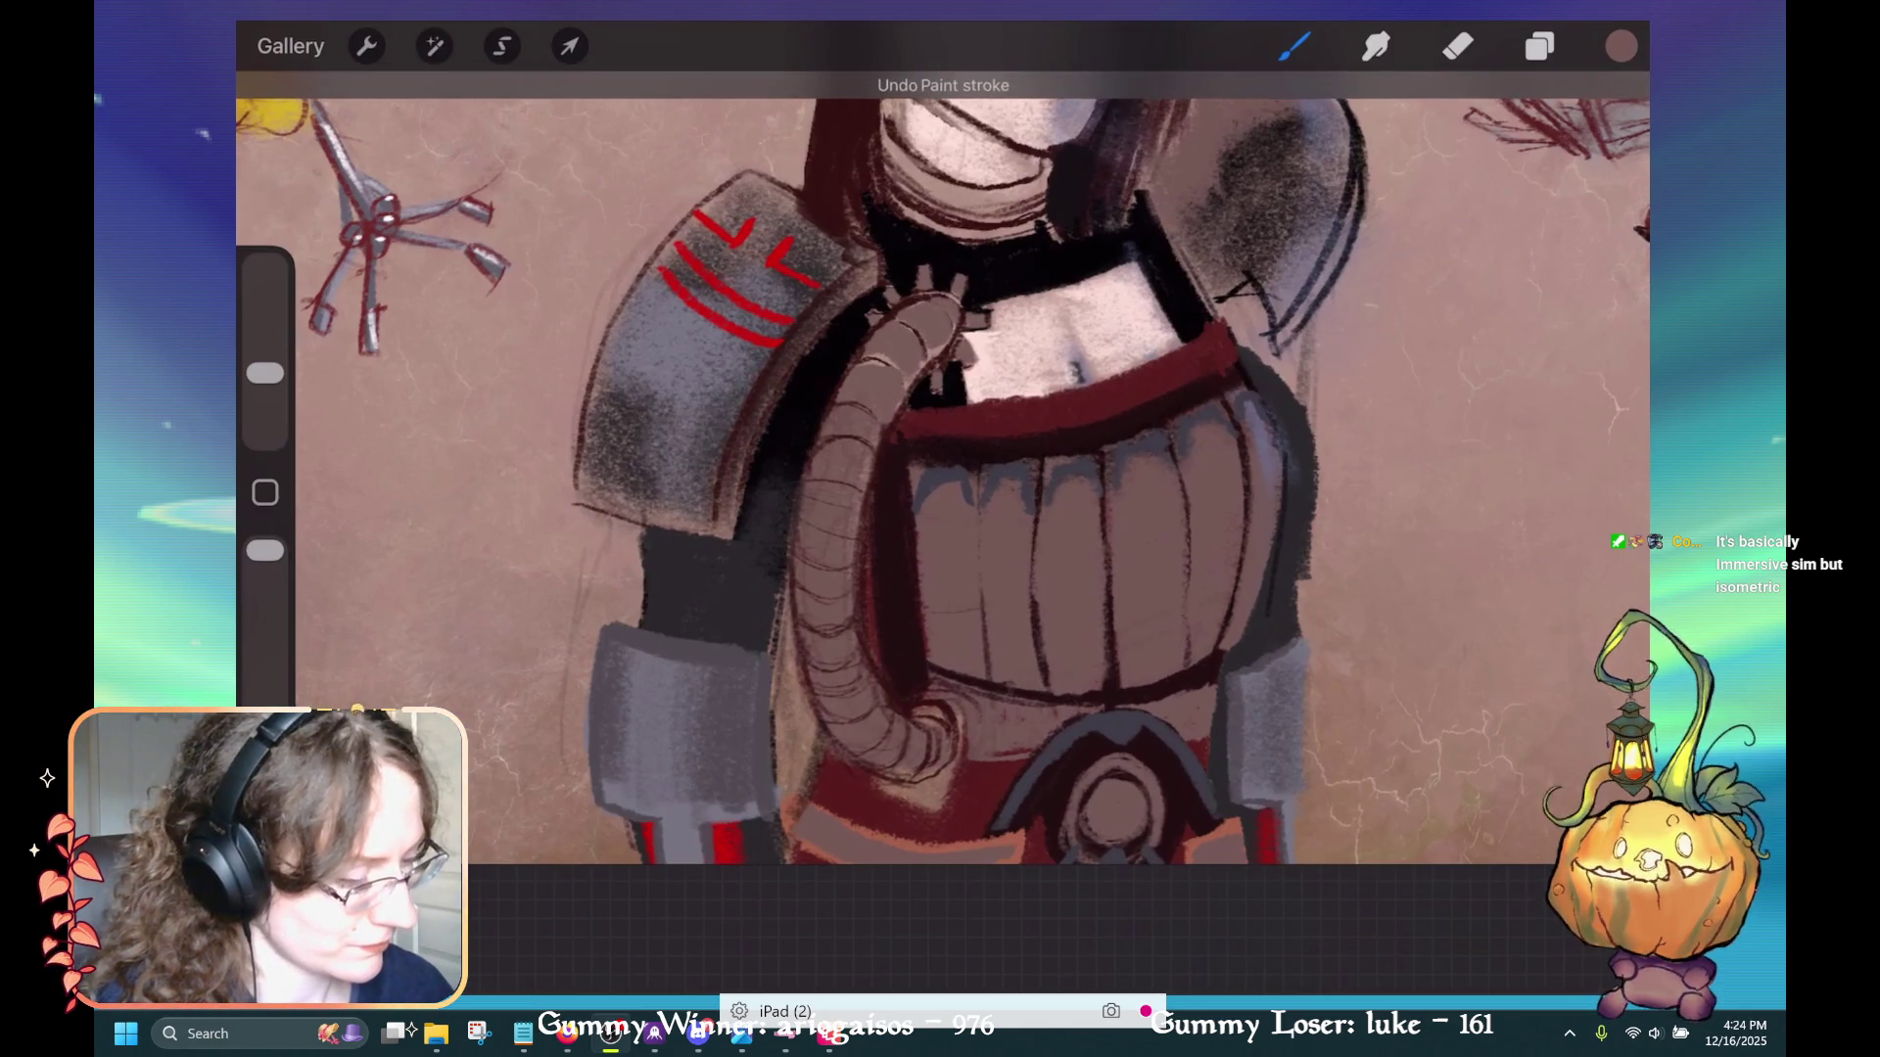
scroll(942, 441, "down", 3)
scroll(942, 440, "up", 2)
scroll(842, 470, "down", 1)
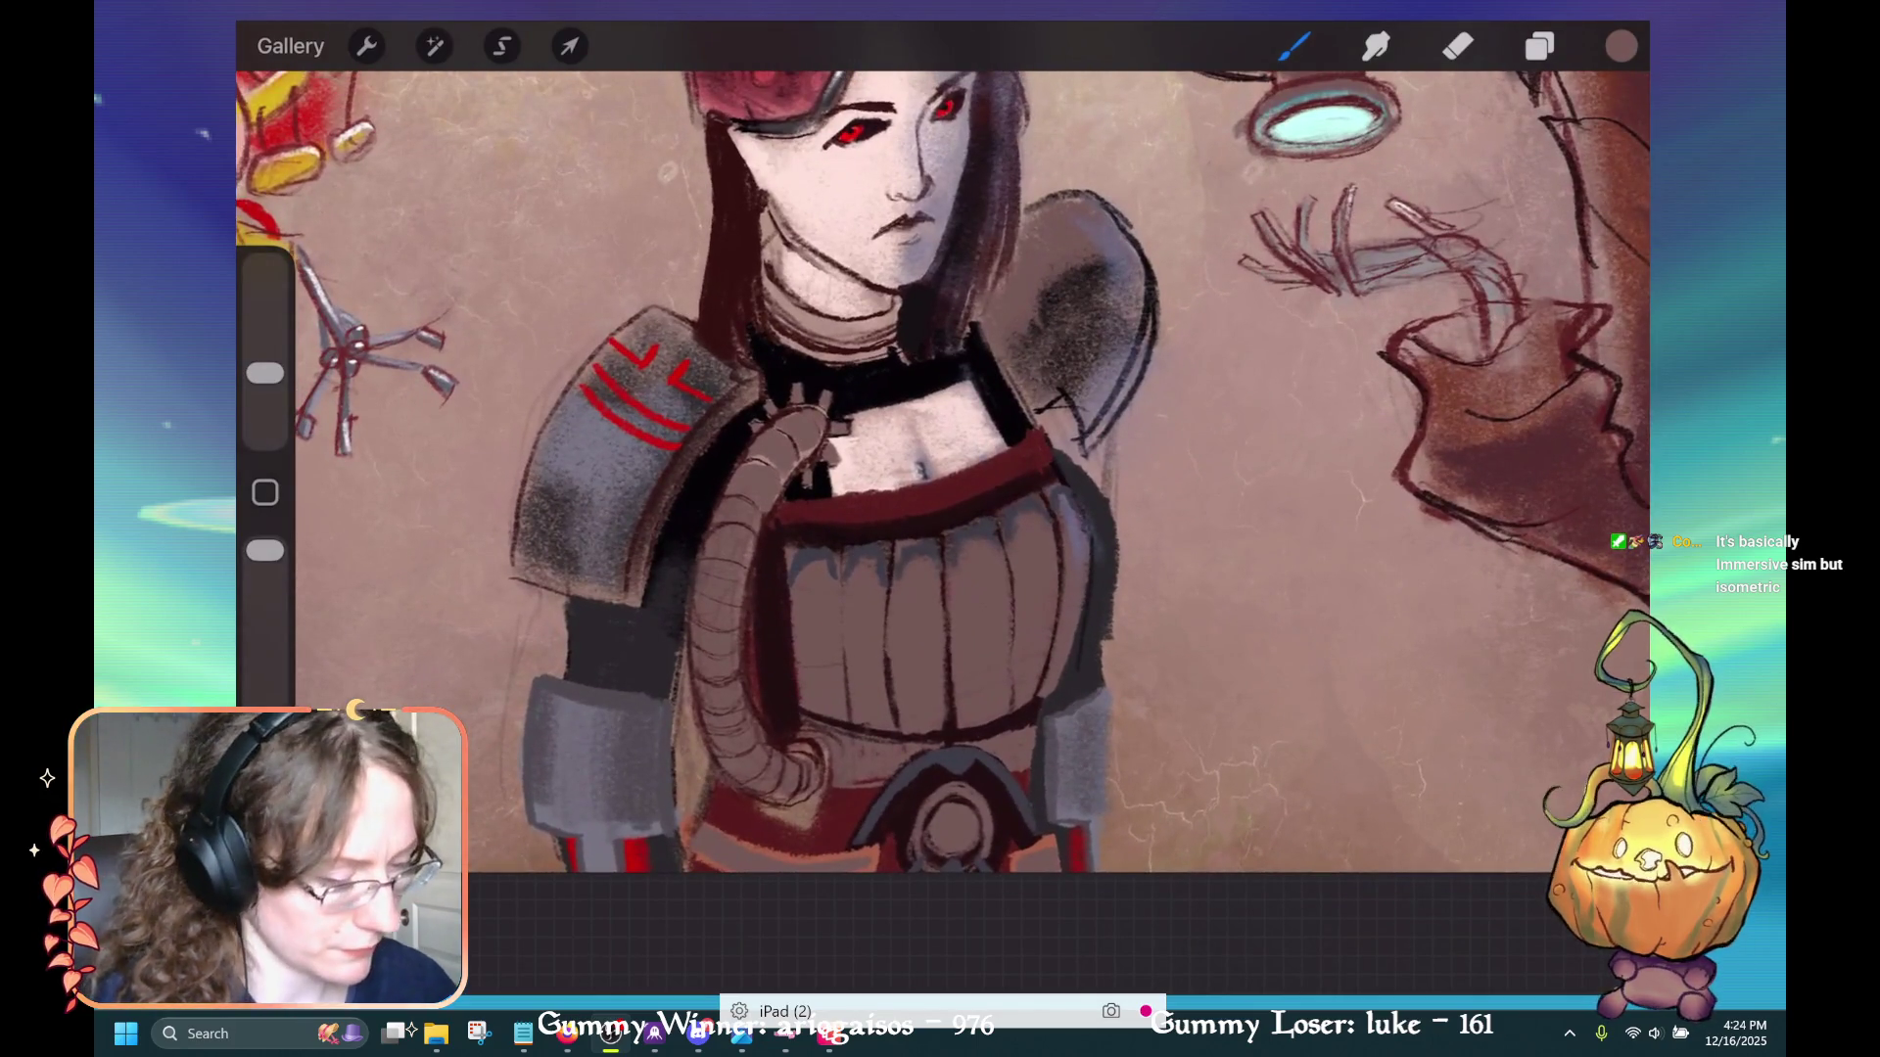
Automatically select the five ridges of the chest plate
key("s")
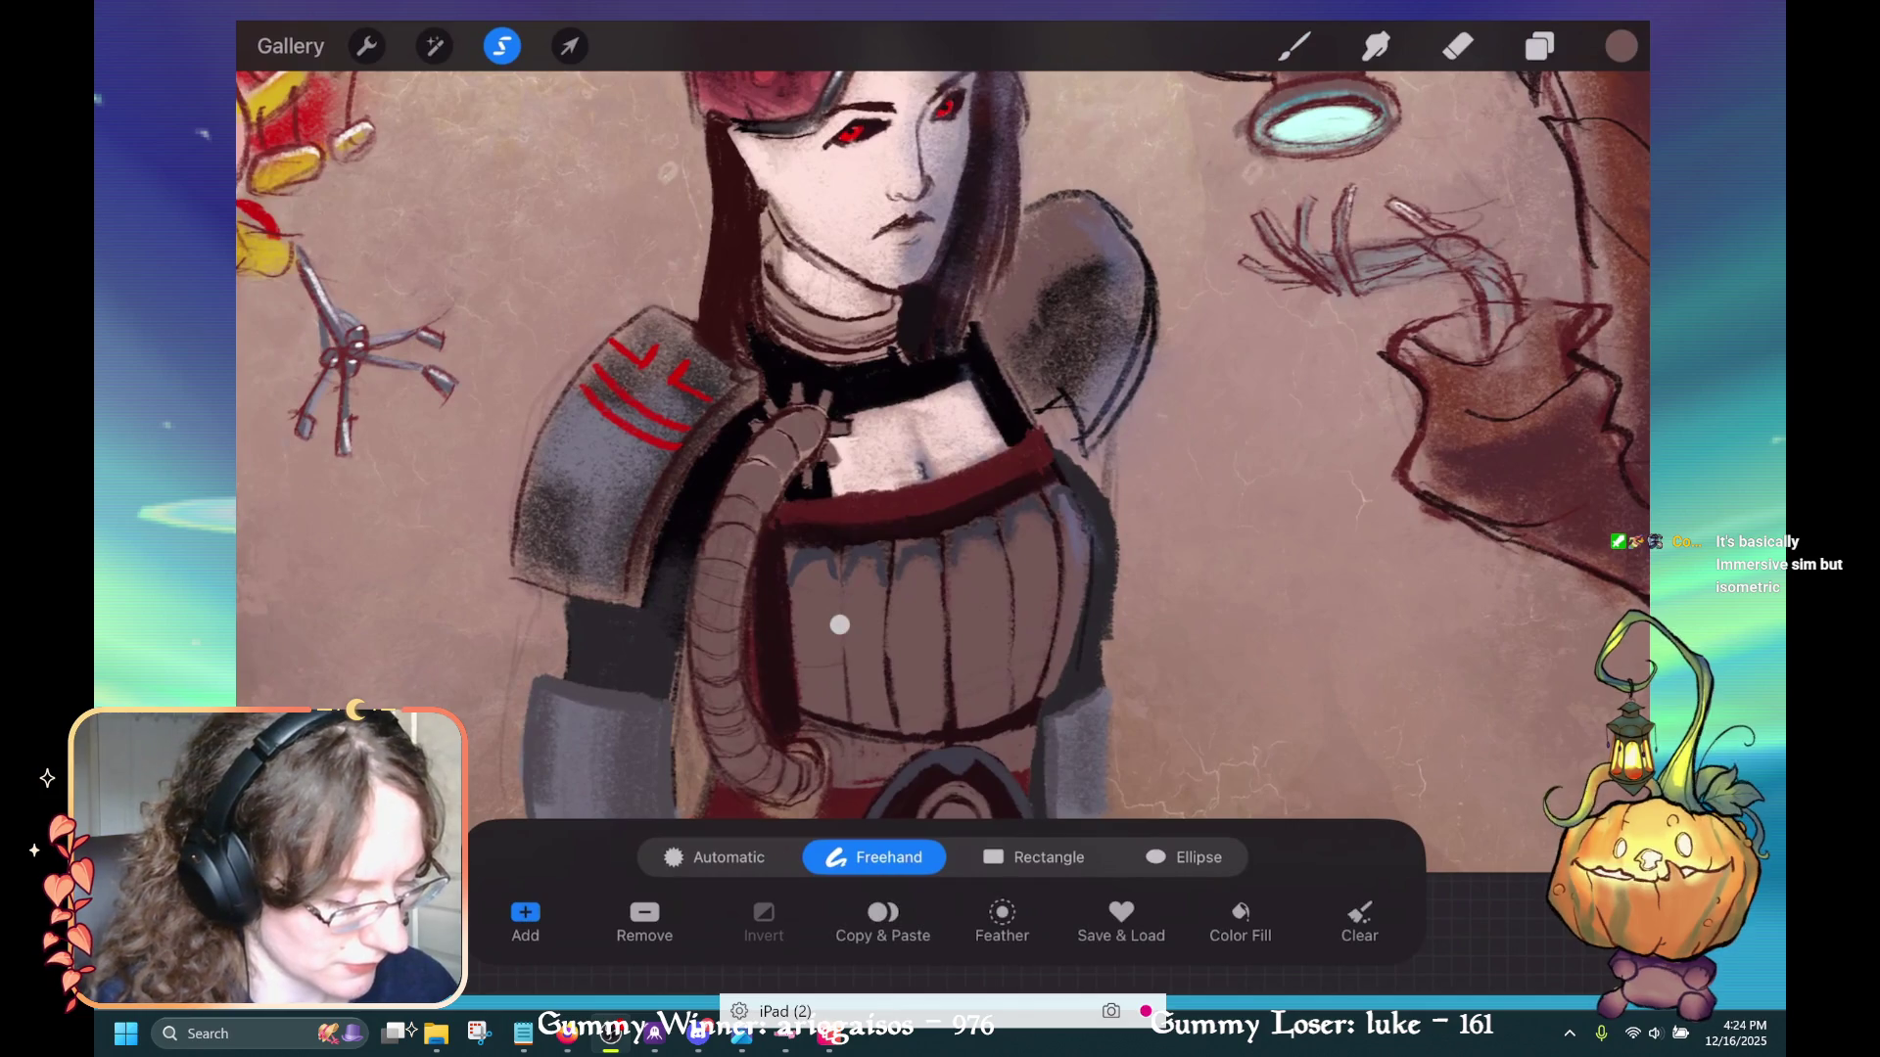
left_click(799, 682)
left_click(989, 642)
left_click(920, 646)
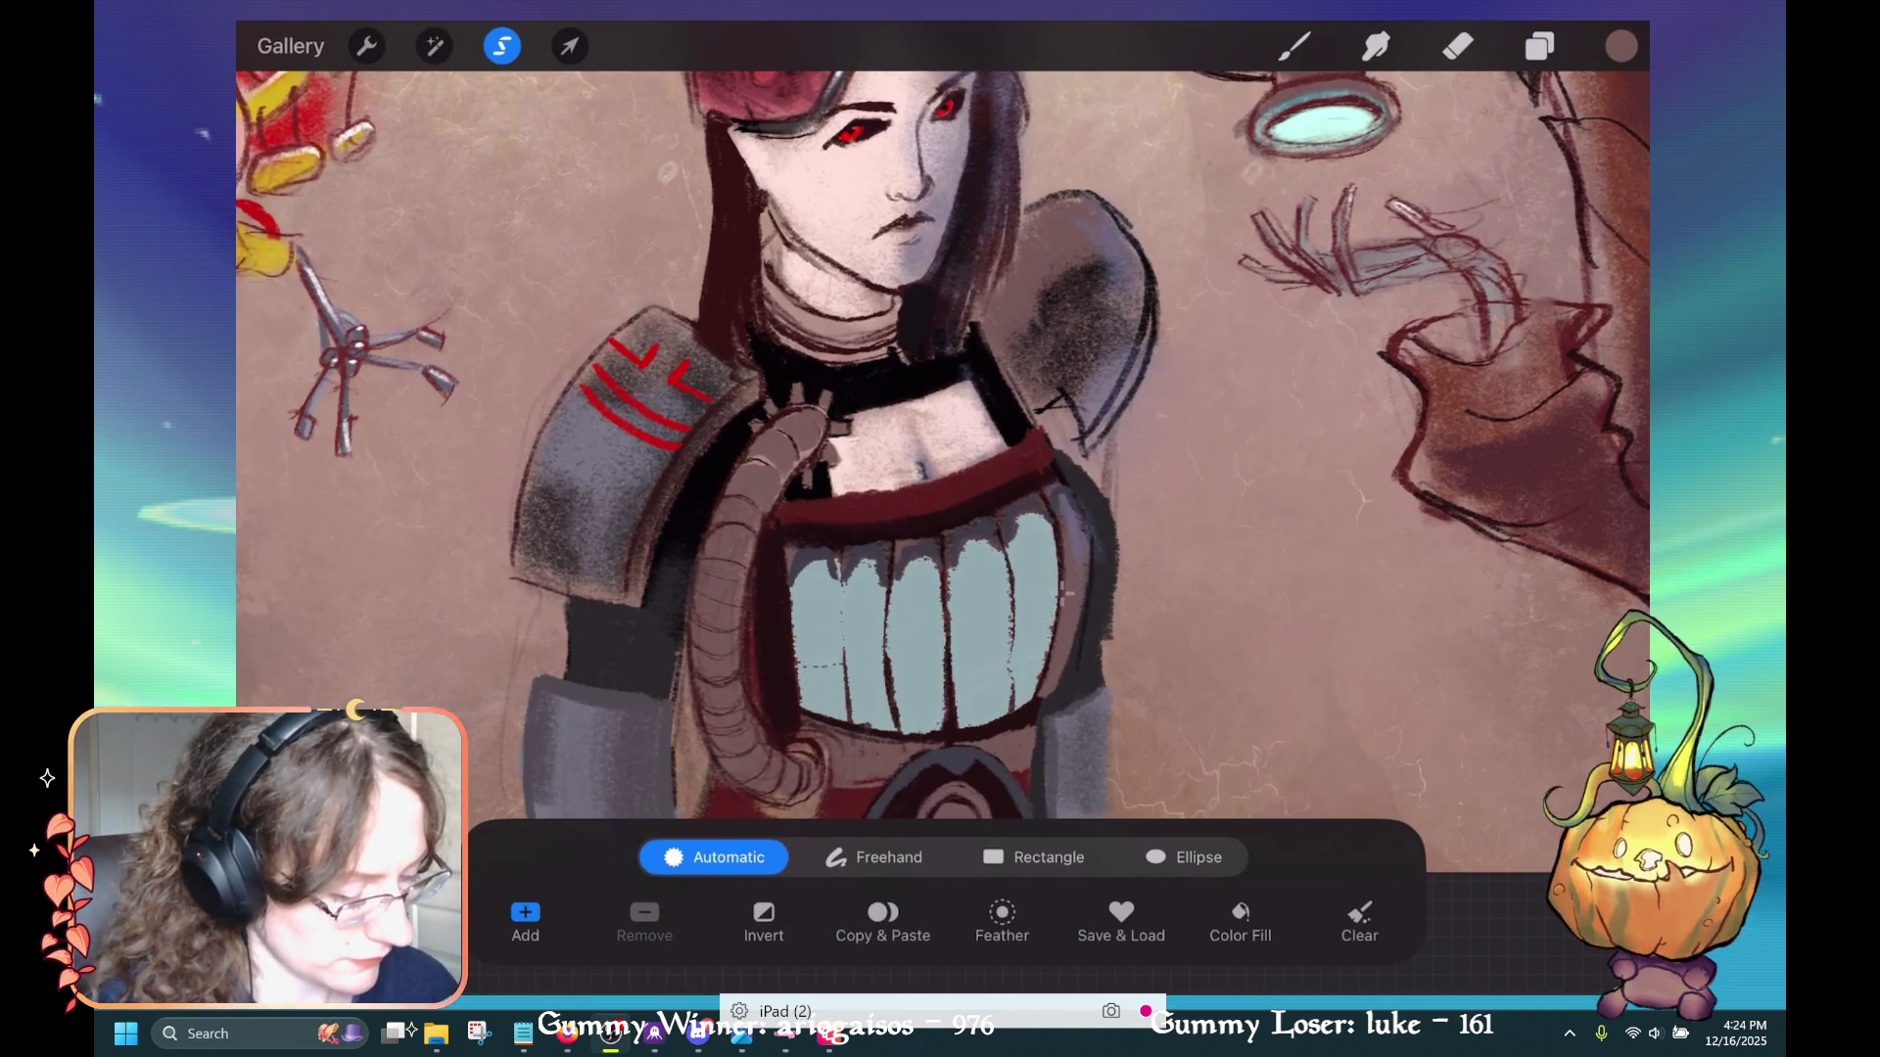
left_click(1065, 591)
left_click(1079, 537)
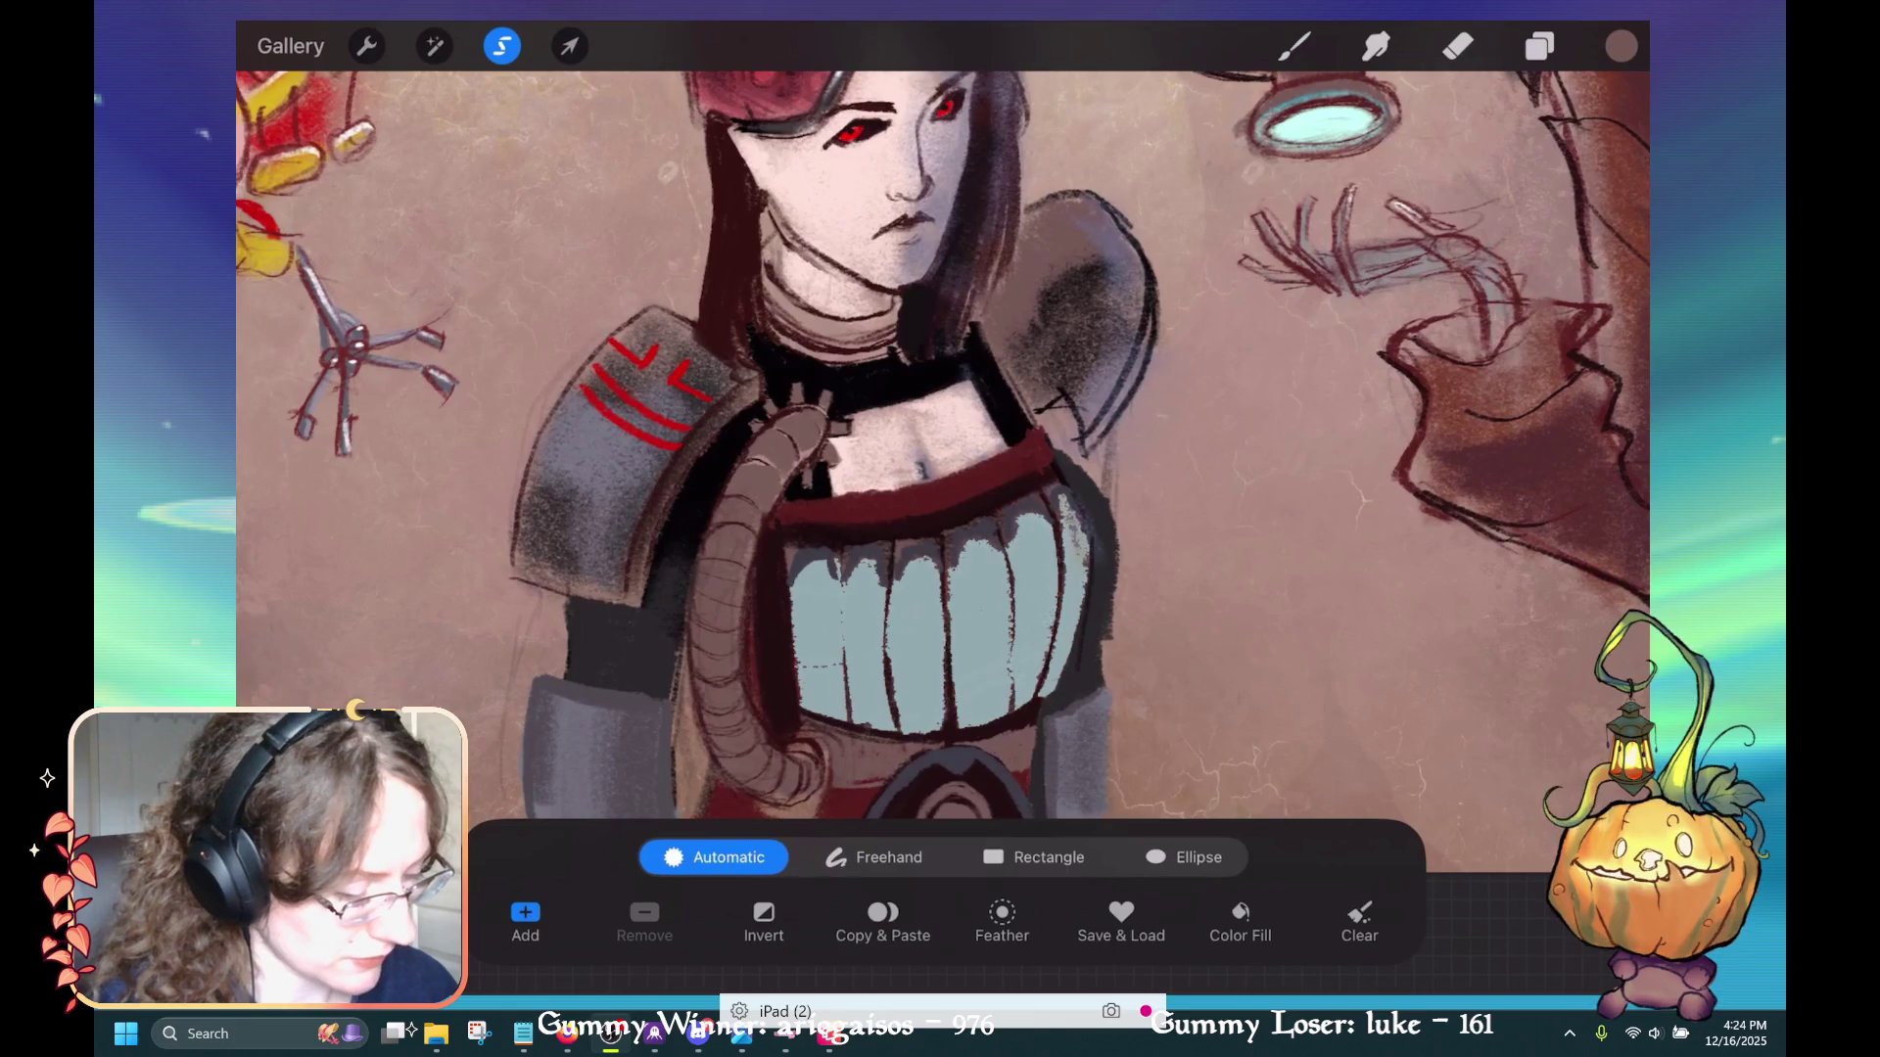
key("b")
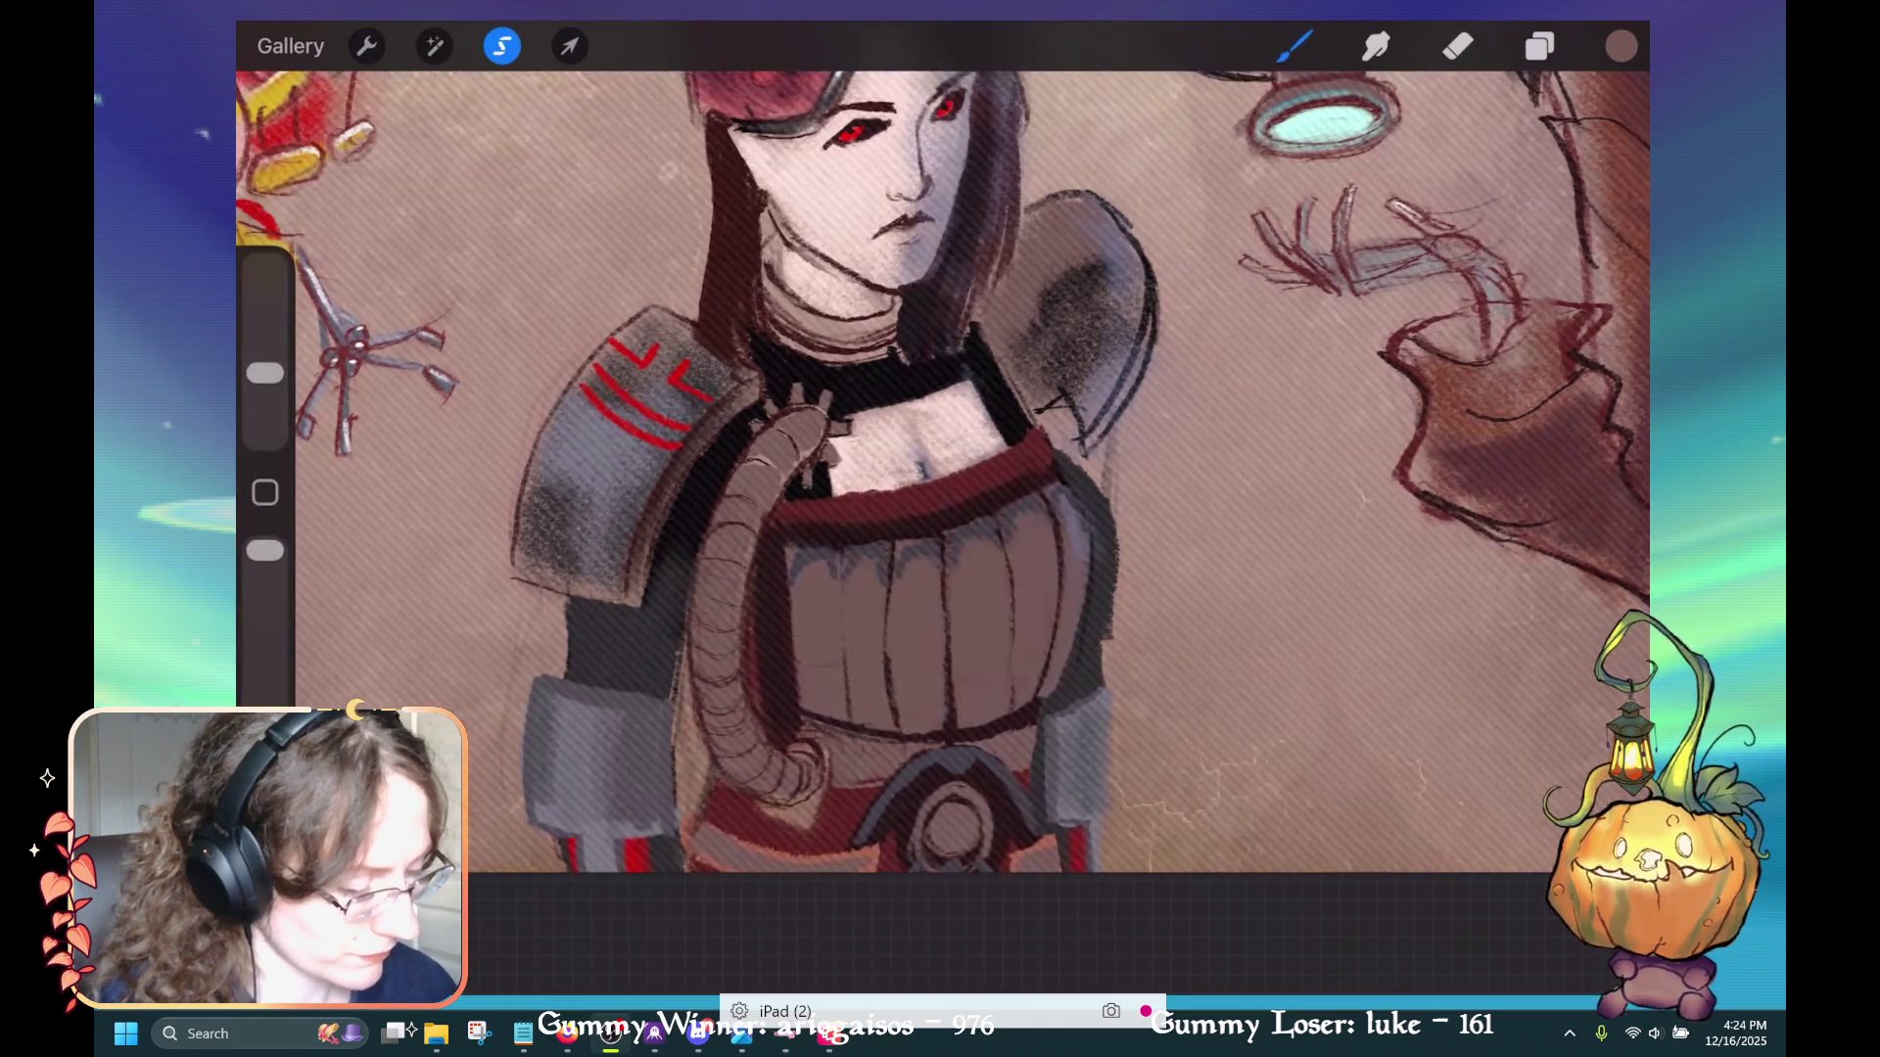
Pick a lighter pink in the colour picker, nudged slightly darker
left_click(1621, 46)
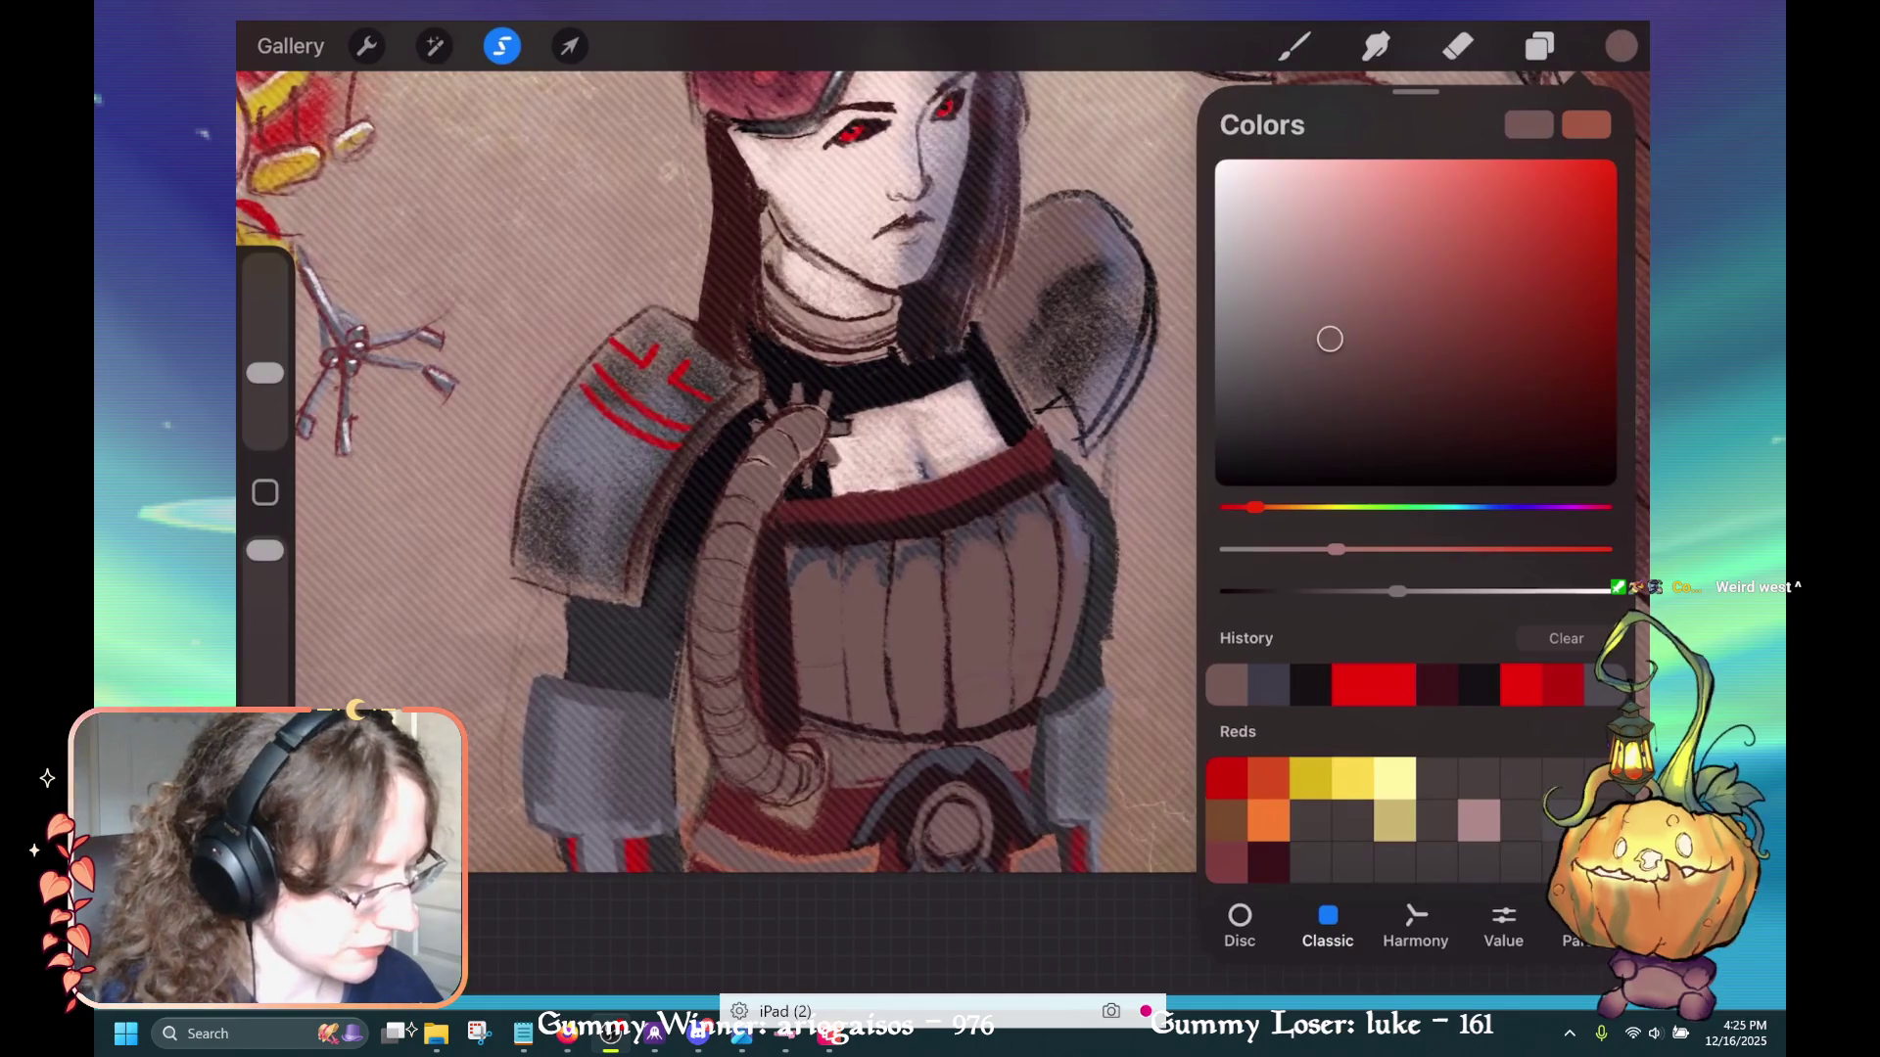
left_click_drag(1312, 248, 1313, 251)
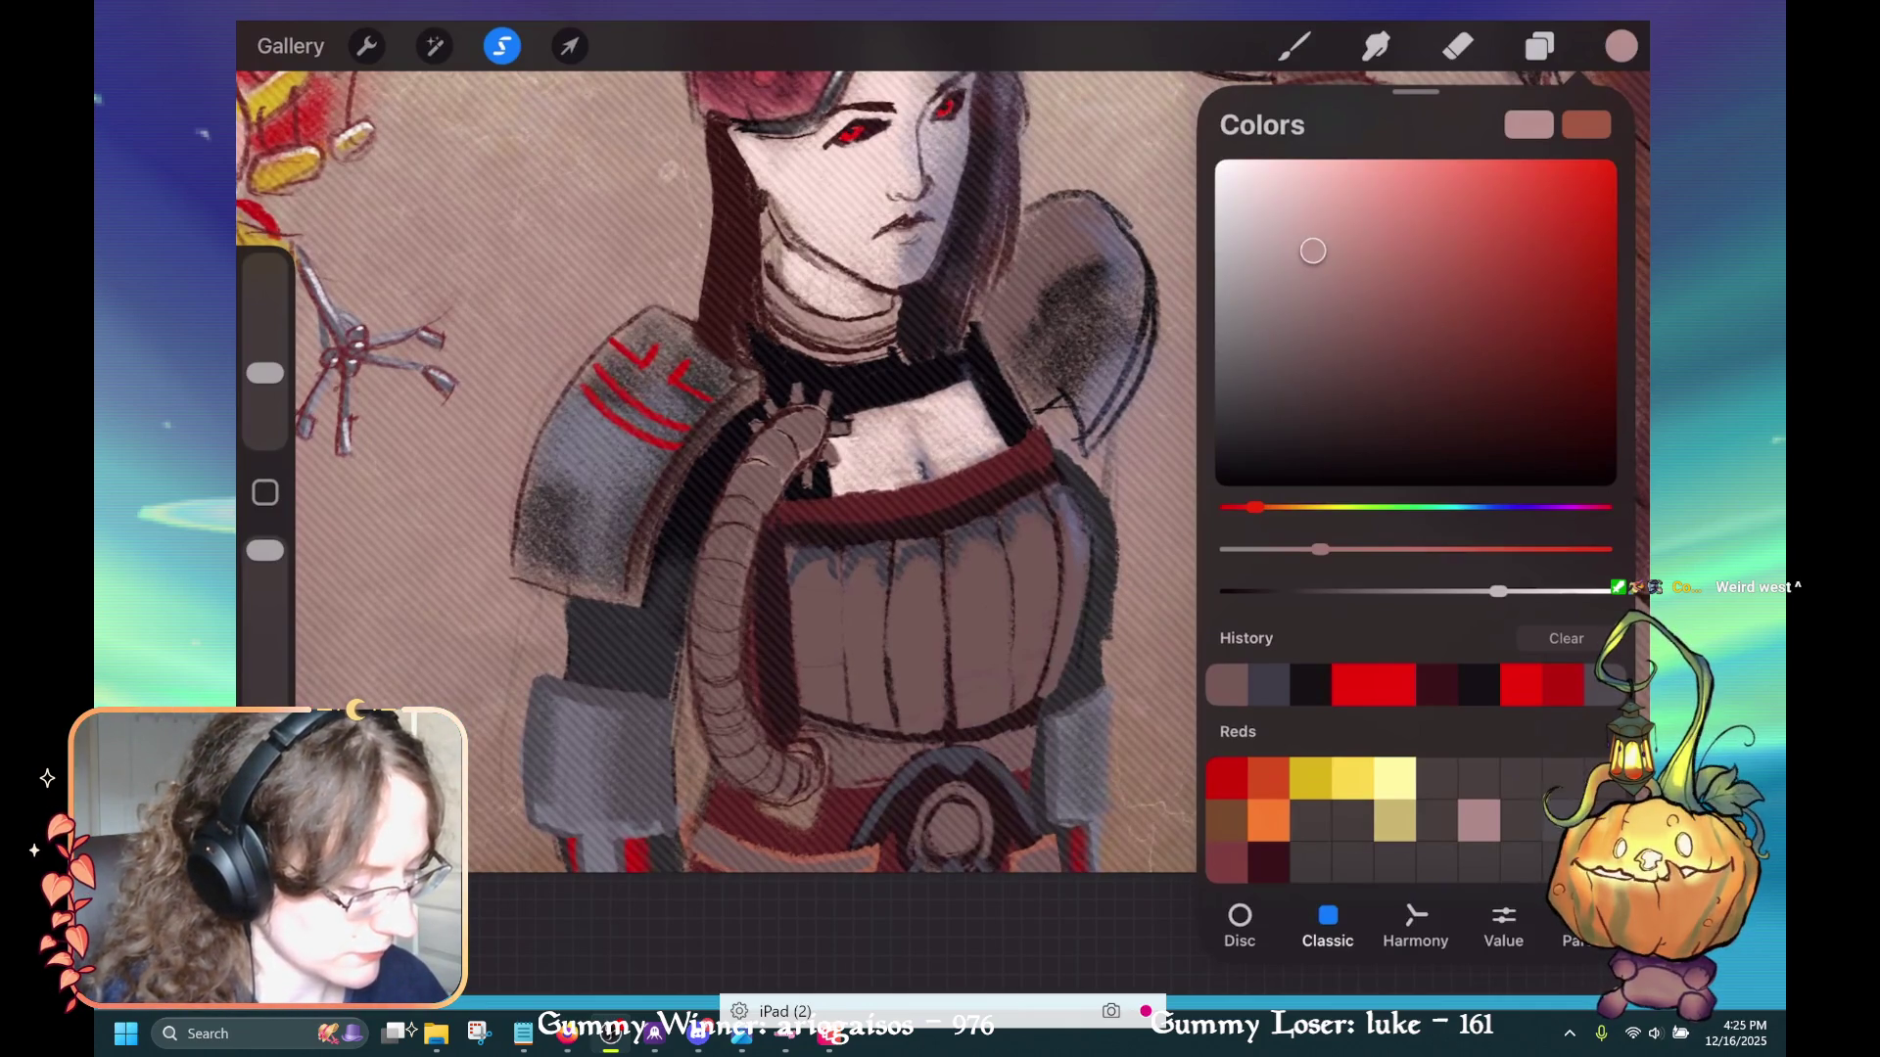
left_click_drag(1312, 251, 1307, 293)
Add the right shoulder pad to the selection, adjusting how much is selected
left_click(501, 46)
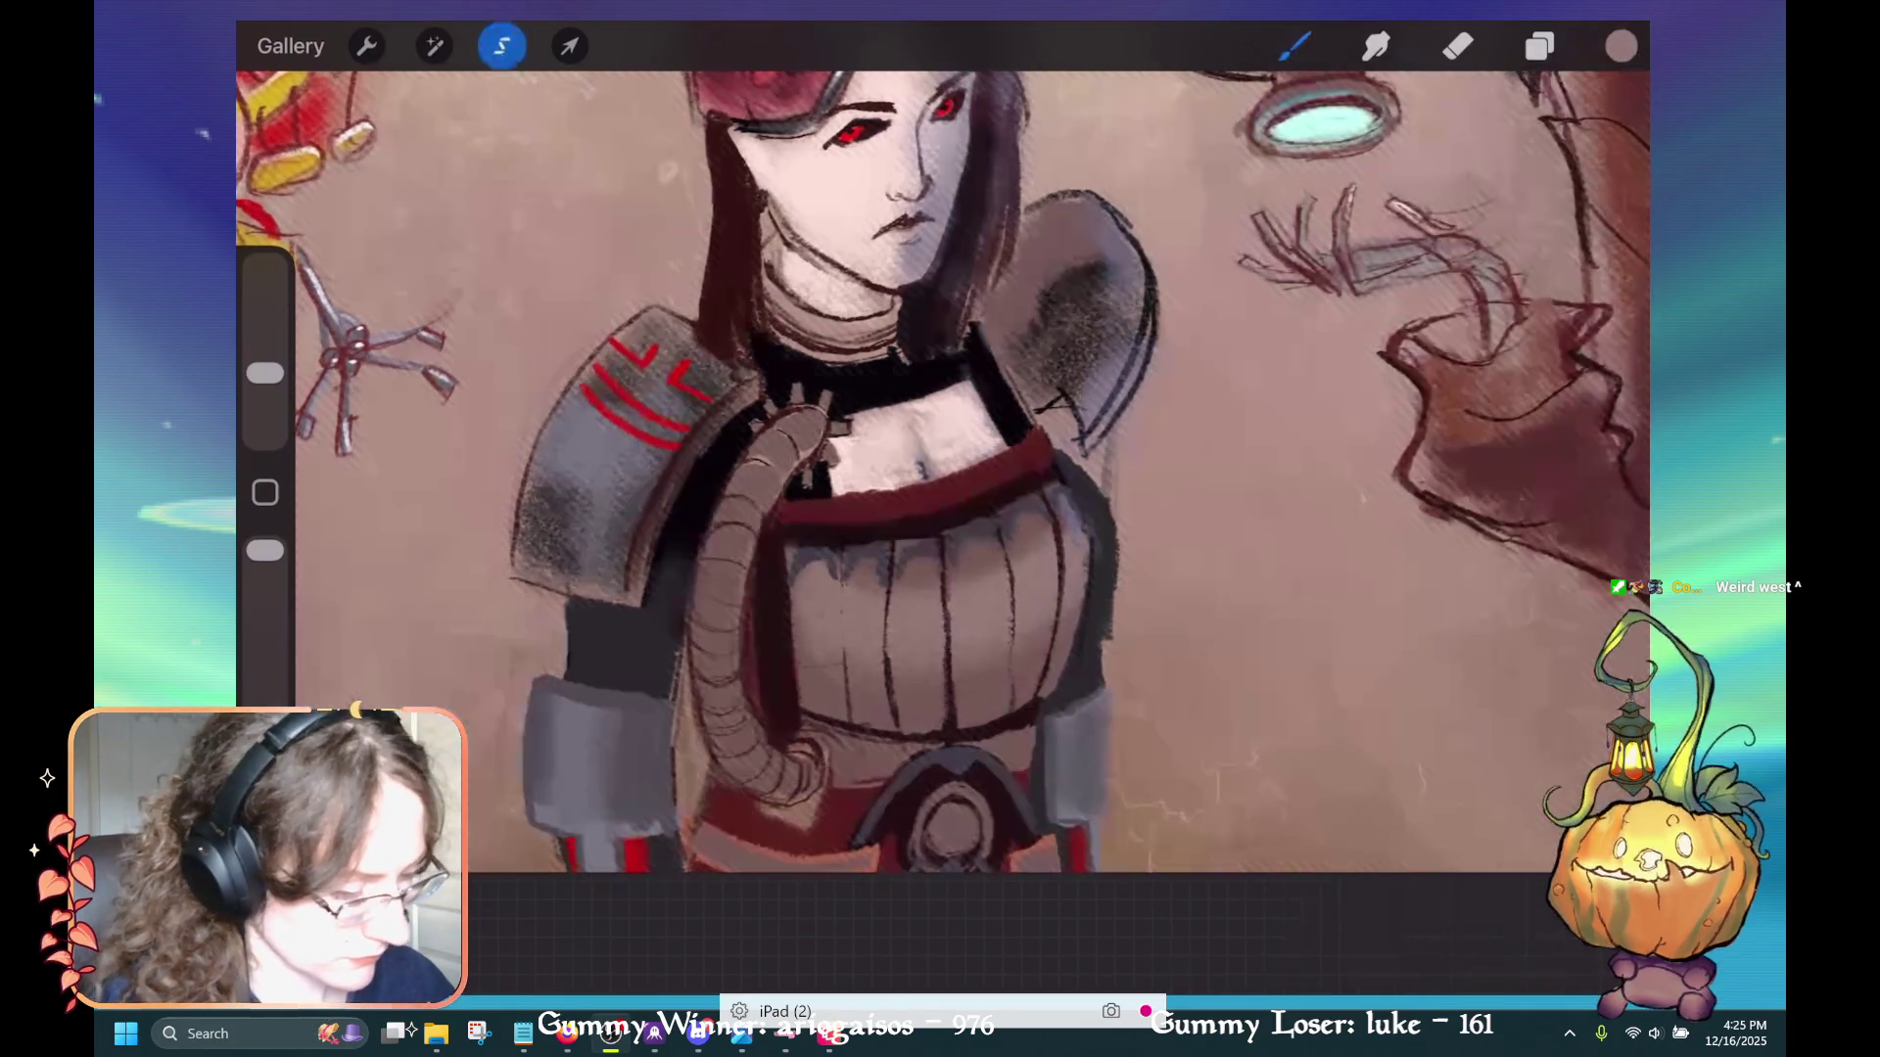
left_click(1043, 264)
left_click_drag(1043, 265, 1053, 265)
left_click(1294, 46)
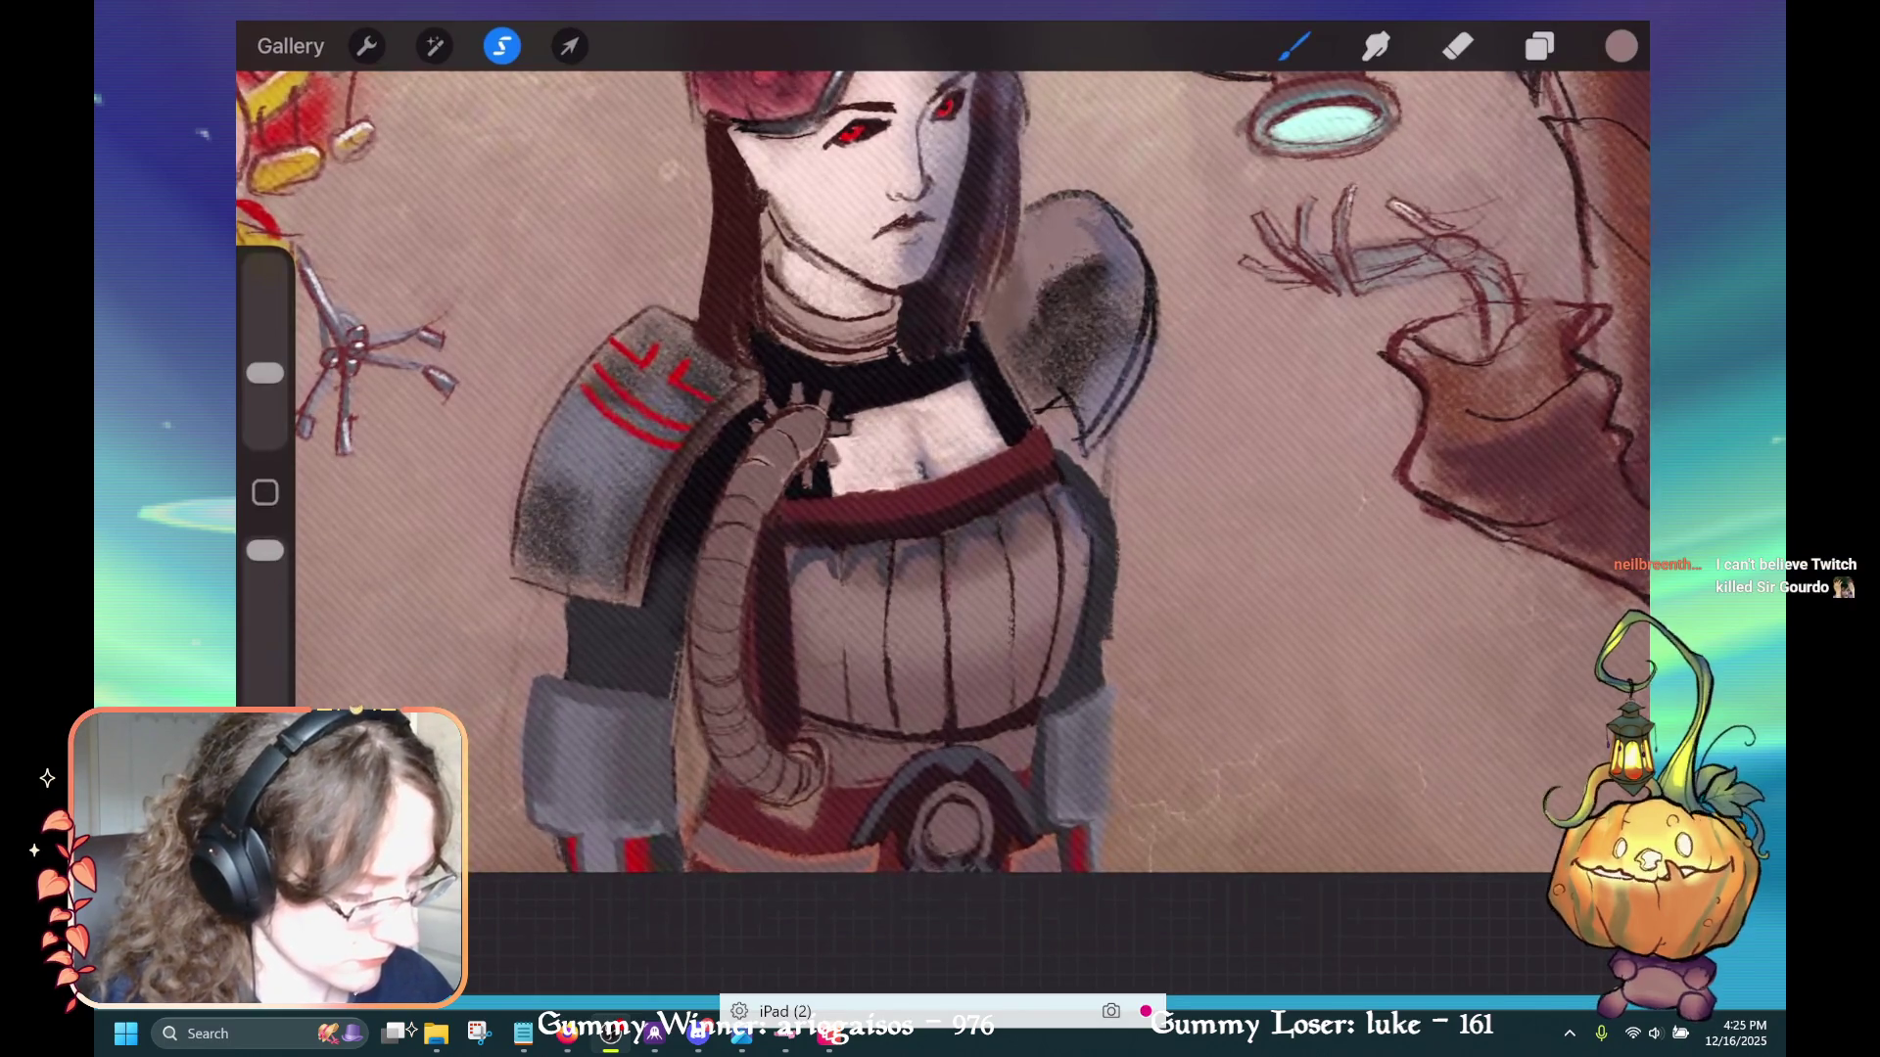
scroll(939, 441, "down", 2)
Clear the selection and pick a slightly darker brown sampled from the torso
left_click(502, 46)
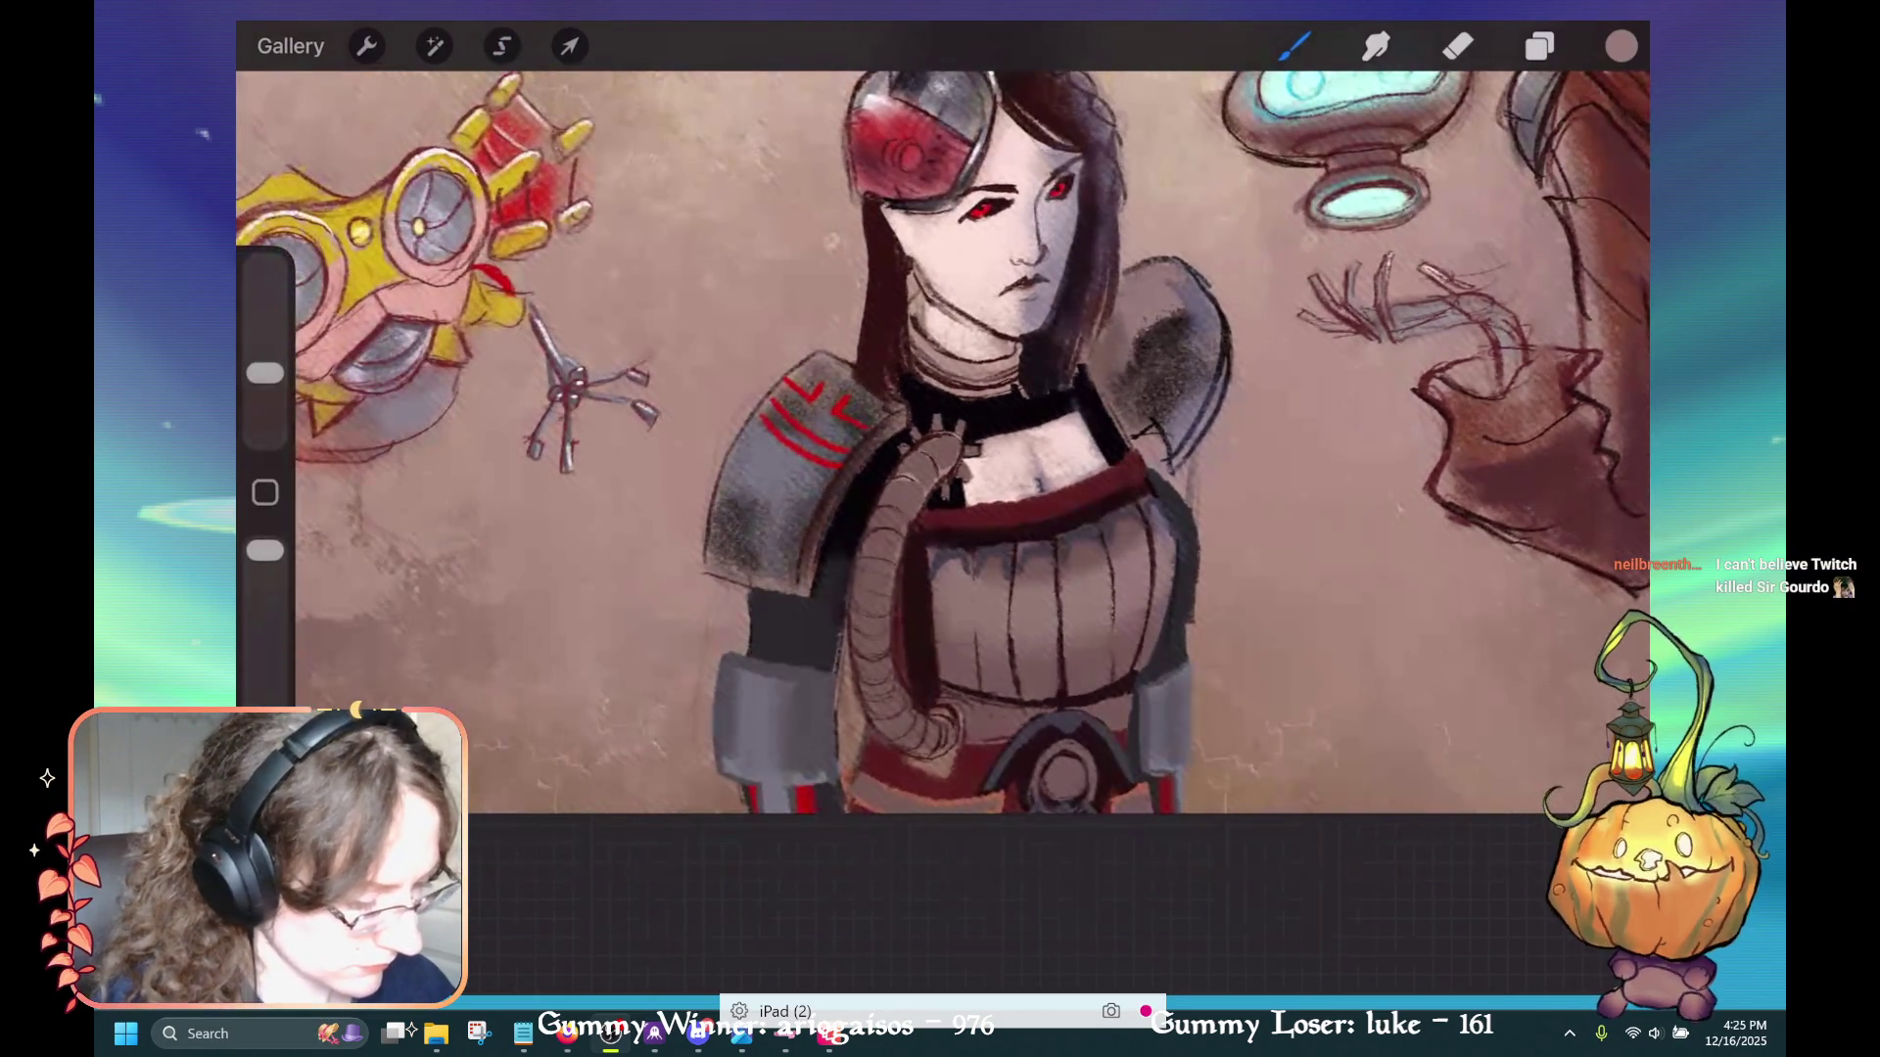
scroll(940, 441, "up", 2)
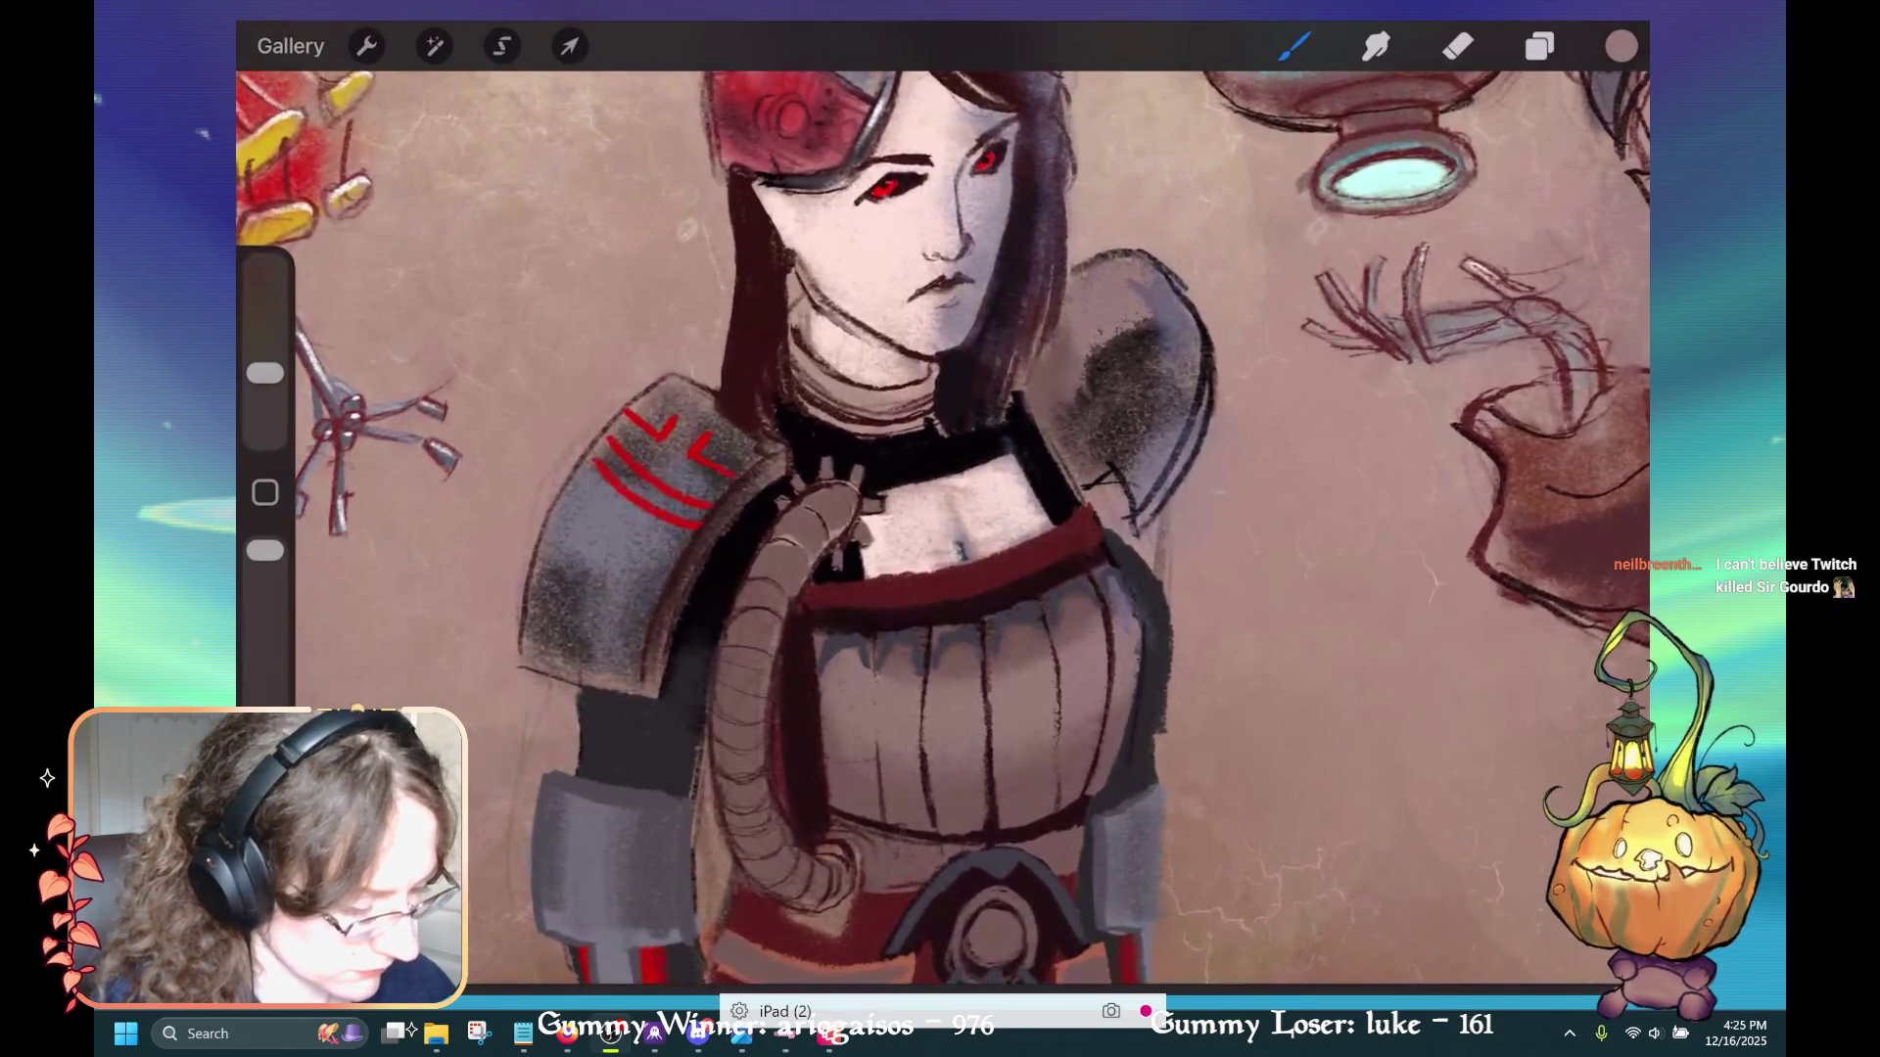
left_click_drag(1040, 620, 1030, 771)
left_click(1621, 46)
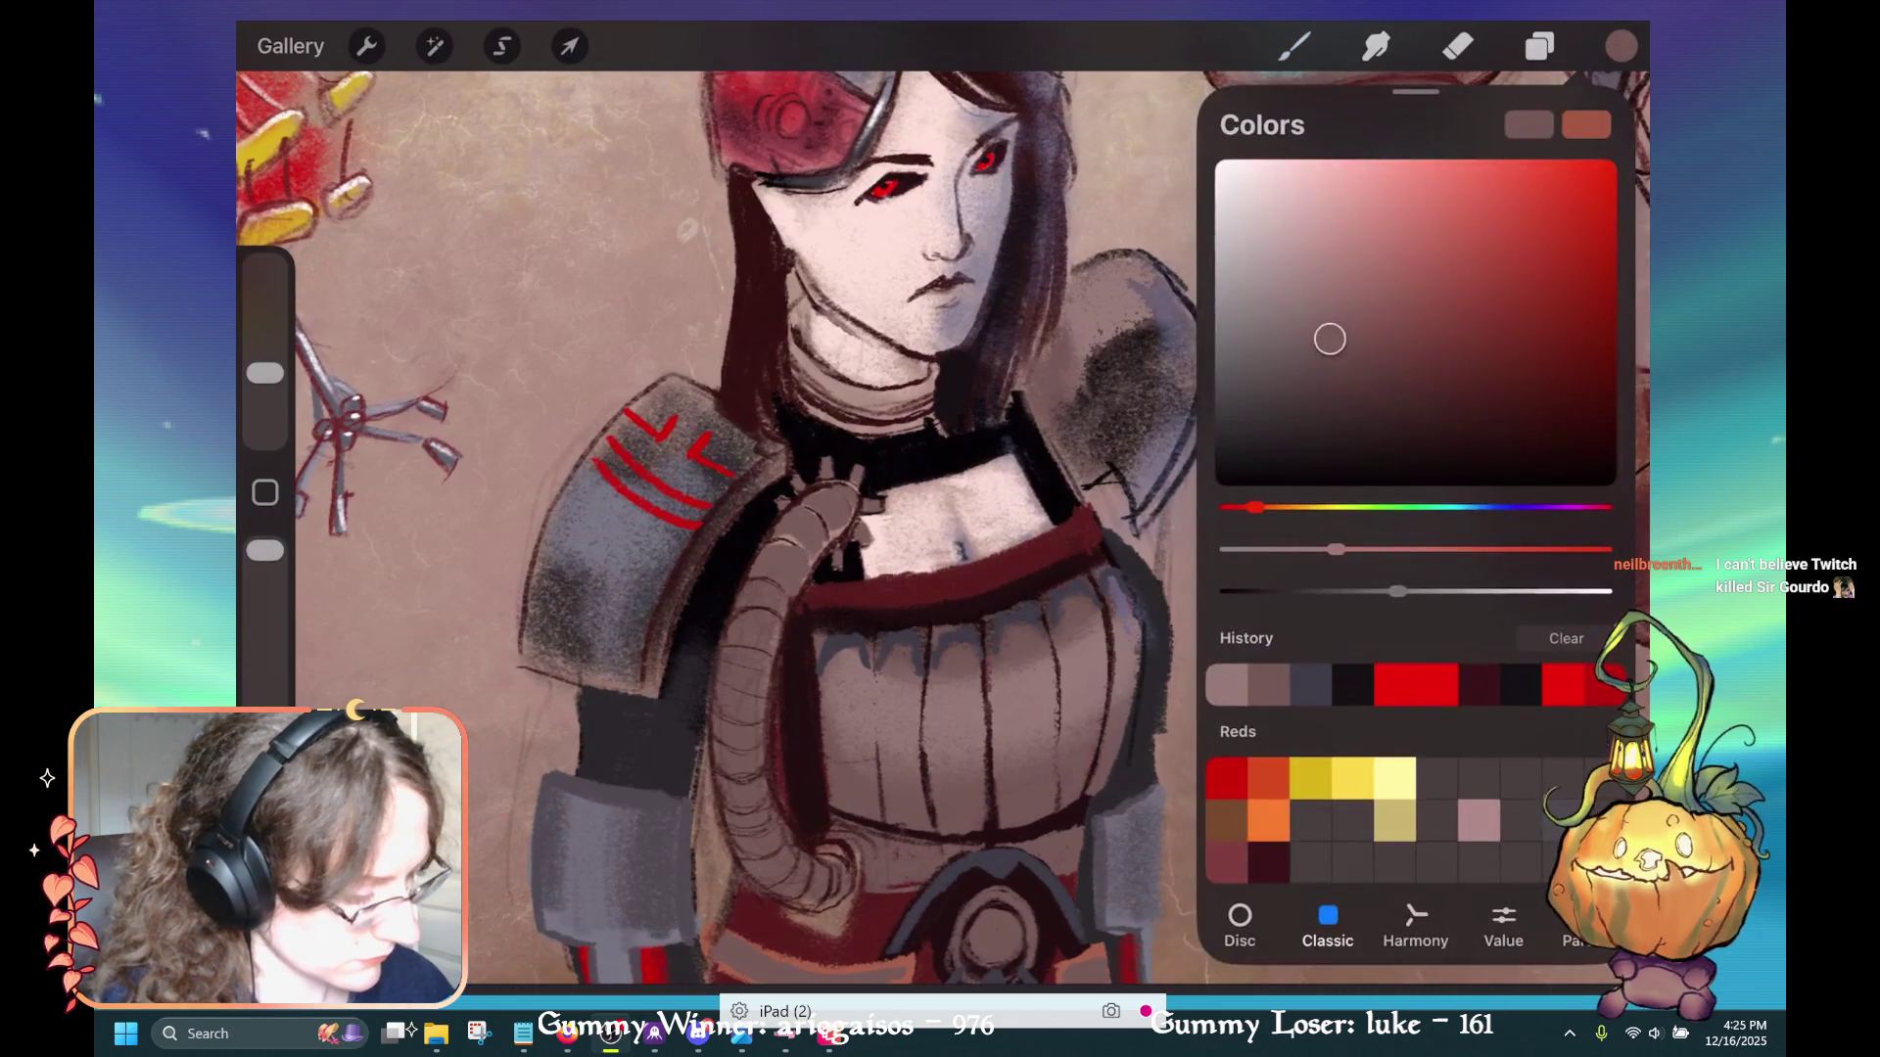
left_click(1328, 372)
left_click(1295, 46)
Try dark strokes on the right shoulder pad, then undo them
mouse_move(1141, 318)
left_mouse_down()
mouse_move(1096, 386)
mouse_move(1141, 298)
mouse_move(1131, 279)
left_mouse_up()
key("ctrl+z")
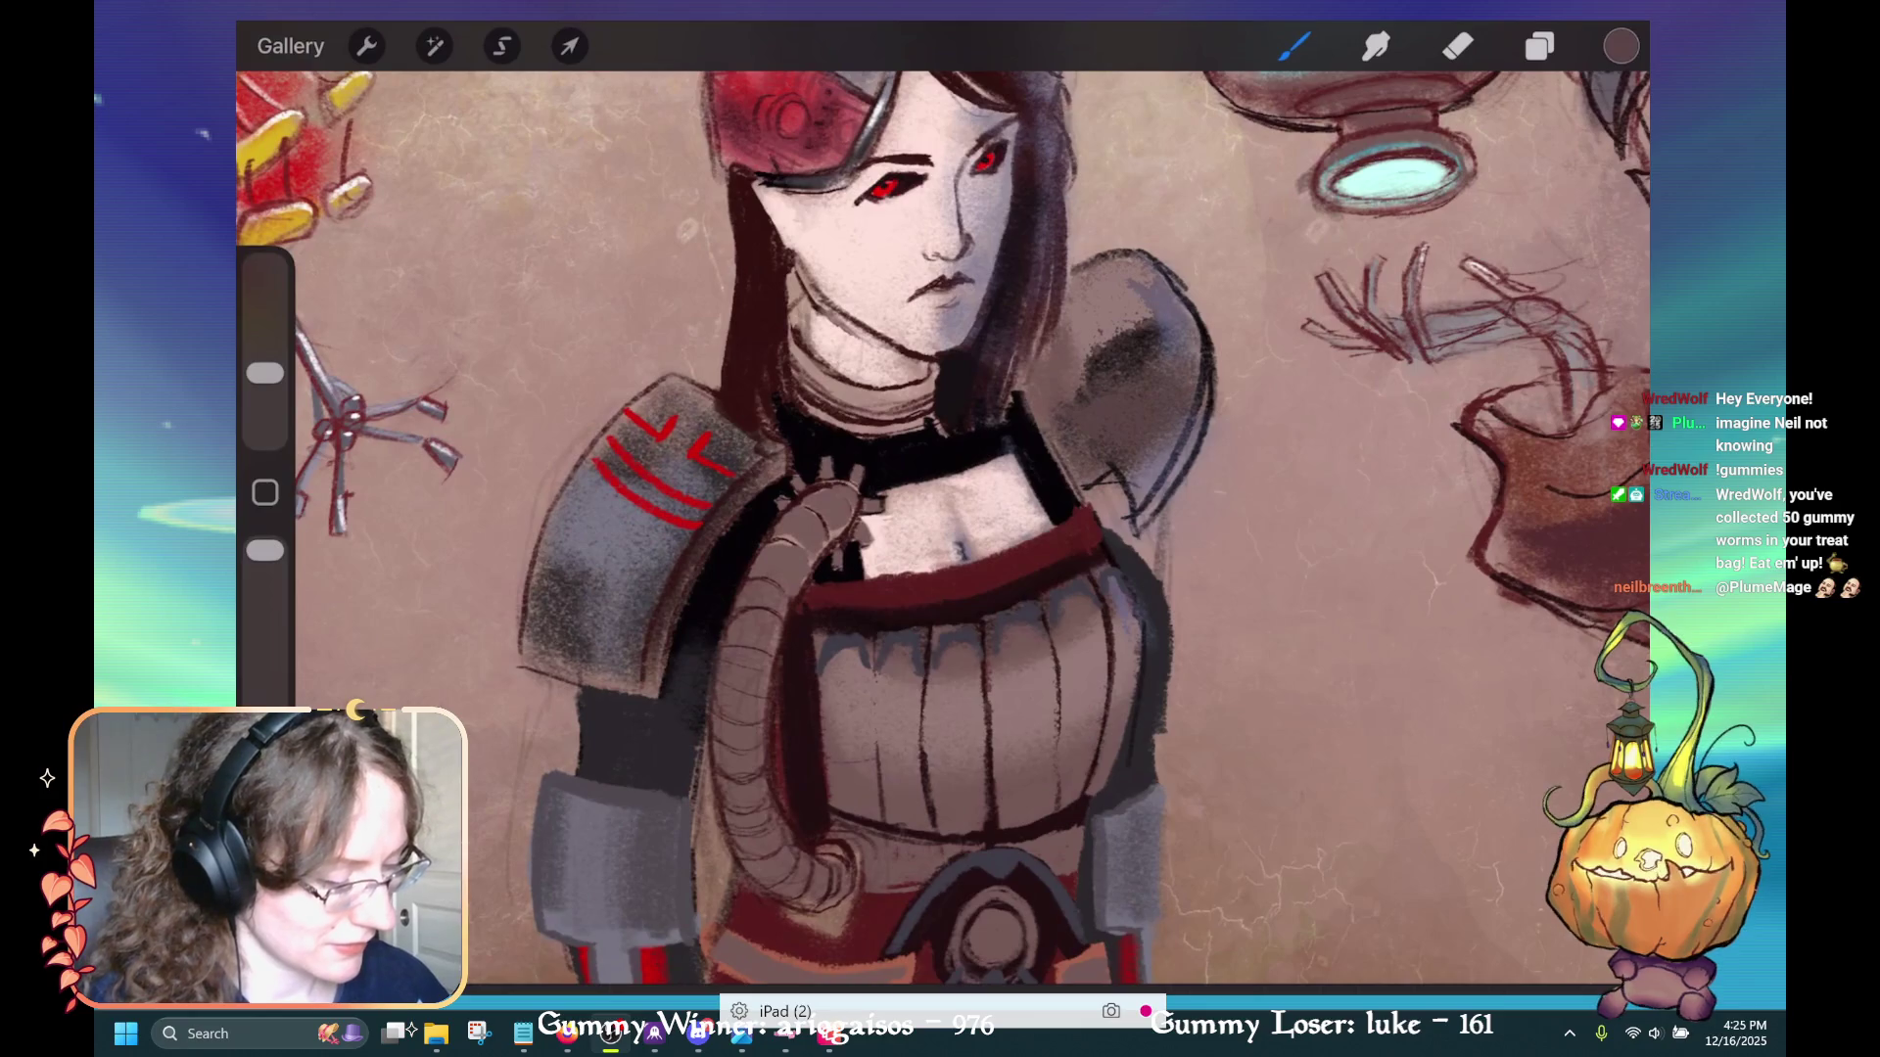
scroll(943, 520, "down", 3)
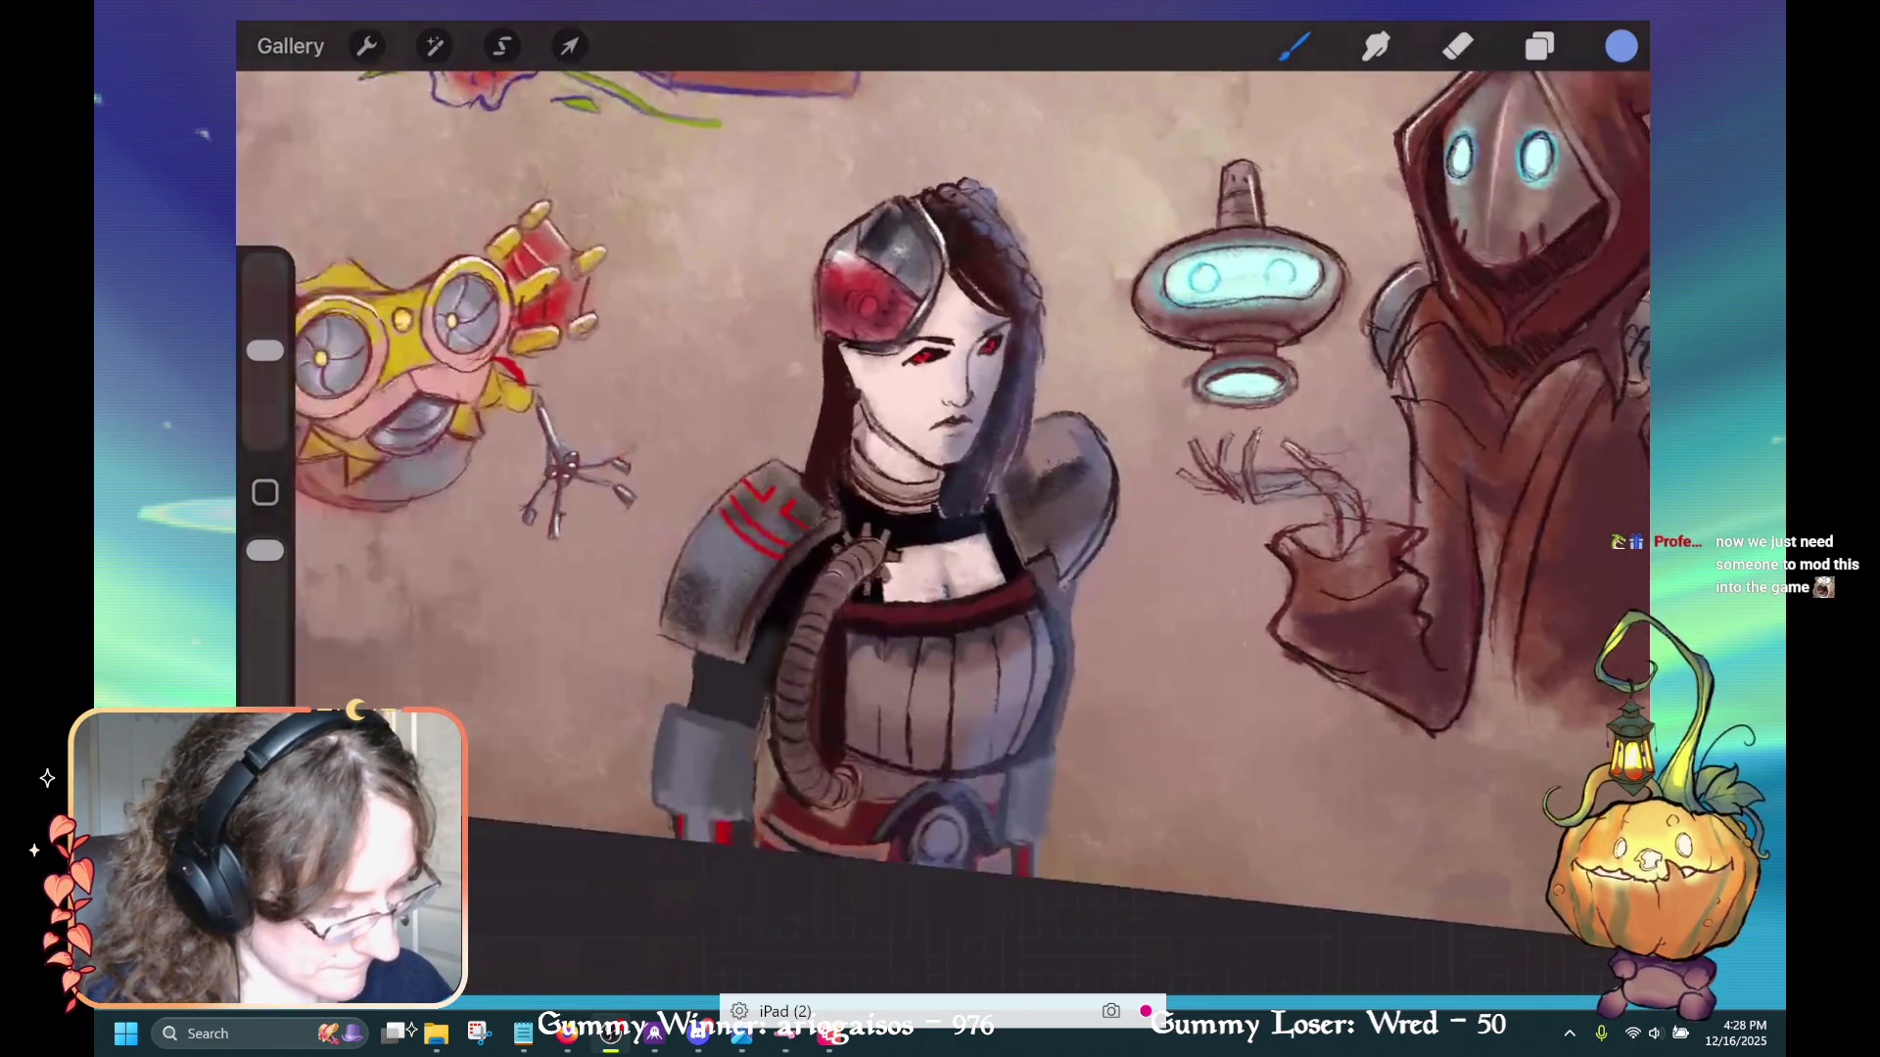
left_click(1620, 46)
Pick black from Grayscale, delete its blue swatch, and check Layer 10's options
left_click(1268, 512)
left_click(1310, 512)
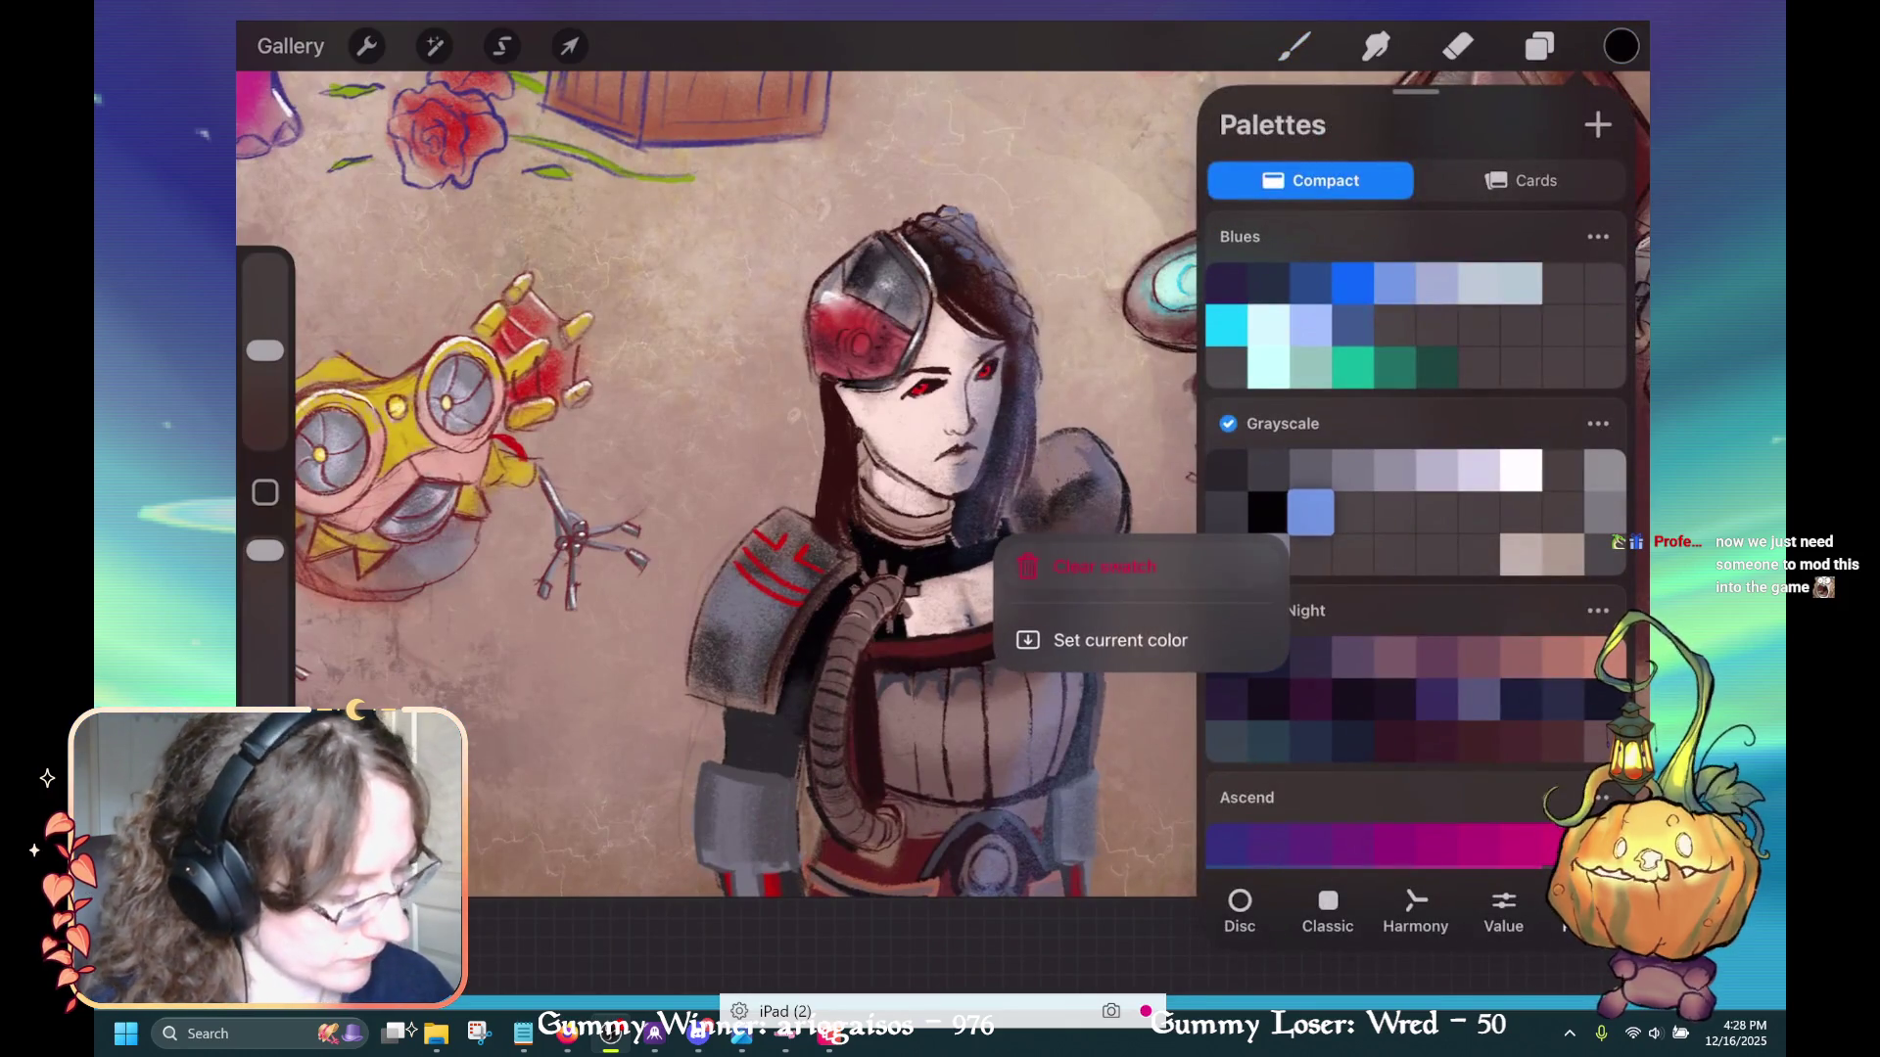
left_click(1077, 567)
left_click(1540, 46)
left_click(1281, 334)
left_click(1035, 514)
left_click(1540, 46)
Add dark strands along the woman's hair and cover the ear with sampled skin colour
mouse_move(822, 378)
left_mouse_down()
mouse_move(821, 520)
mouse_move(842, 537)
left_mouse_up()
left_click_drag(855, 438, 852, 529)
mouse_move(859, 437)
left_mouse_down()
mouse_move(859, 491)
mouse_move(851, 435)
left_mouse_up()
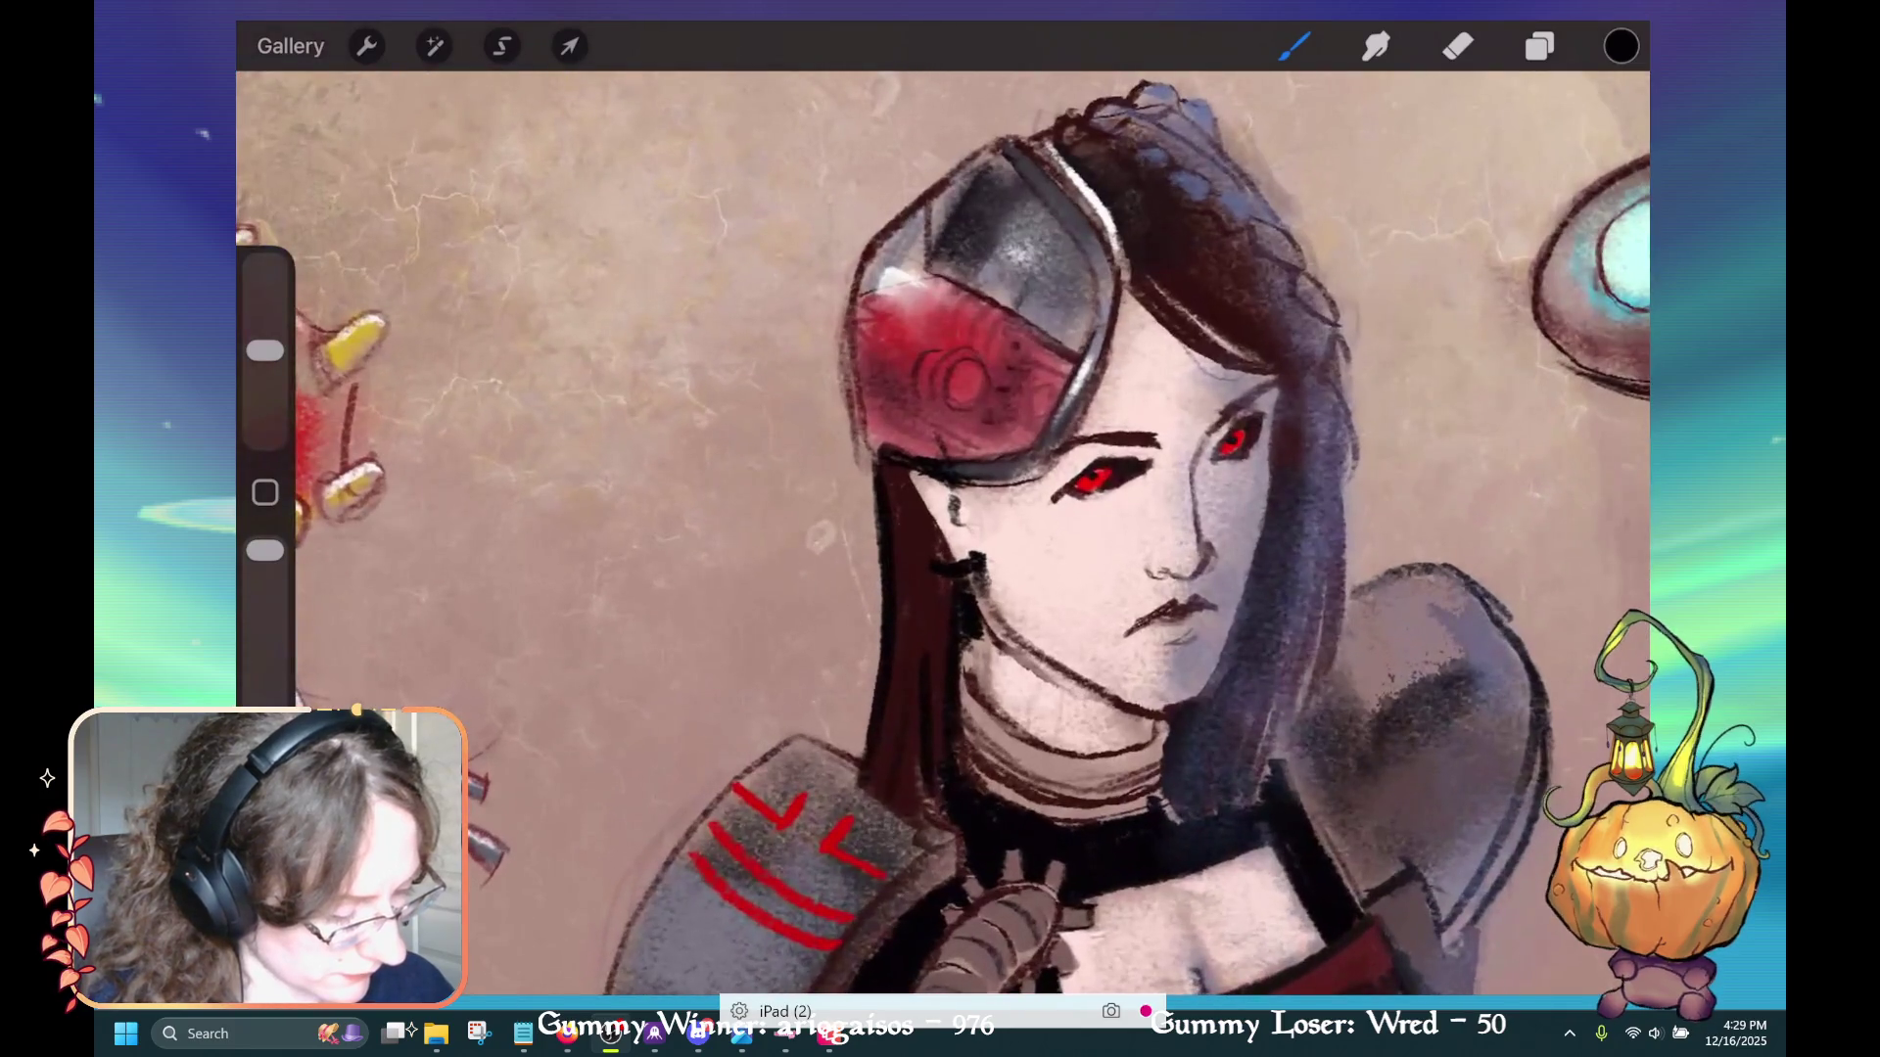
left_click(1083, 532)
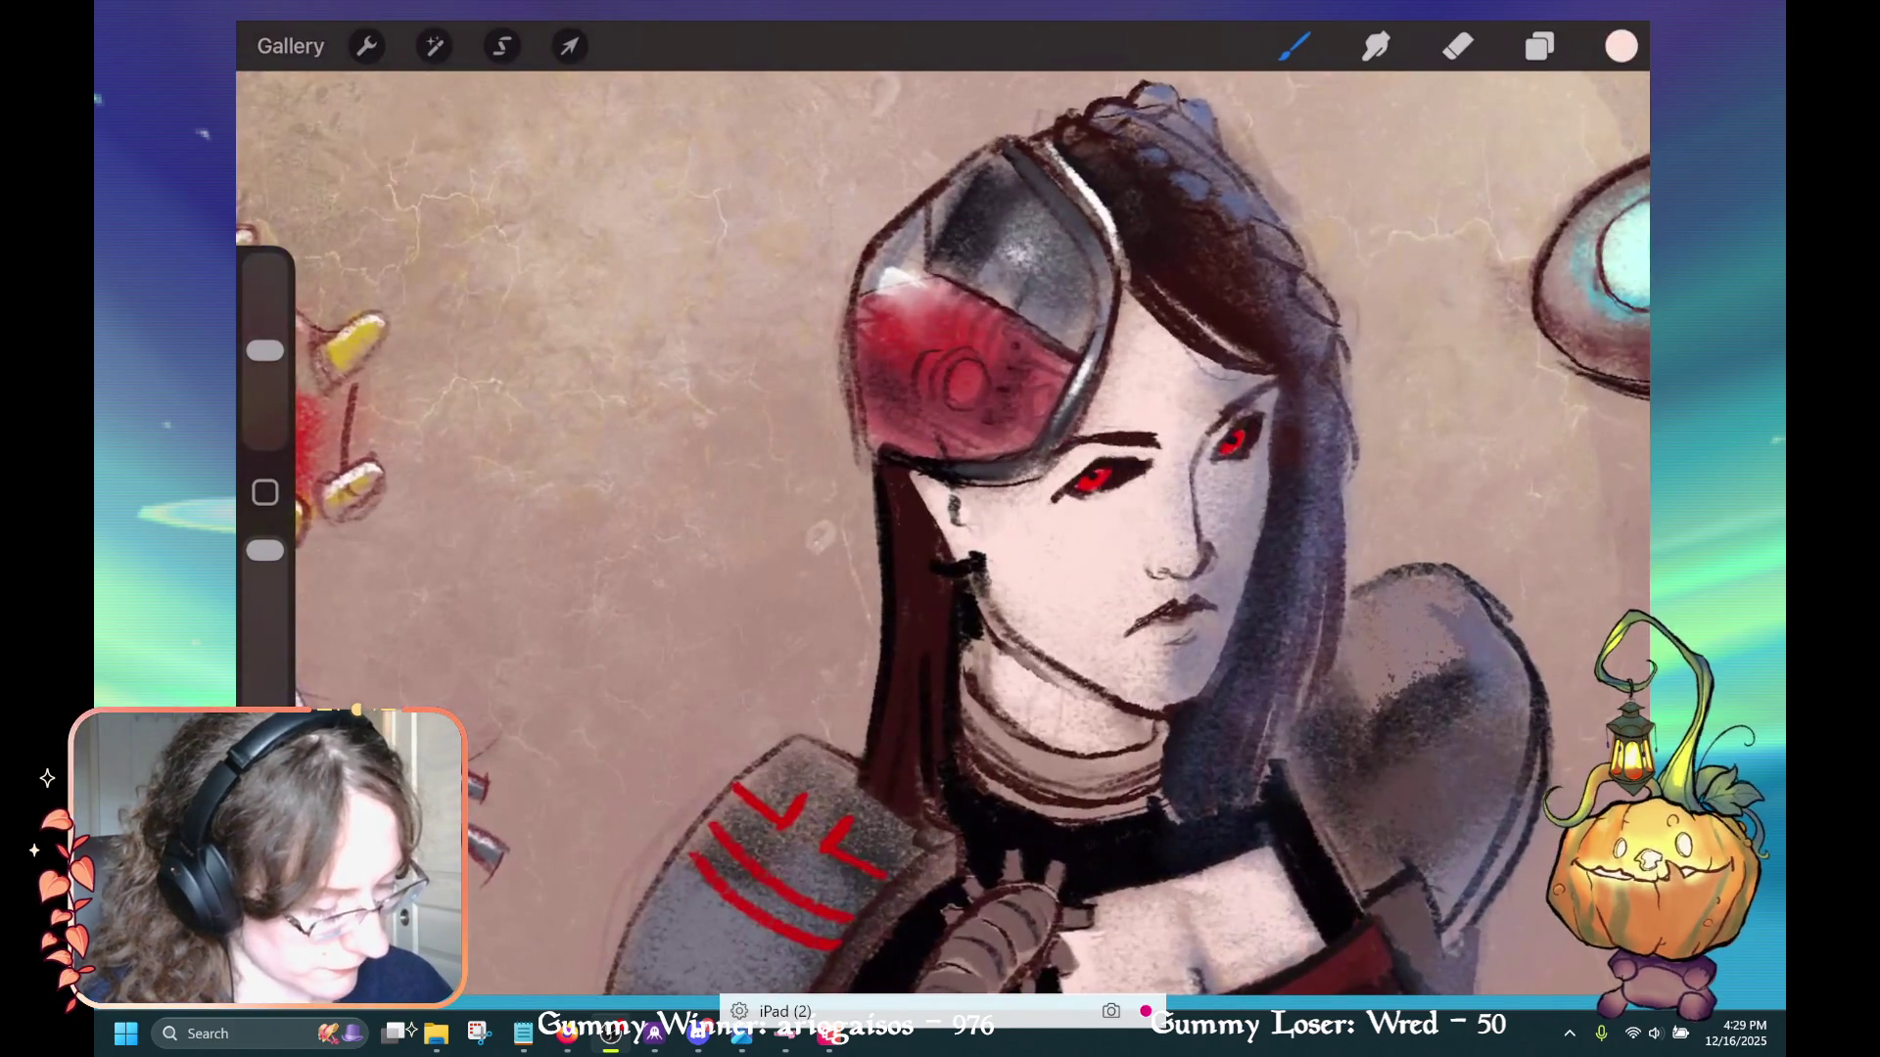
mouse_move(893, 466)
left_mouse_down()
mouse_move(928, 537)
mouse_move(917, 474)
mouse_move(960, 492)
mouse_move(909, 468)
left_mouse_up()
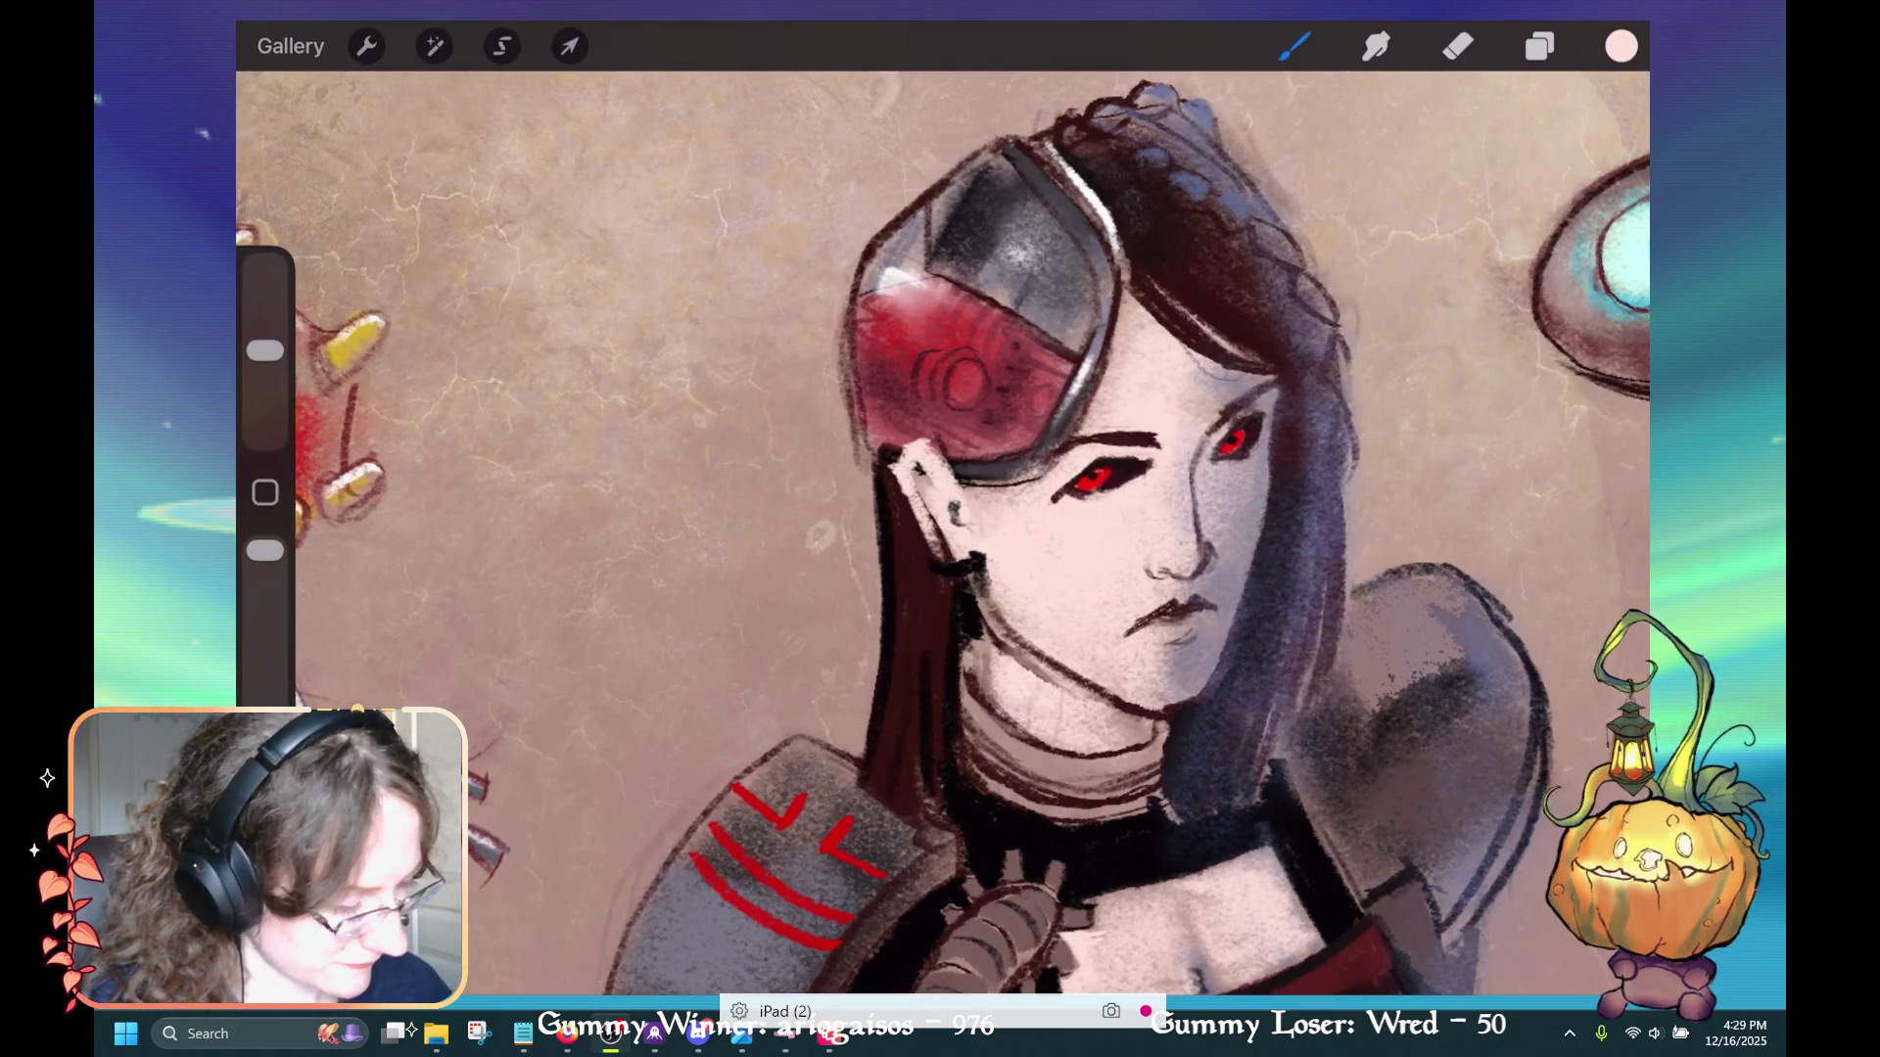
Browse the colour palettes and choose black from Grayscale
left_click(1621, 46)
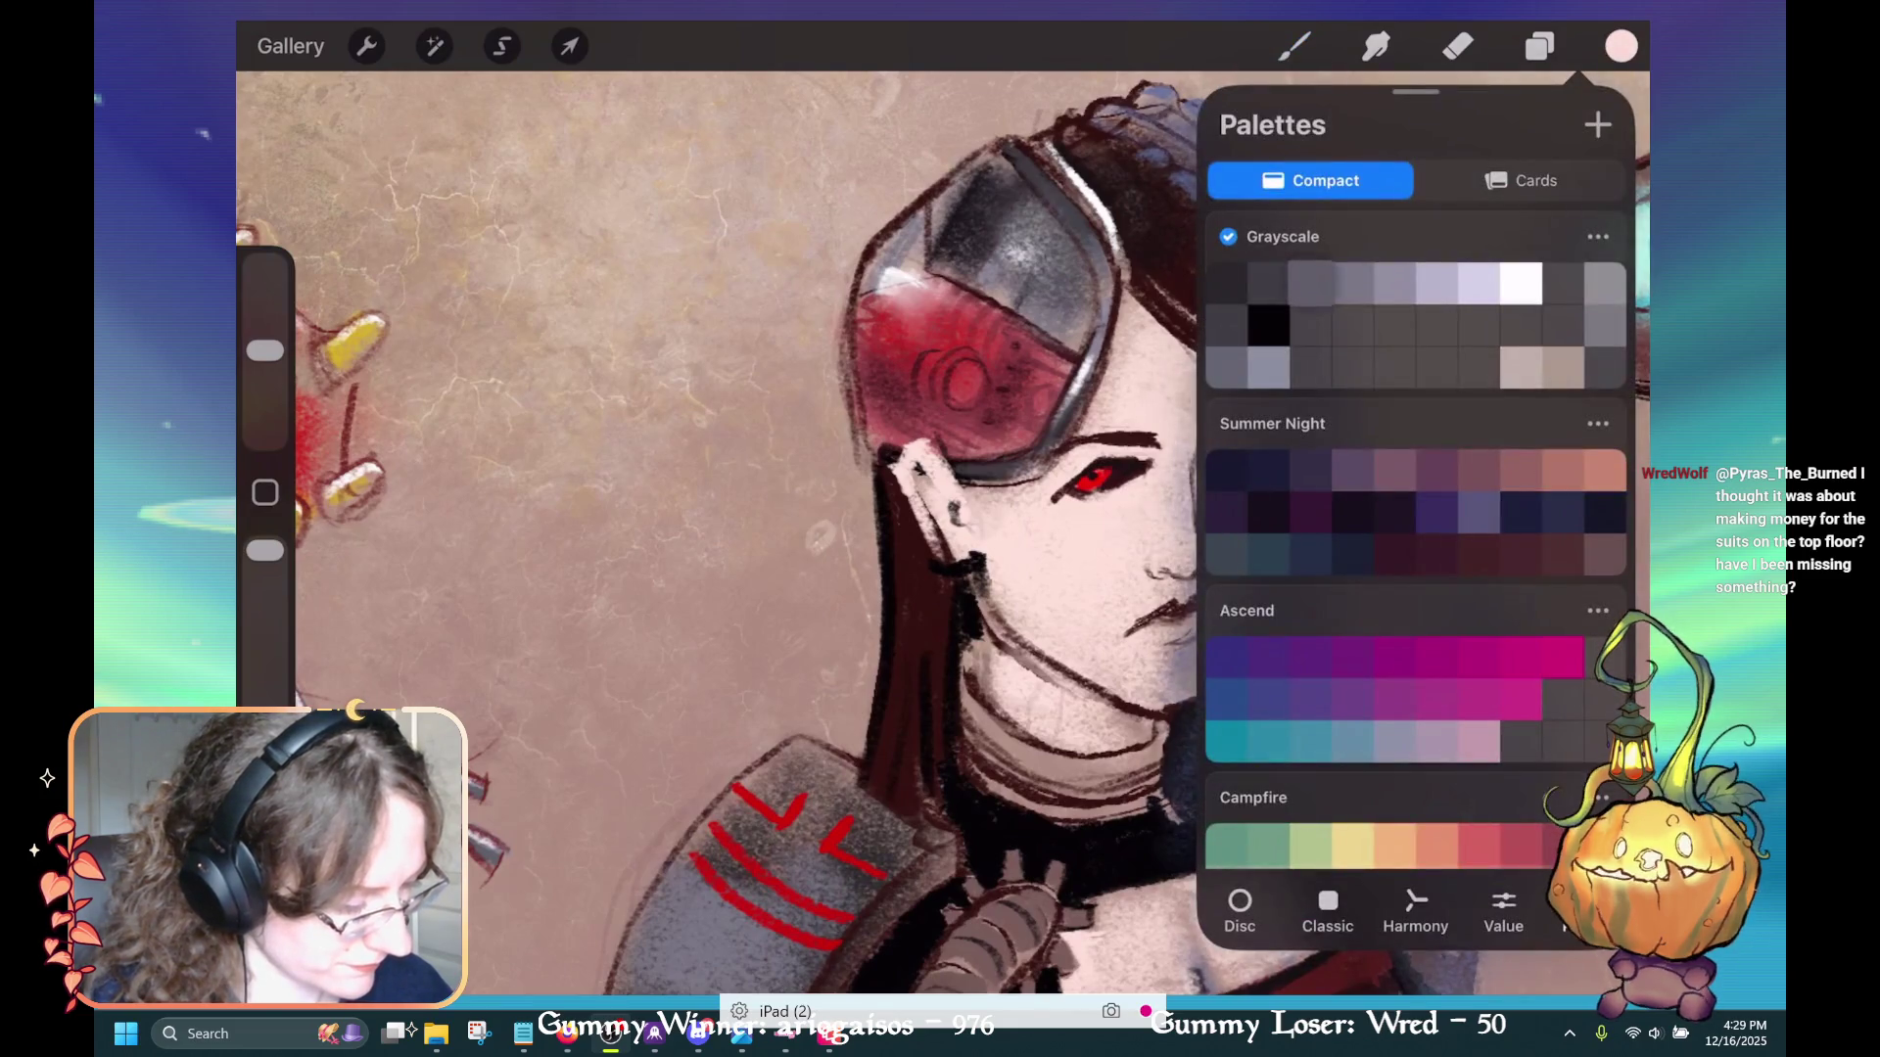
scroll(1415, 540, "up", 3)
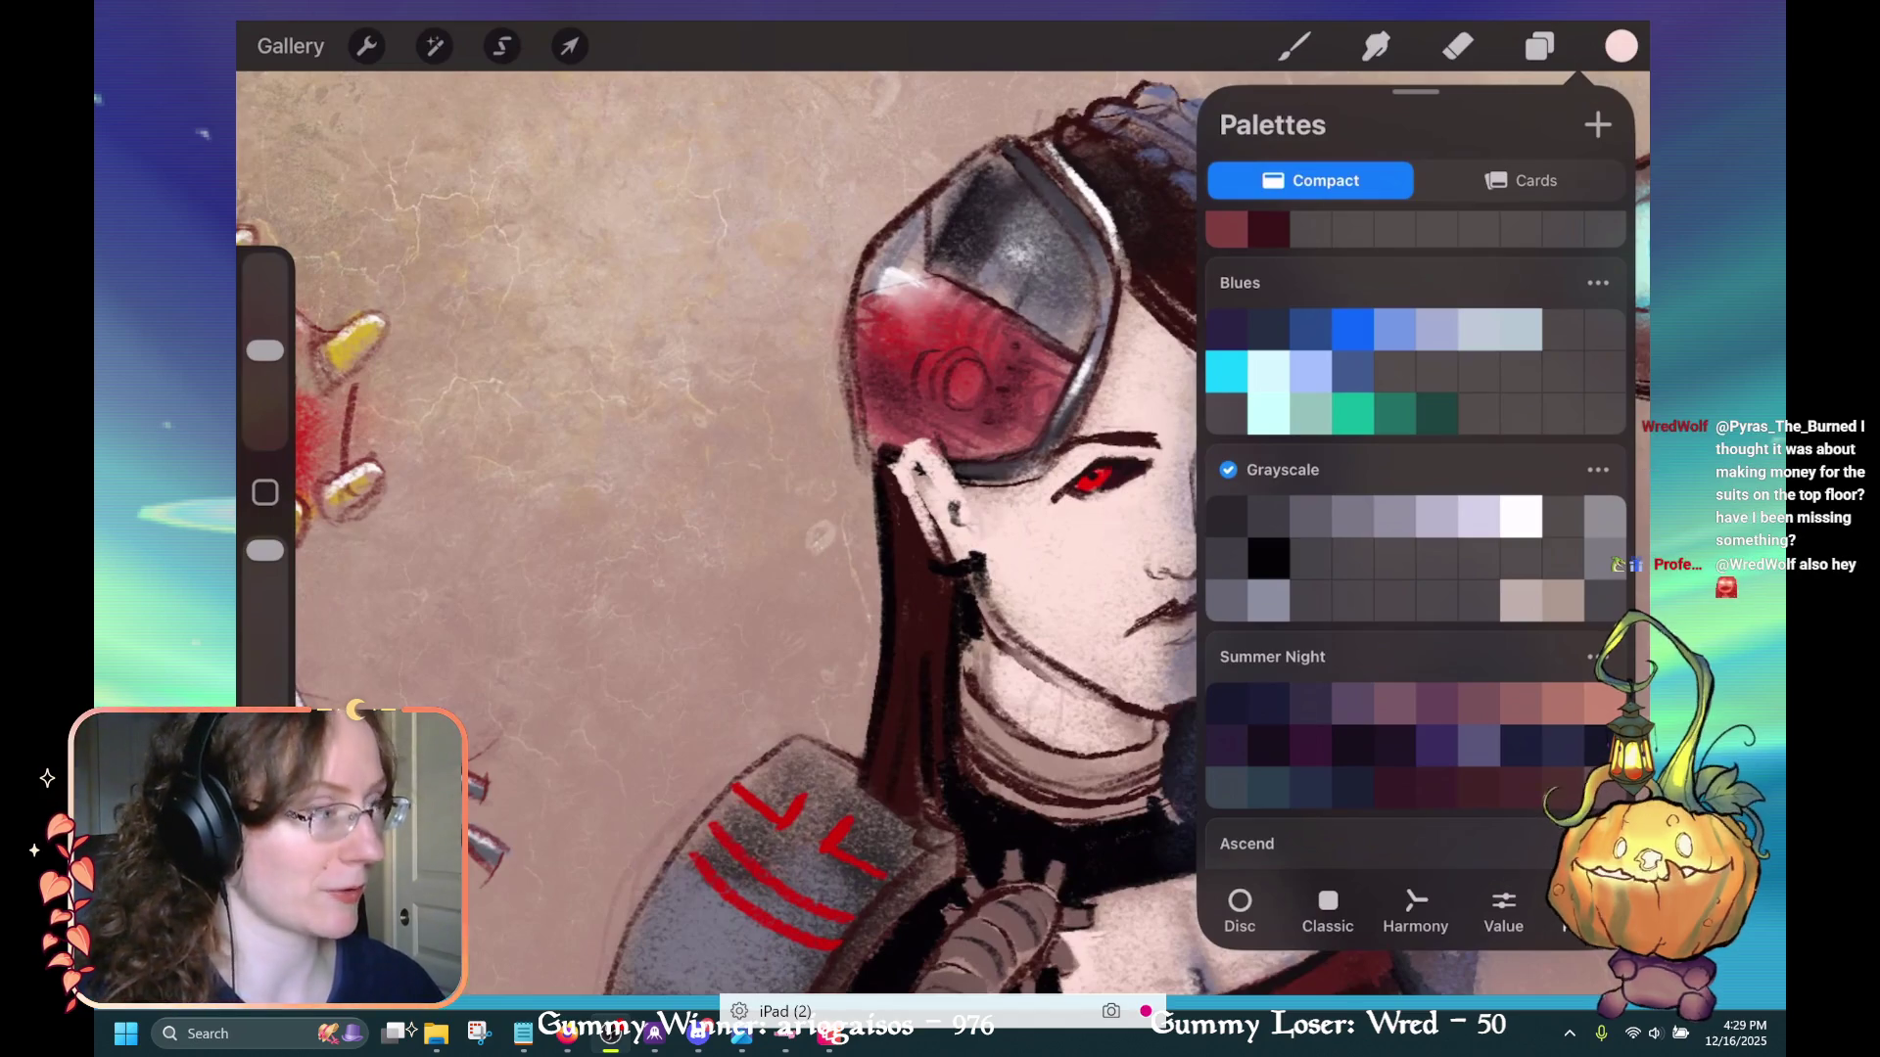
scroll(940, 490, "down", 5)
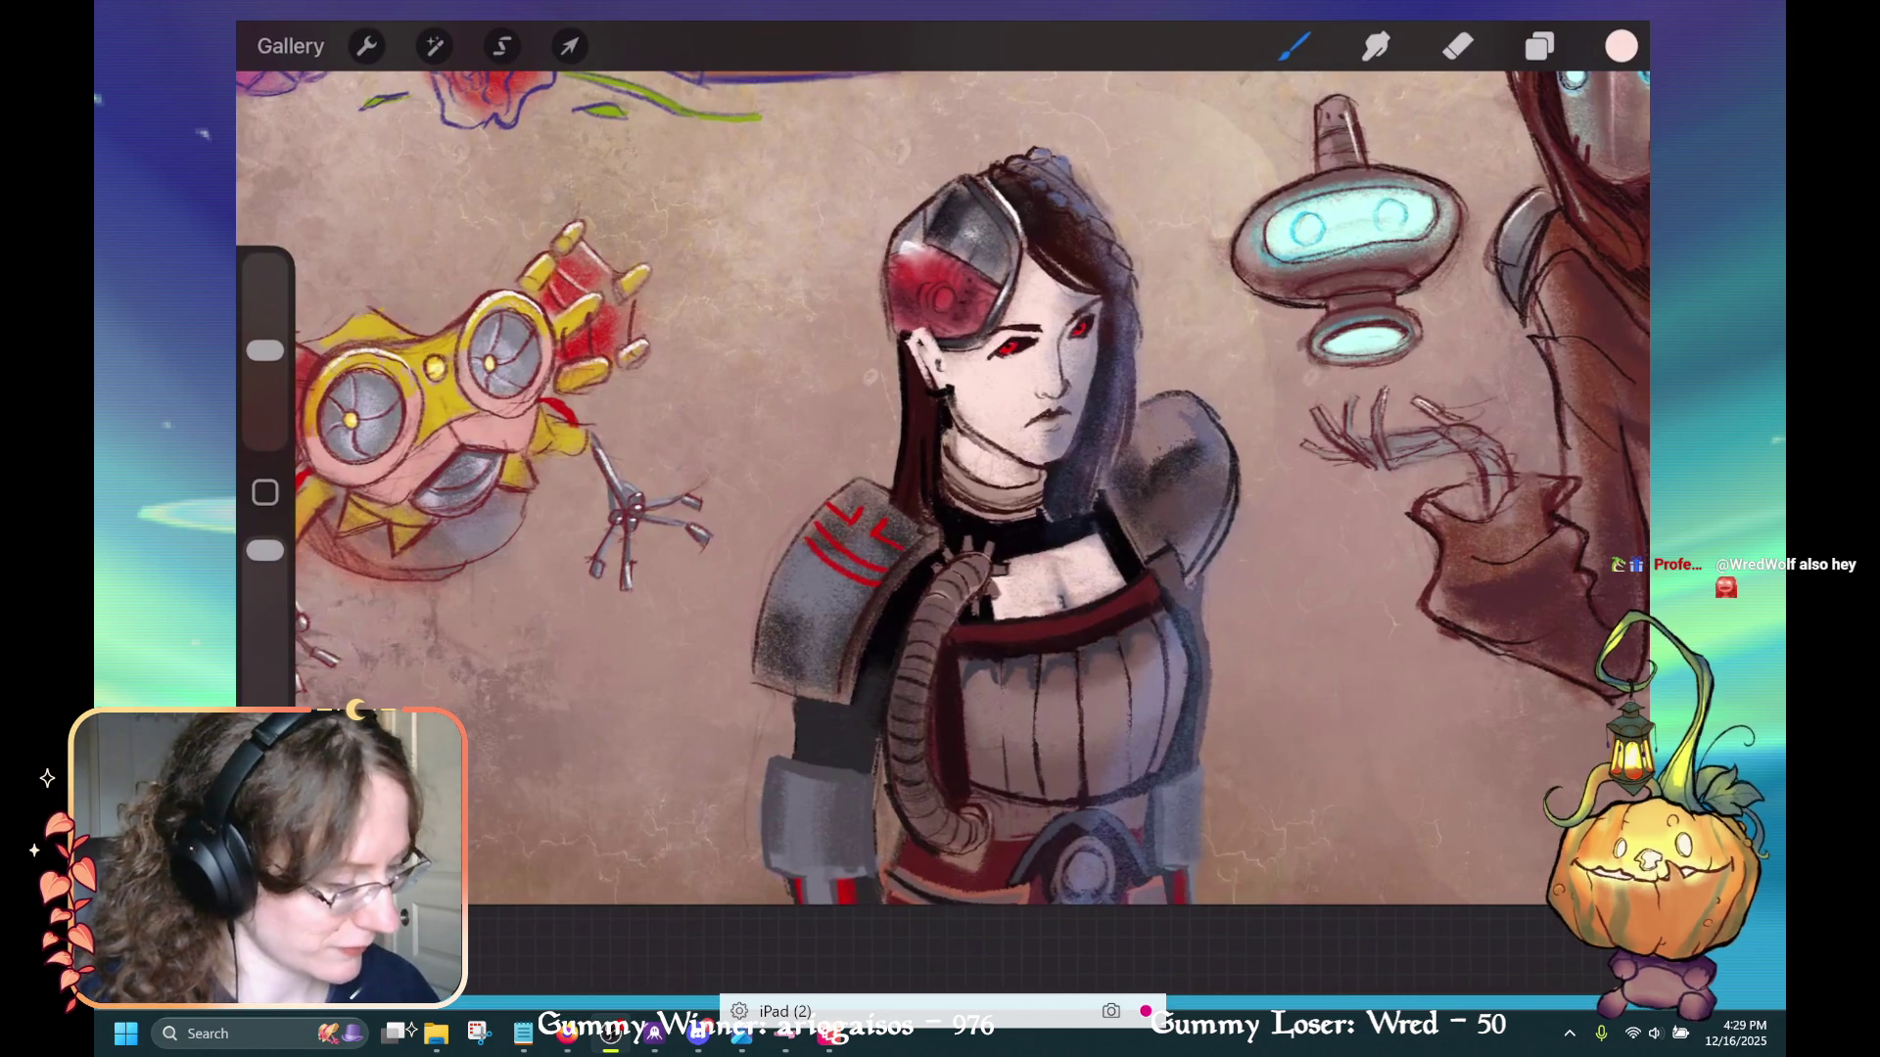
left_click(1621, 46)
left_click(1268, 325)
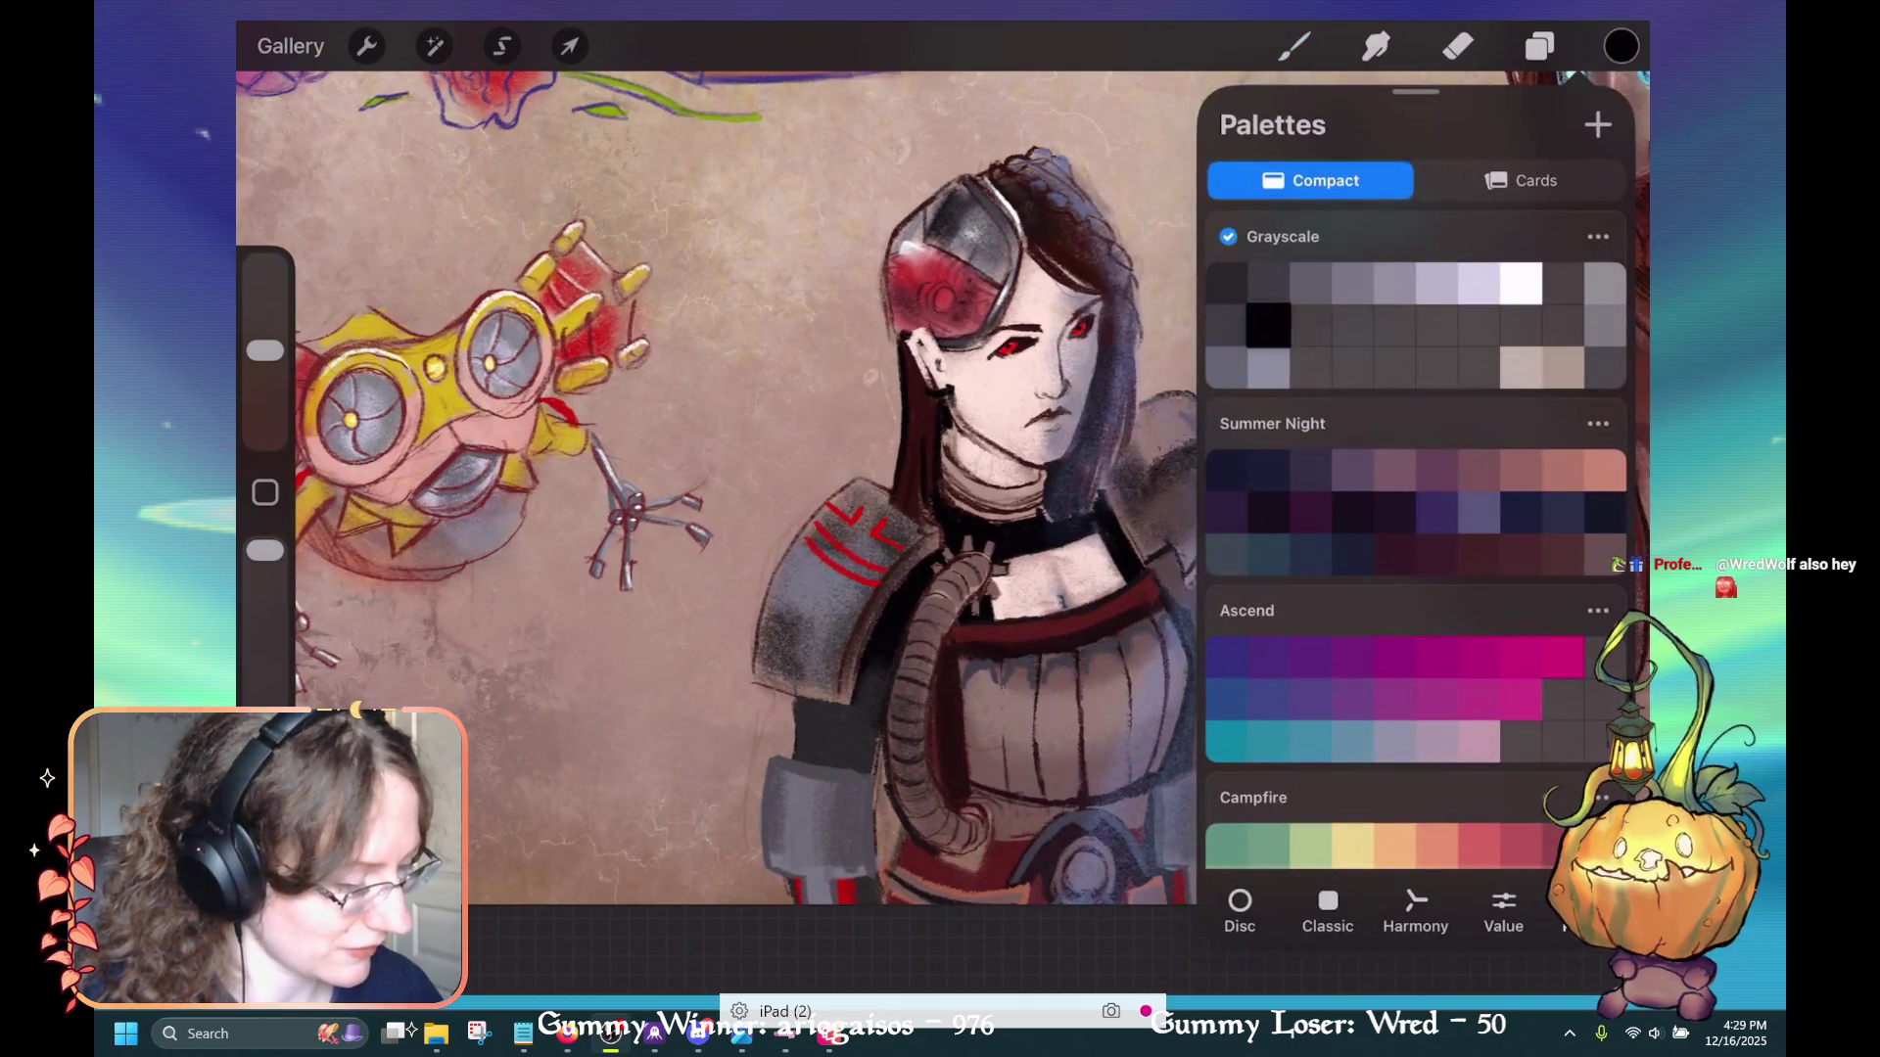
left_click(1620, 46)
left_click(1295, 46)
Try Summer Night pink and maroon, settle on Halloween red, and brush the ear and temple
scroll(979, 440, "up", 5)
left_click(1620, 46)
left_click(1563, 469)
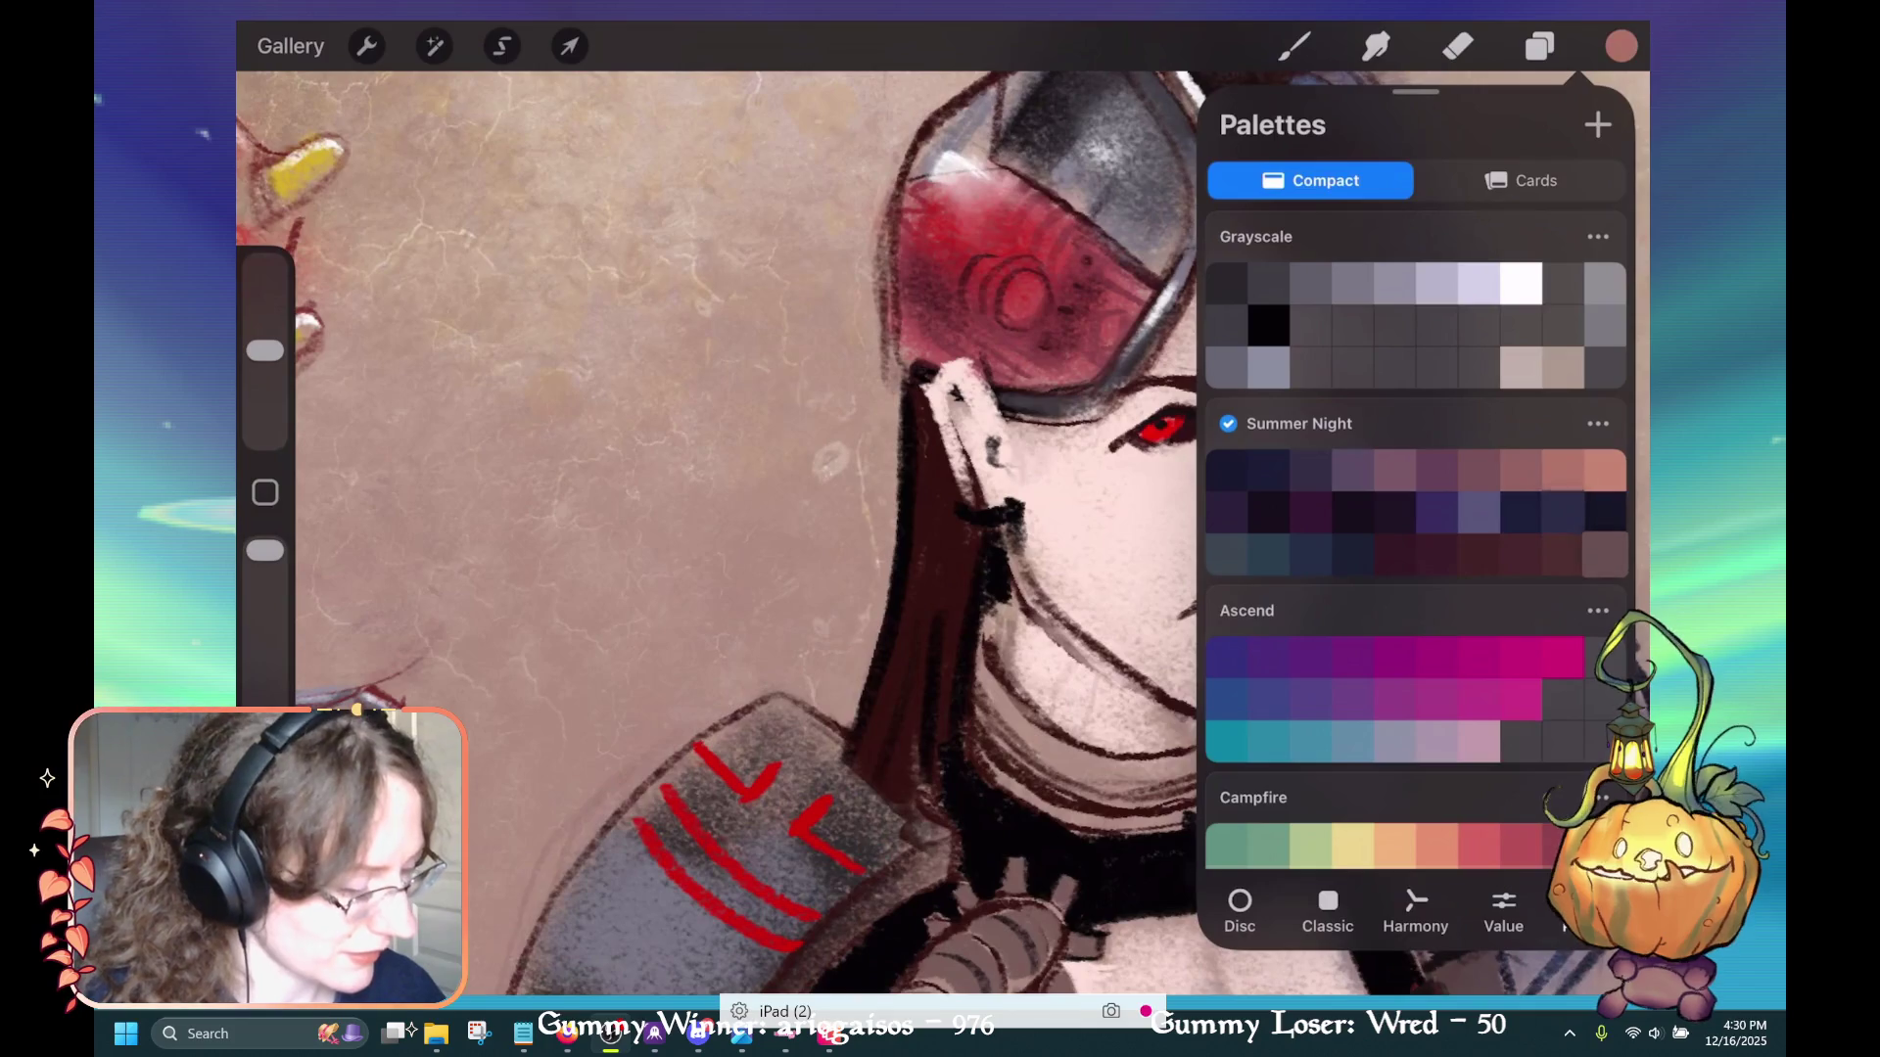
left_click(1605, 553)
scroll(1416, 538, "down", 5)
scroll(1416, 538, "up", 5)
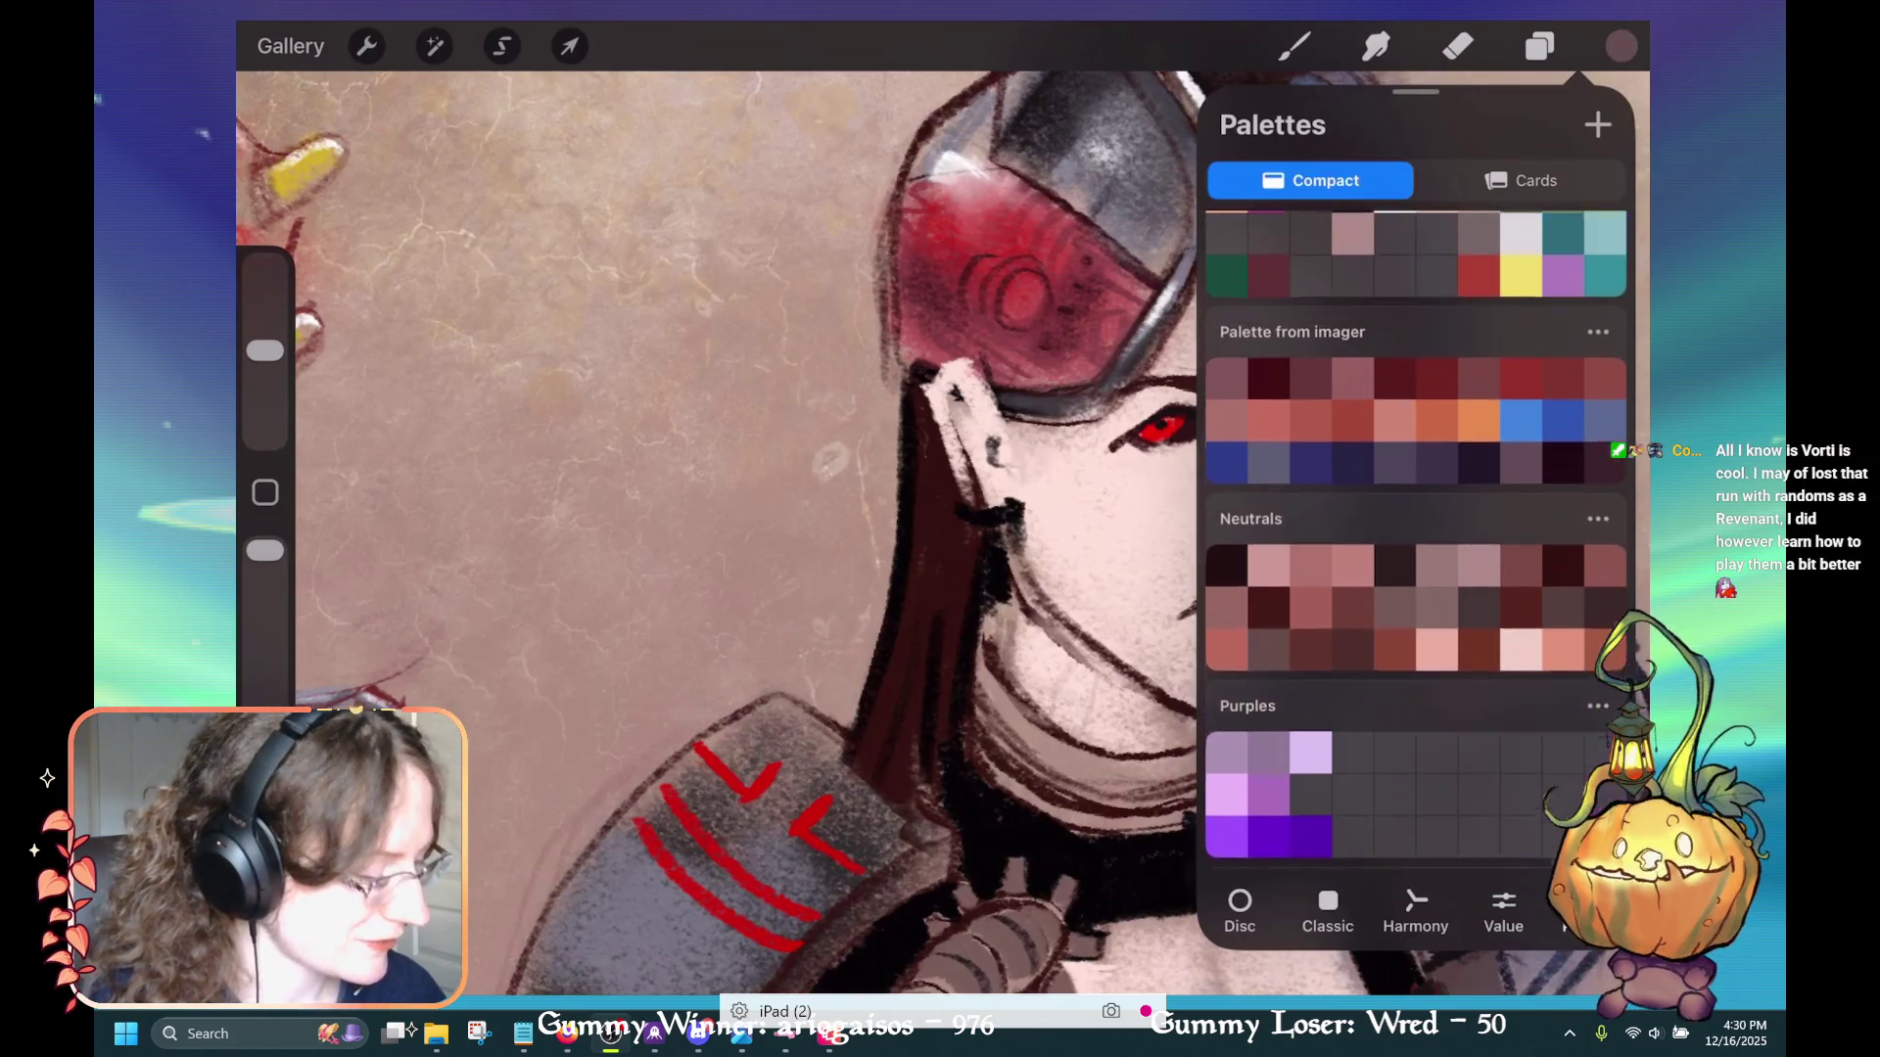
scroll(1415, 538, "up", 2)
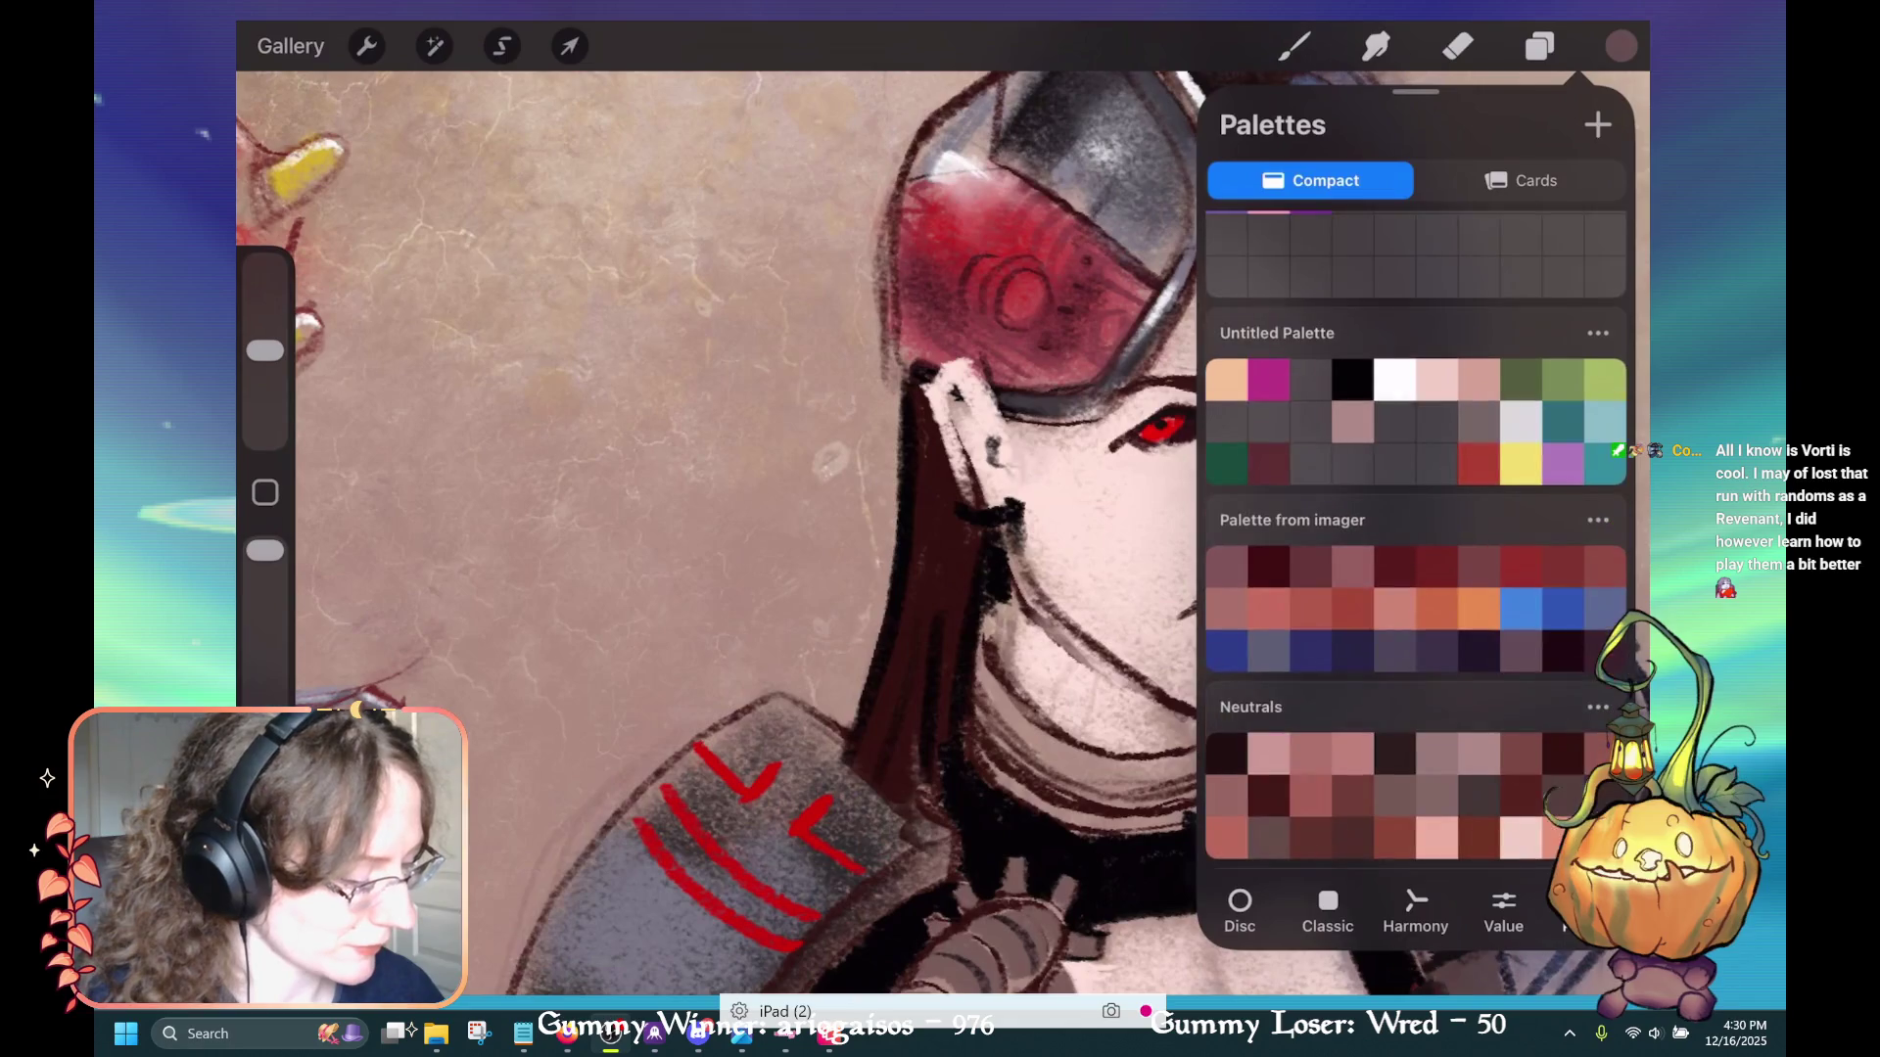
left_click(1562, 280)
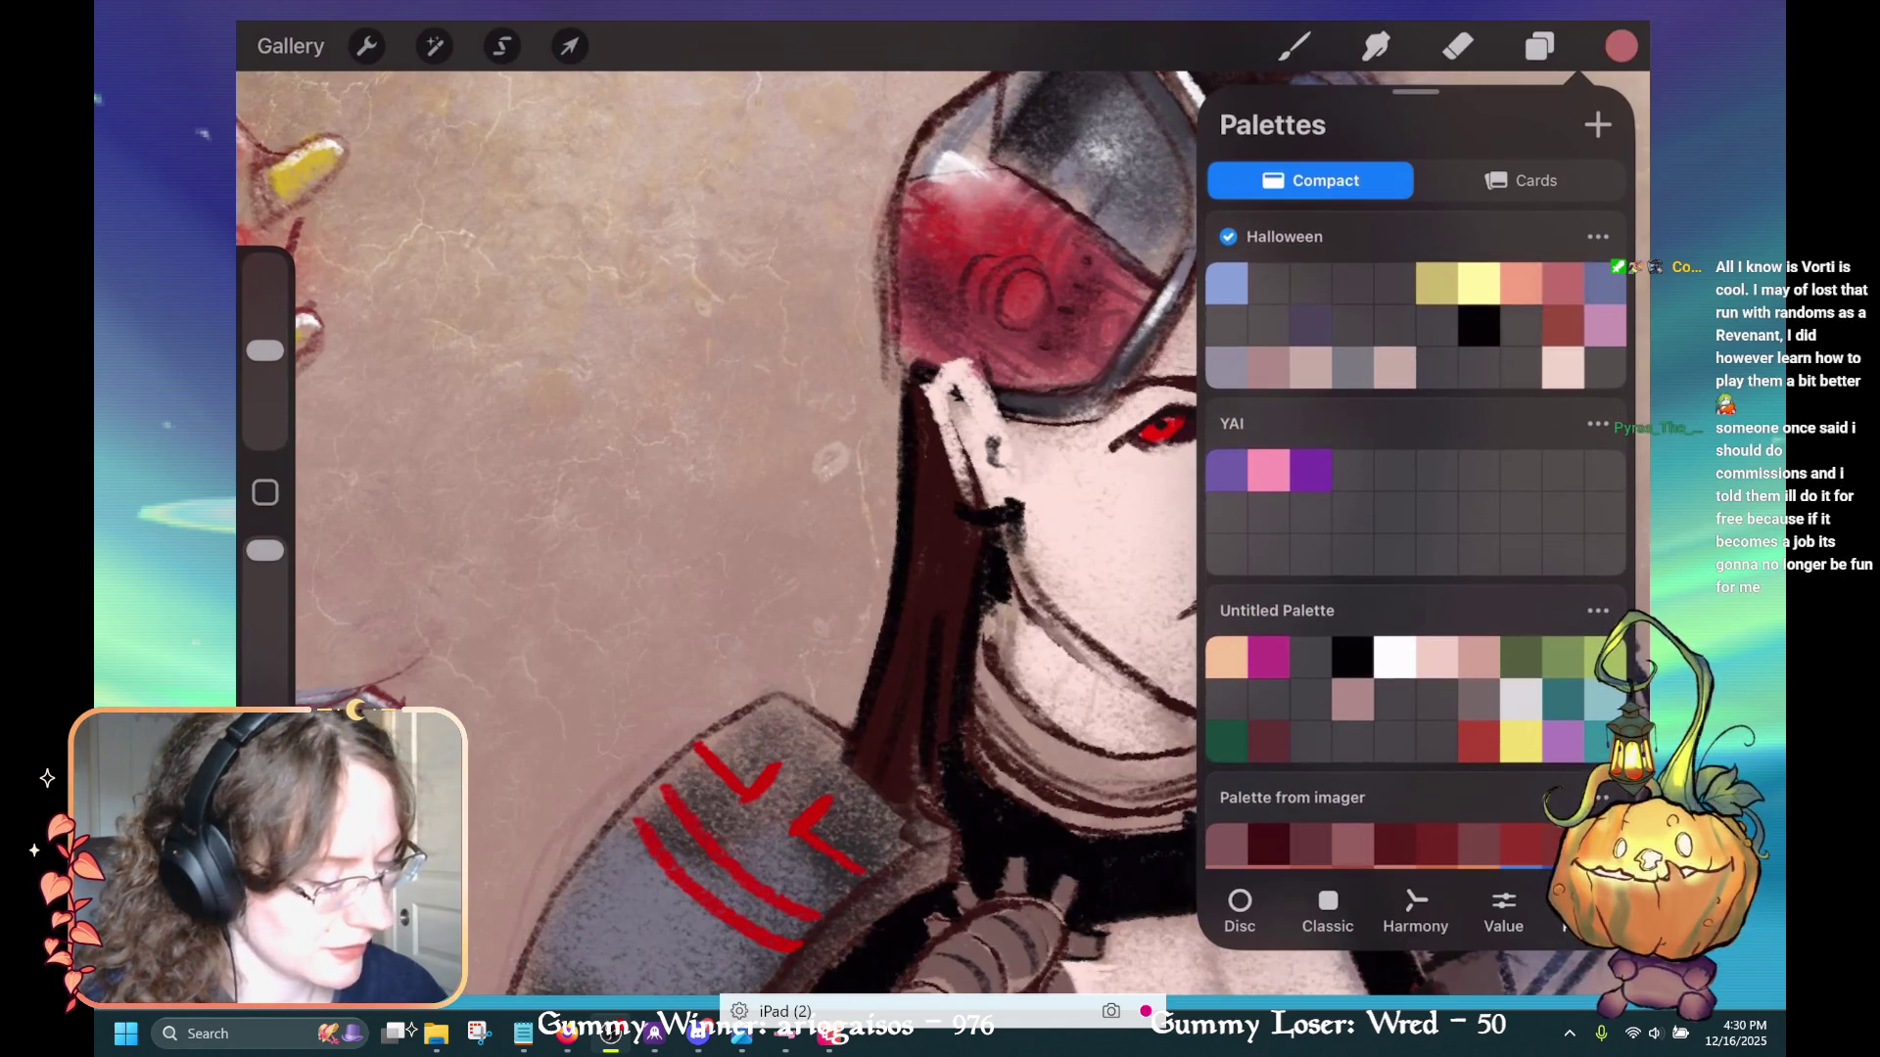
left_click(1294, 46)
mouse_move(938, 401)
left_mouse_down()
mouse_move(979, 504)
mouse_move(993, 487)
mouse_move(1008, 509)
left_mouse_up()
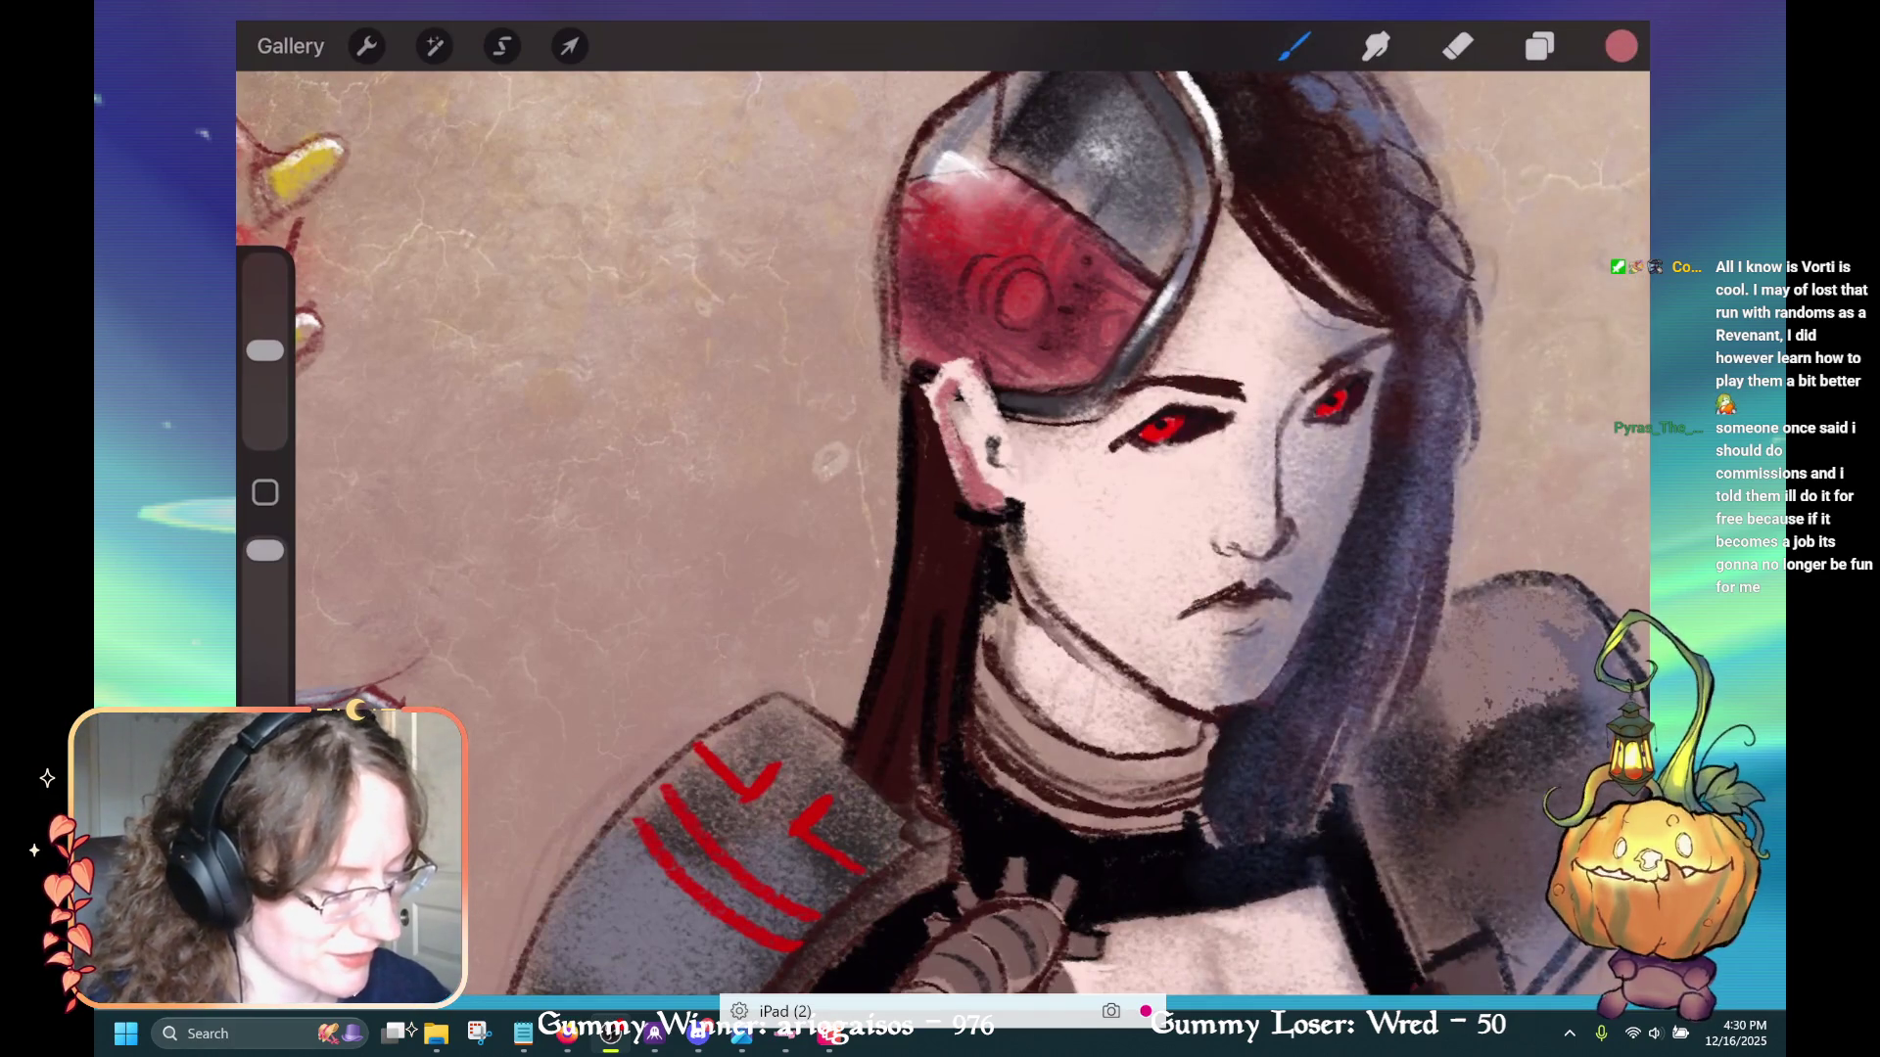
Shade the top of the ear, resample skin tones, and darken the area beside the left eye
mouse_move(964, 391)
left_mouse_down()
mouse_move(974, 431)
mouse_move(974, 411)
left_mouse_up()
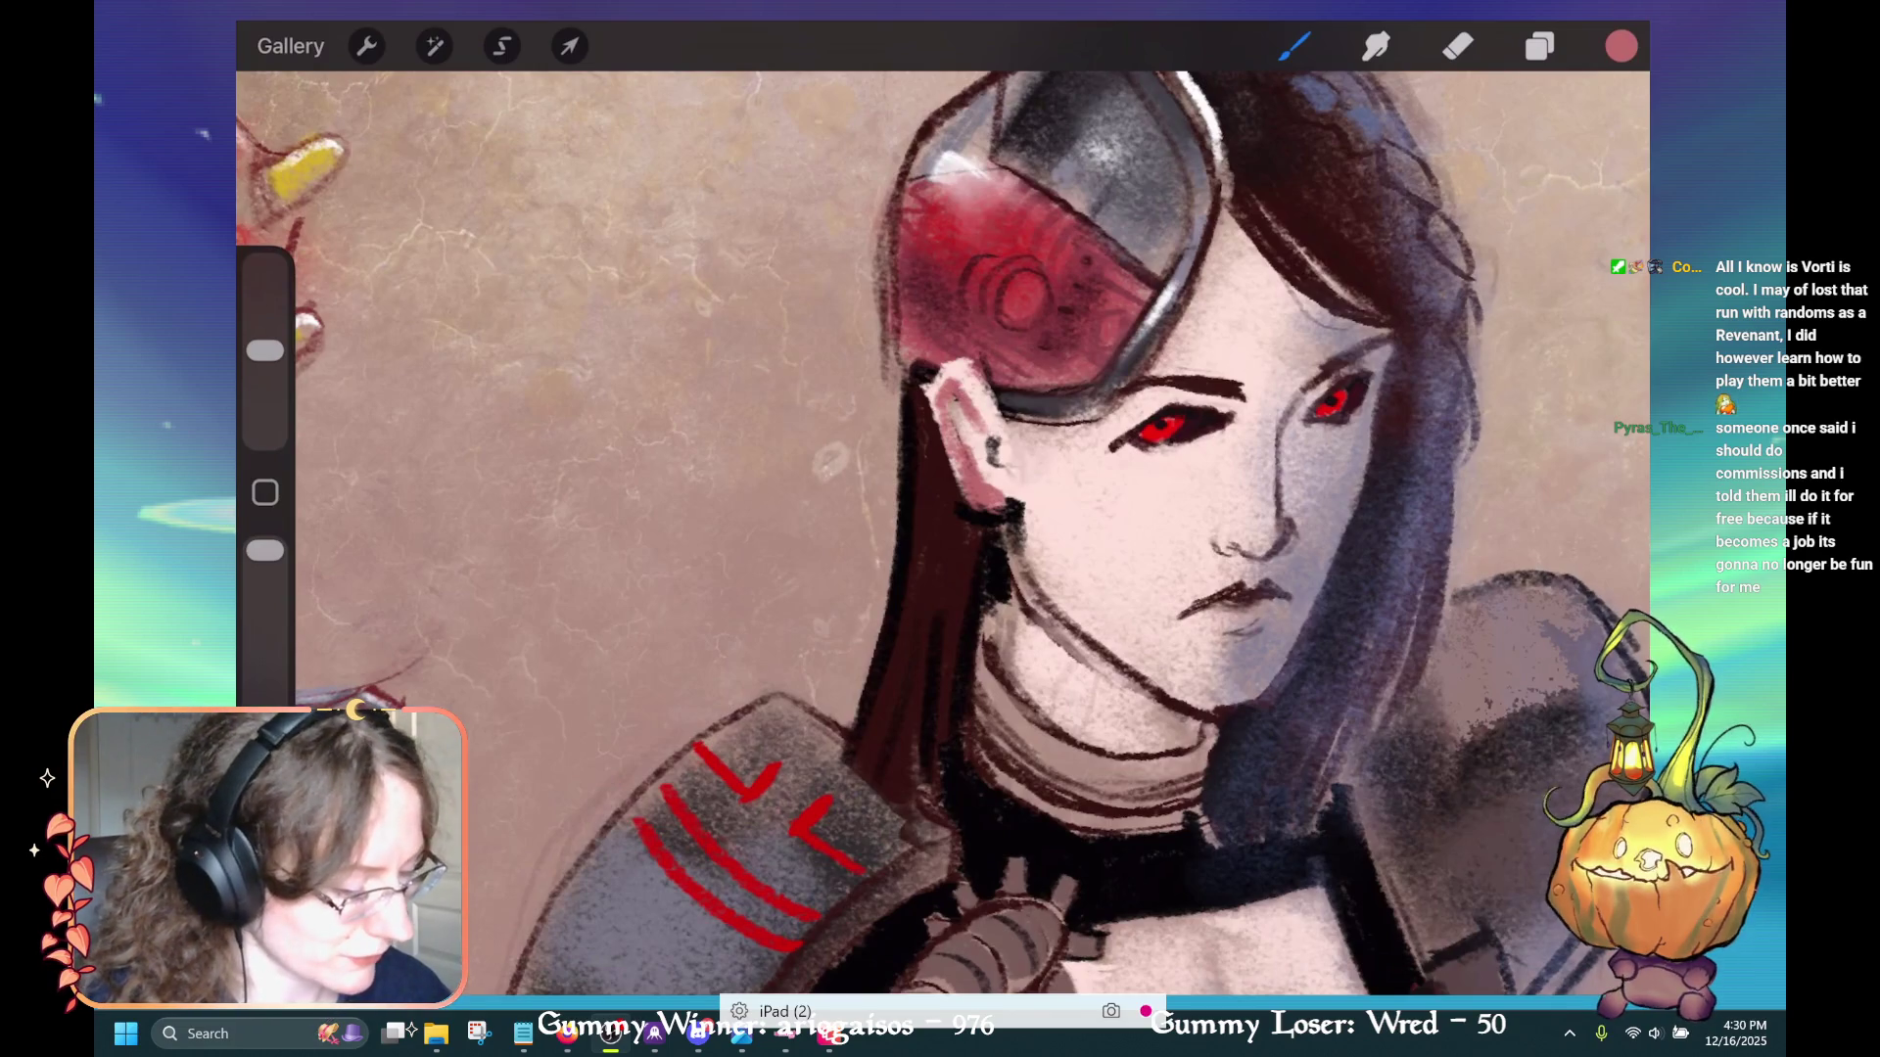
left_click(1169, 448)
mouse_move(1169, 448)
left_mouse_down()
mouse_move(973, 470)
mouse_move(986, 448)
left_mouse_up()
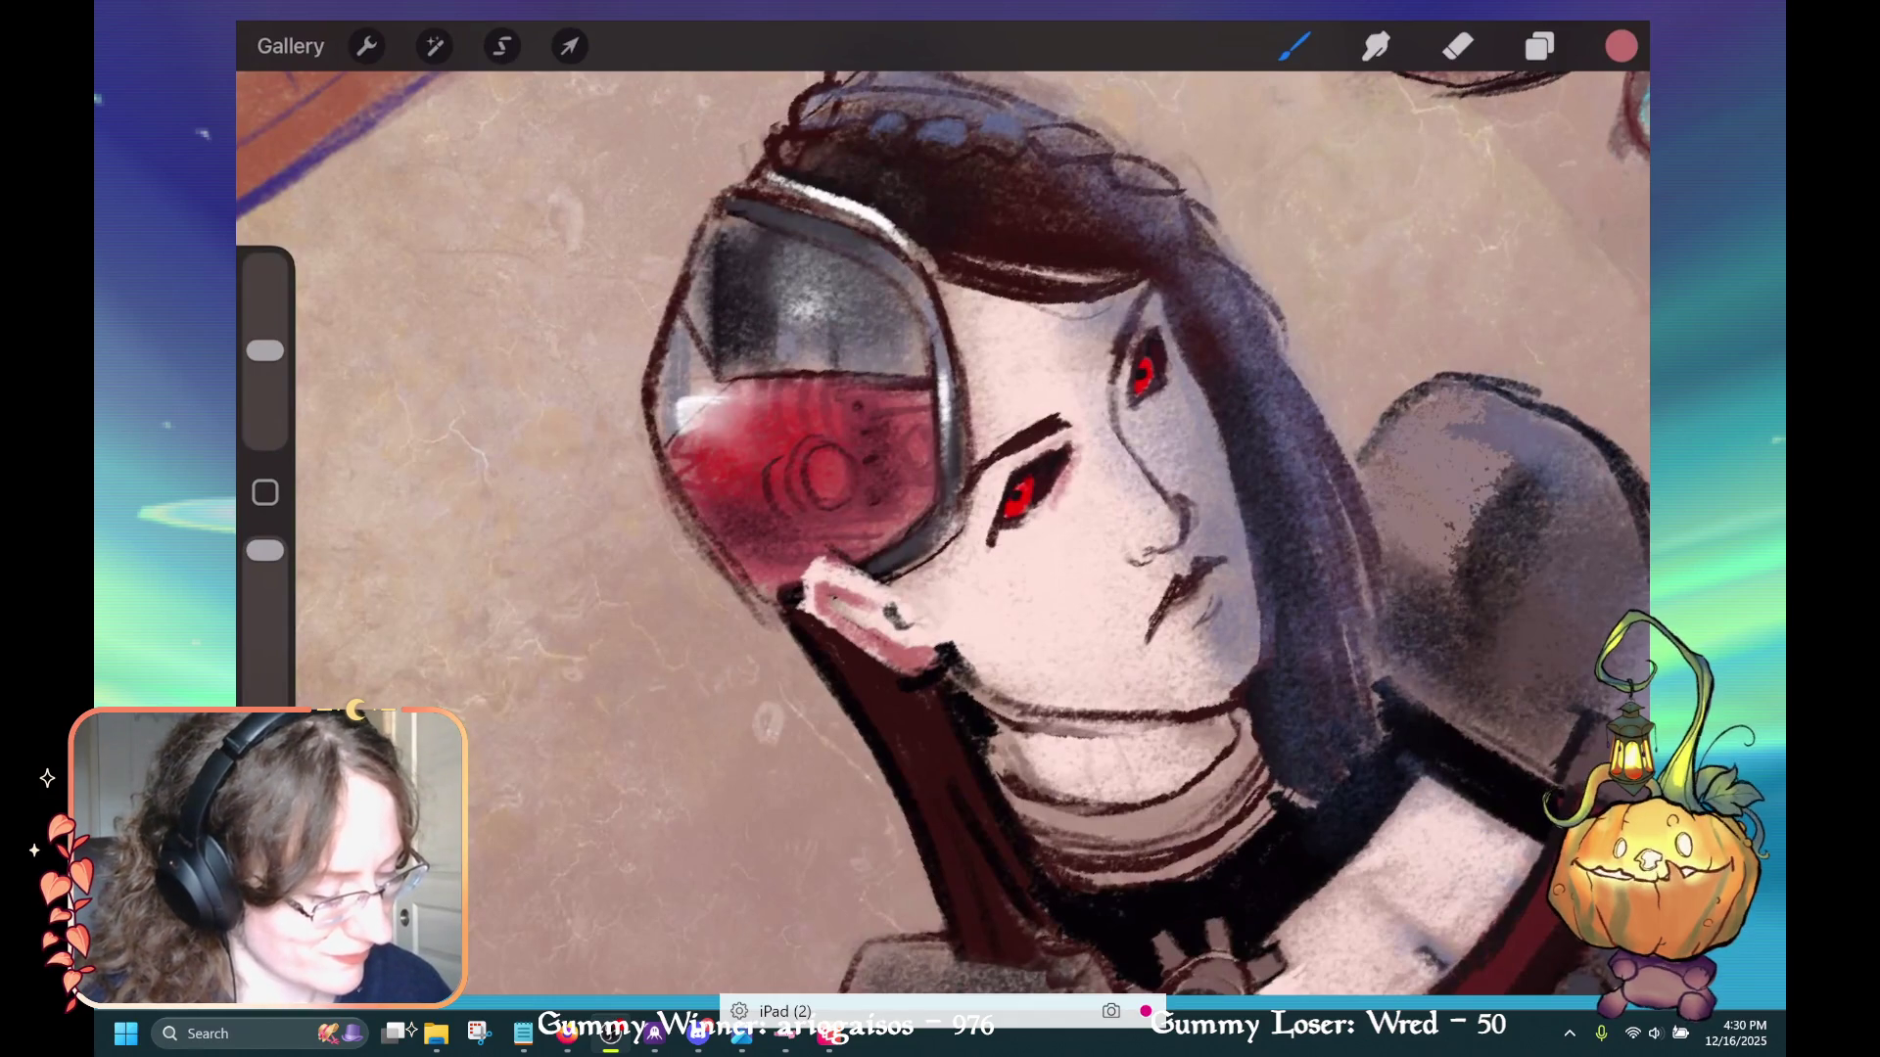
key("ctrl+z")
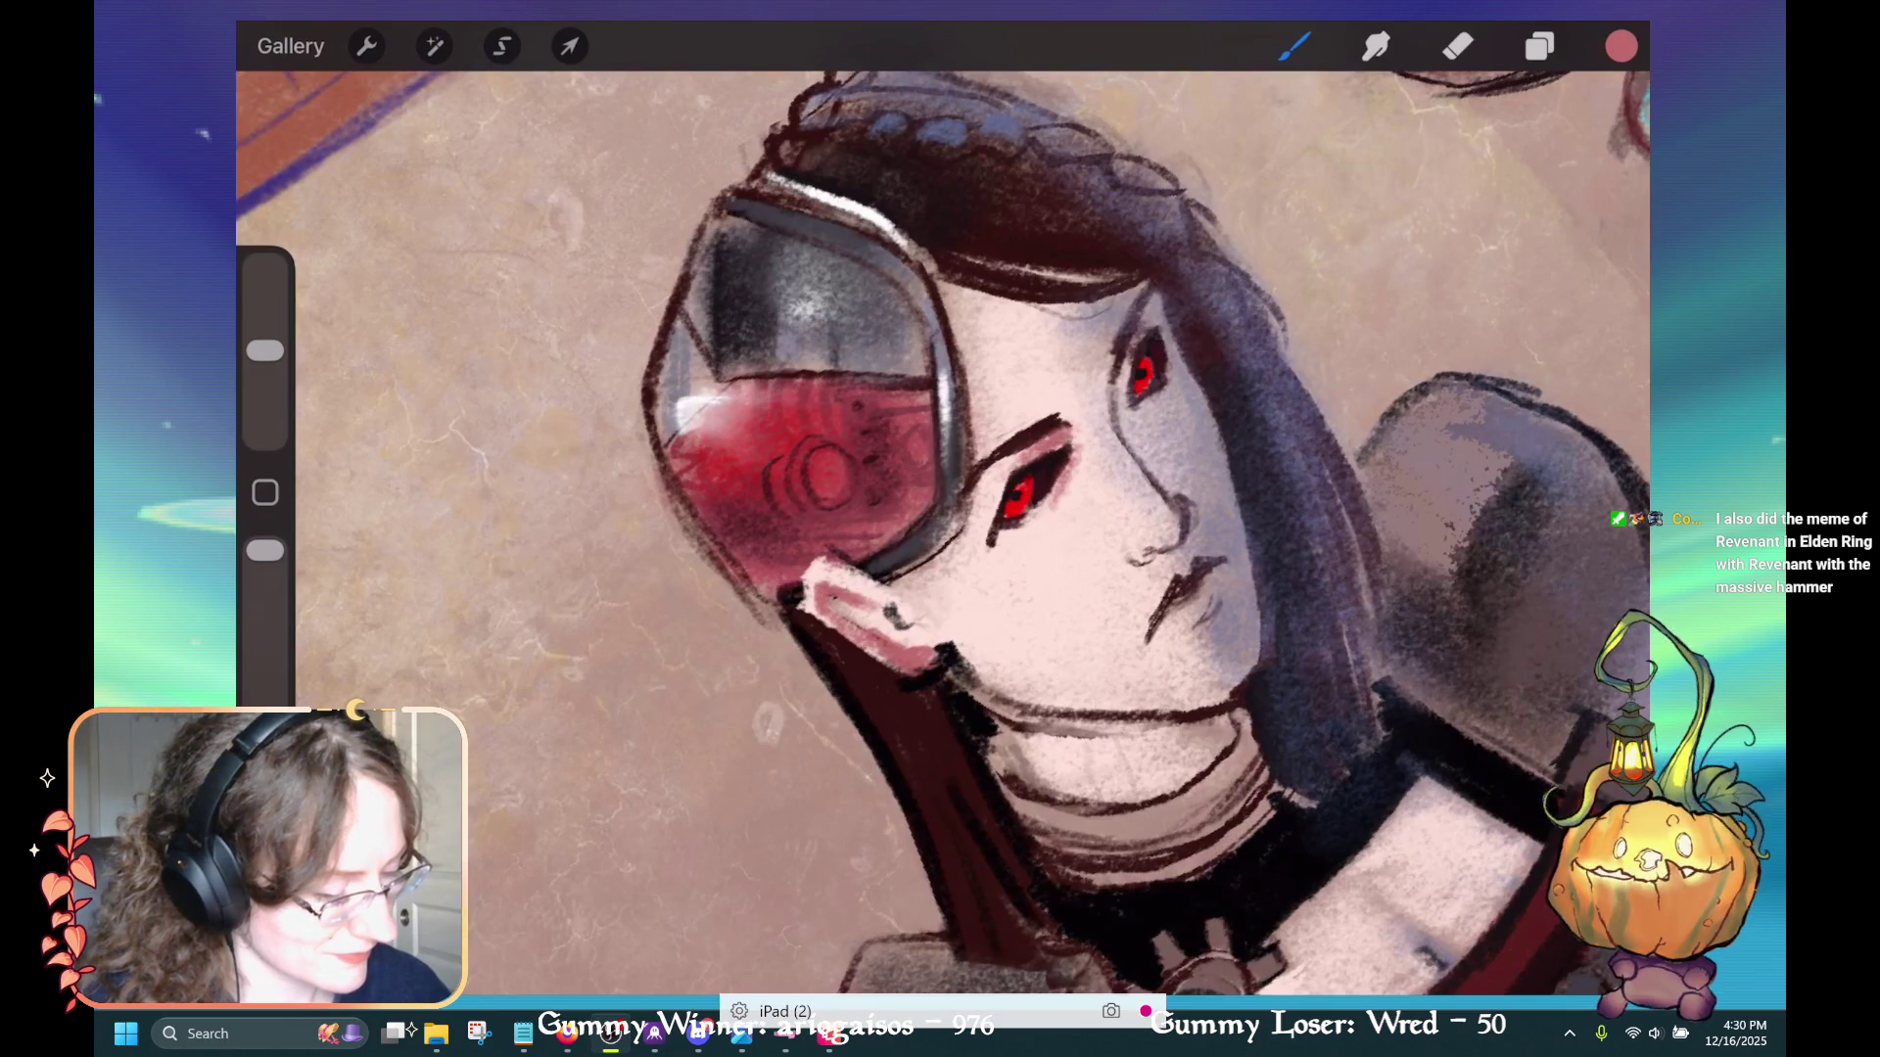
left_click_drag(1048, 478, 1077, 511)
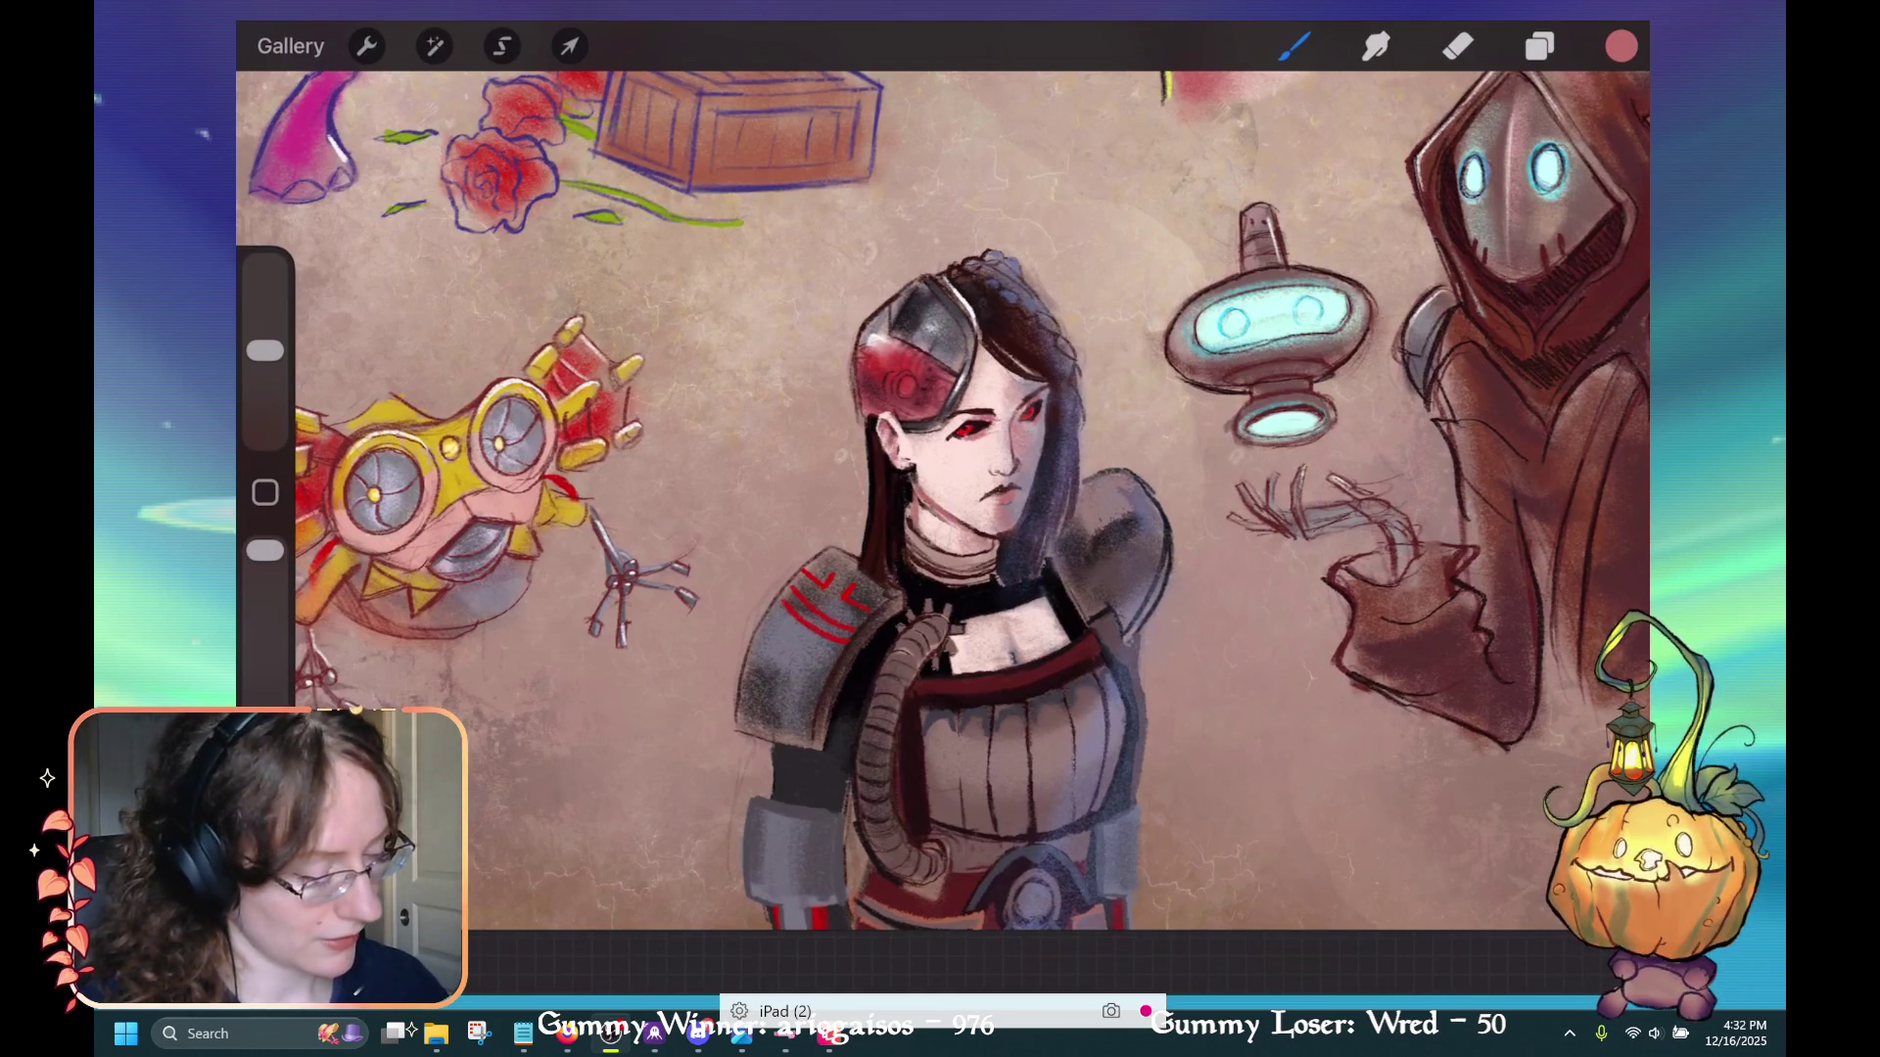
Sample pale pink from the cheek and lighten the lower ear, ear lobe, jaw and neck
scroll(905, 428, "up", 5)
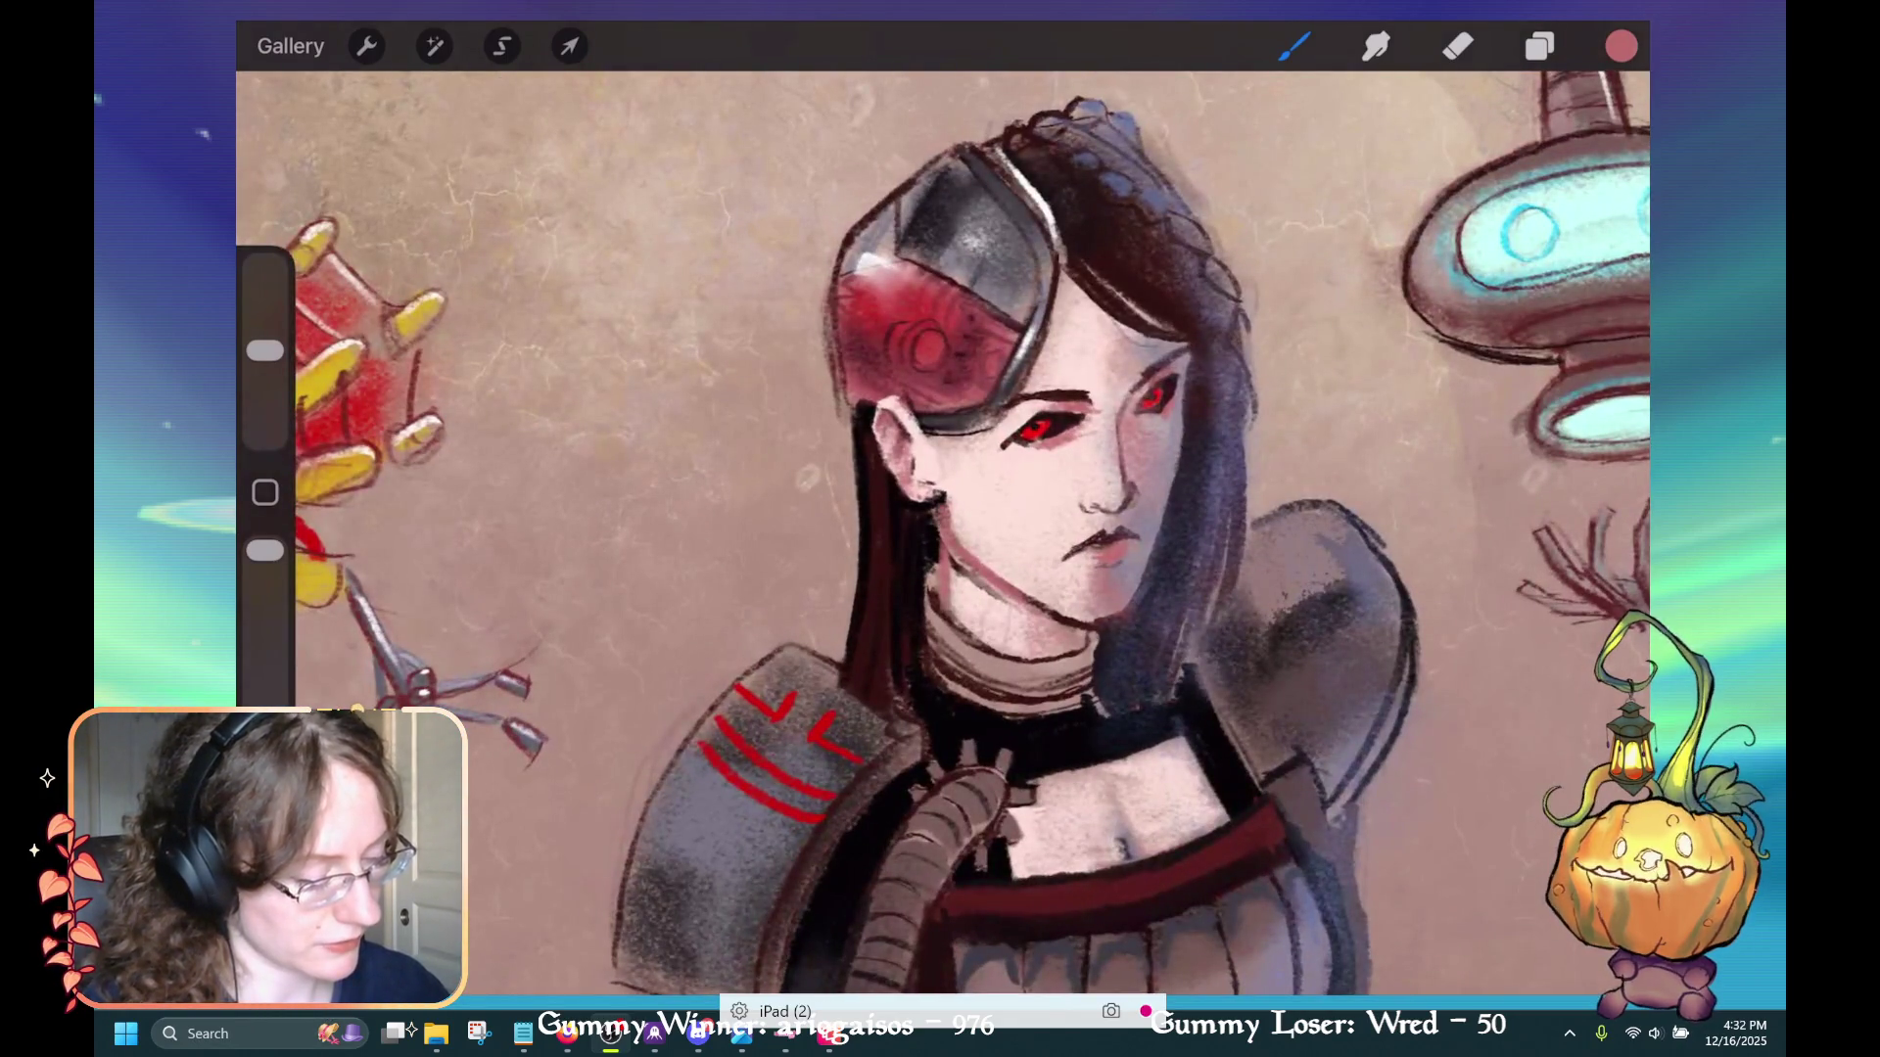
scroll(979, 440, "up", 3)
left_click(1029, 443)
scroll(979, 441, "up", 2)
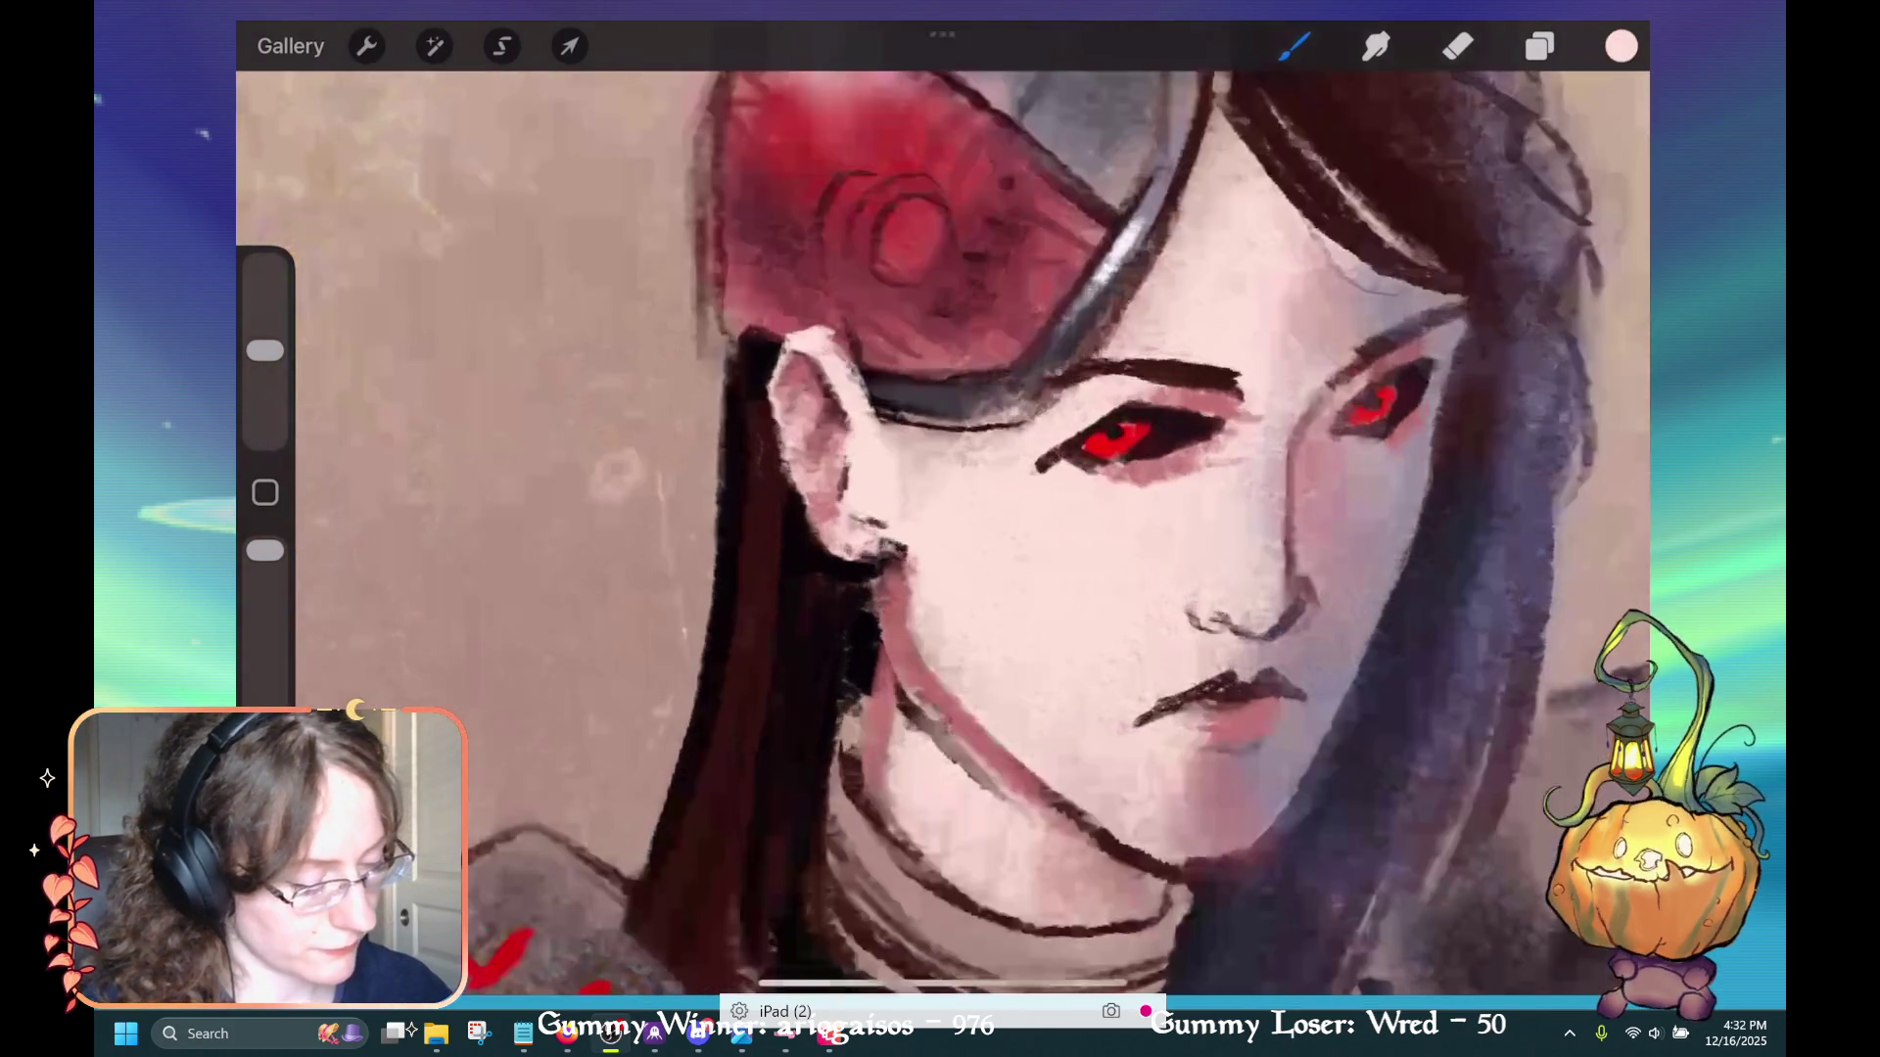
mouse_move(842, 519)
left_mouse_down()
mouse_move(896, 546)
mouse_move(881, 566)
mouse_move(876, 525)
left_mouse_up()
left_click_drag(906, 615, 920, 646)
mouse_move(901, 563)
left_mouse_down()
mouse_move(916, 651)
mouse_move(1023, 763)
left_mouse_up()
left_click_drag(920, 666, 1082, 798)
left_click_drag(964, 720, 1165, 851)
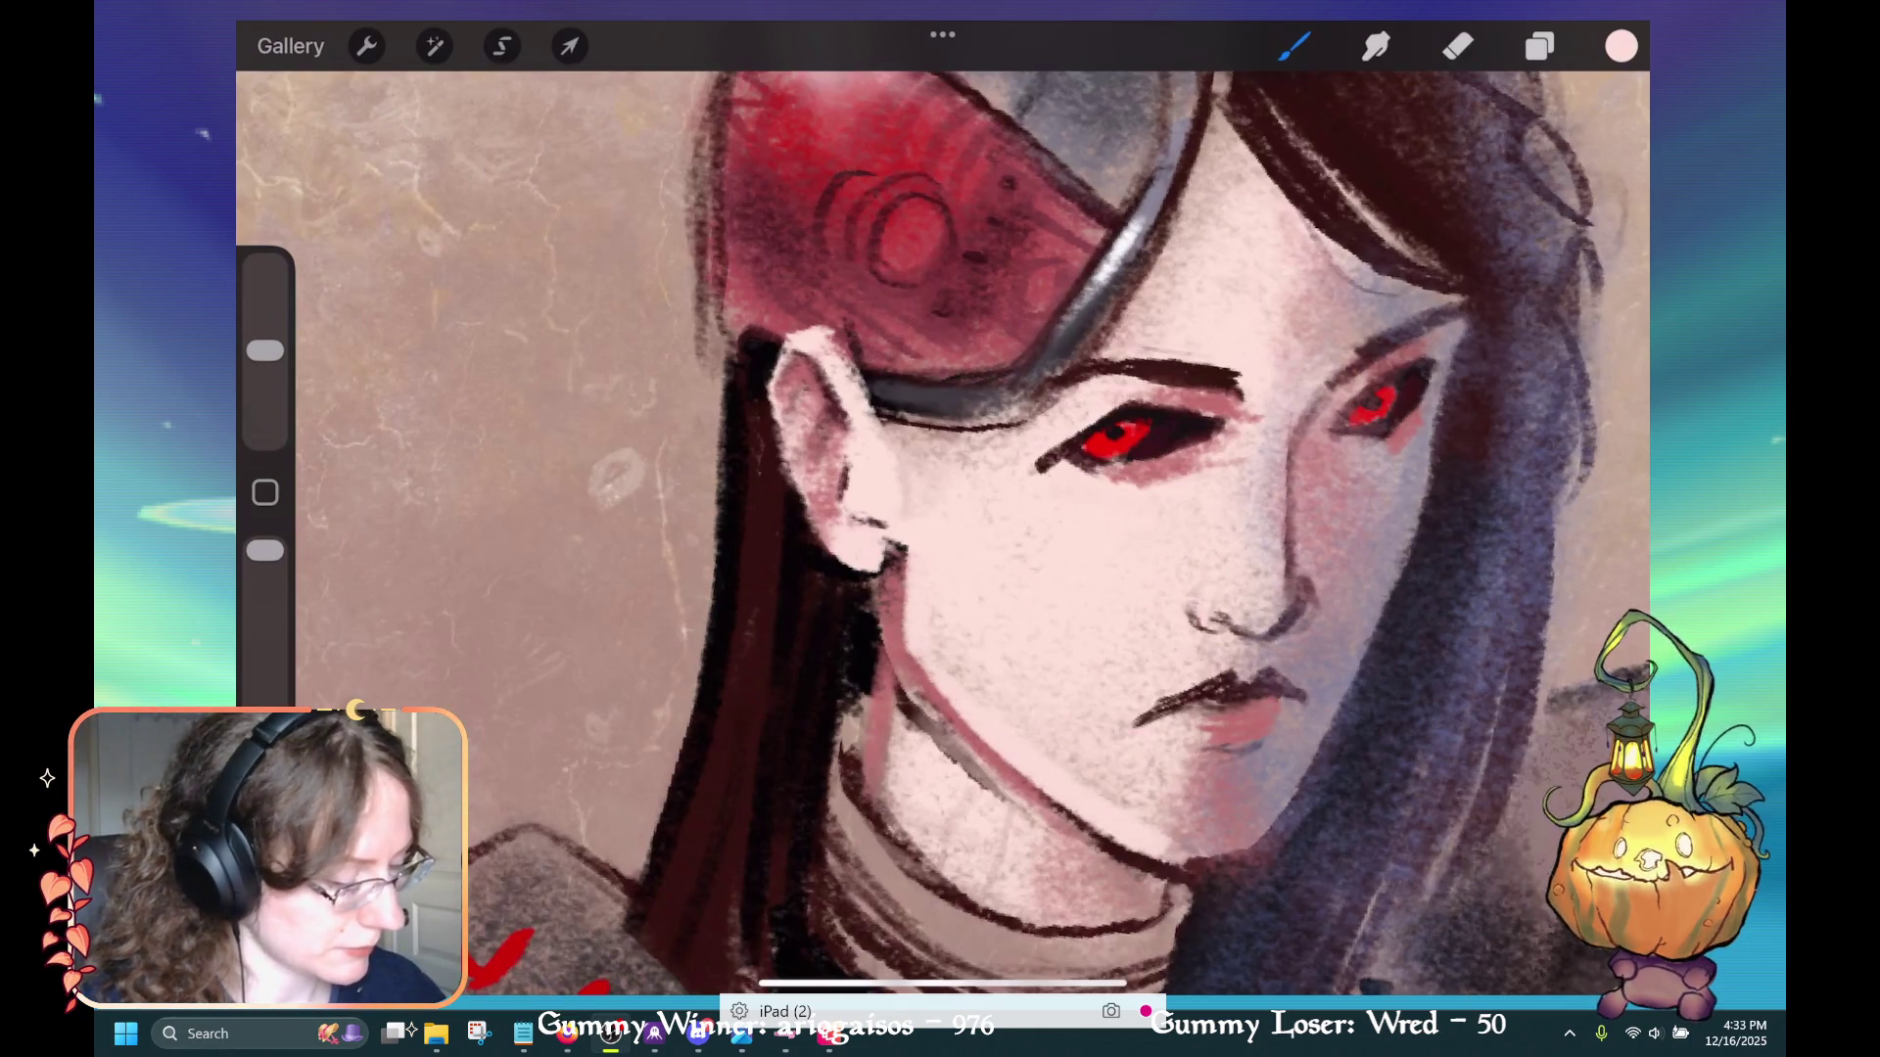
Lighten under the chin, reduce the brush to 6%, and paint light pink under the right eye
scroll(942, 528, "down", 3)
left_click_drag(1055, 732, 1160, 685)
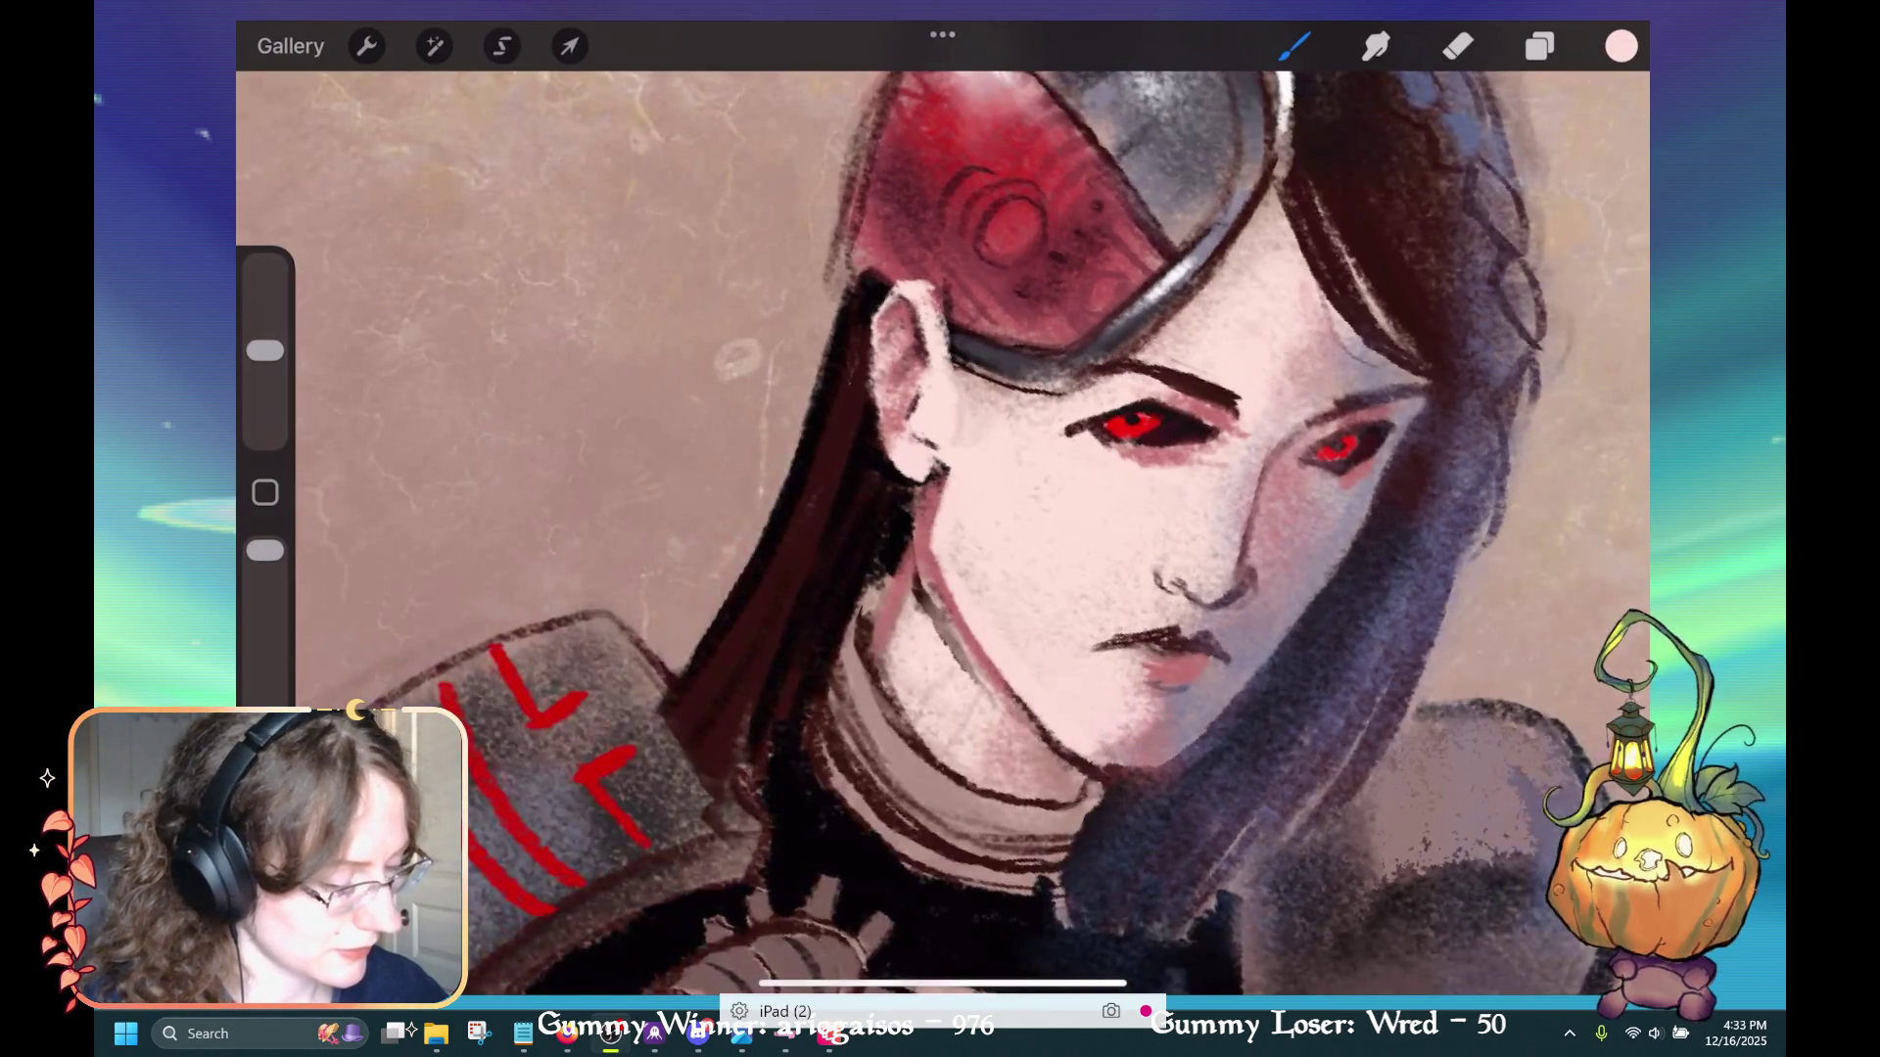
scroll(942, 529, "up", 3)
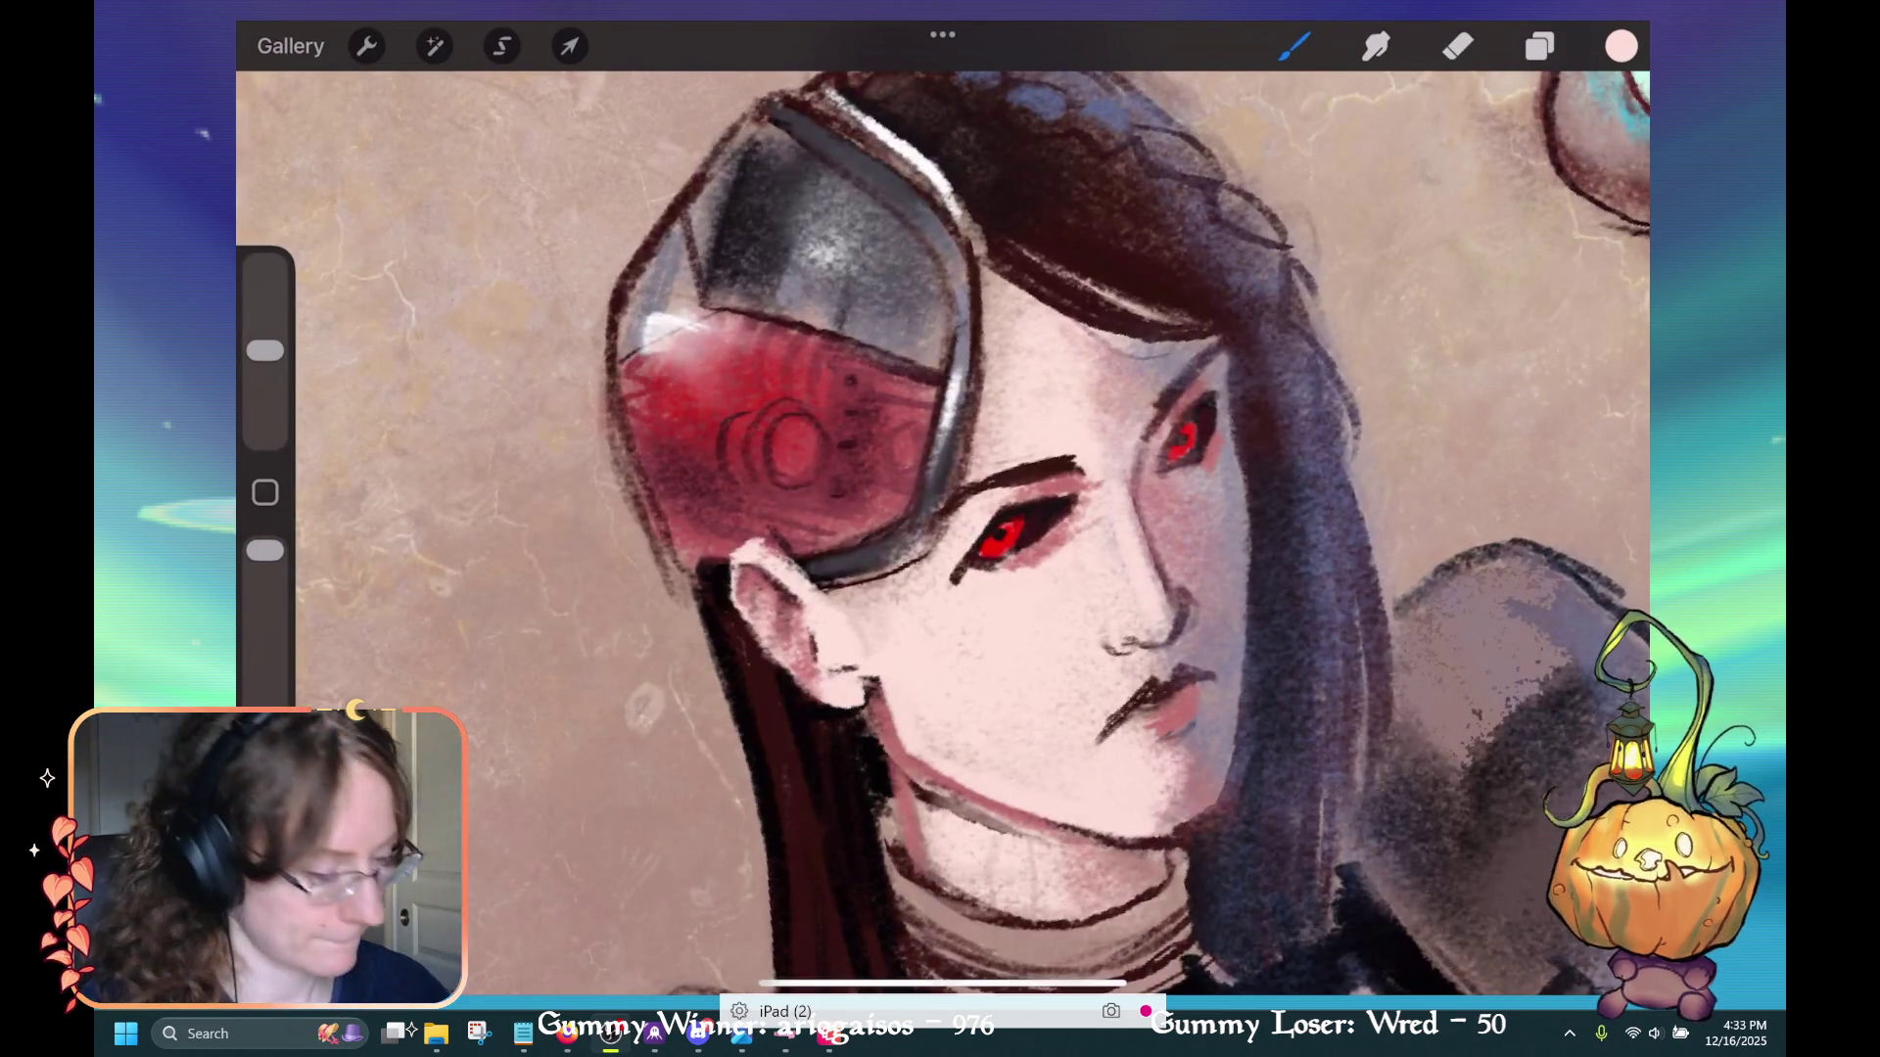
scroll(942, 529, "up", 2)
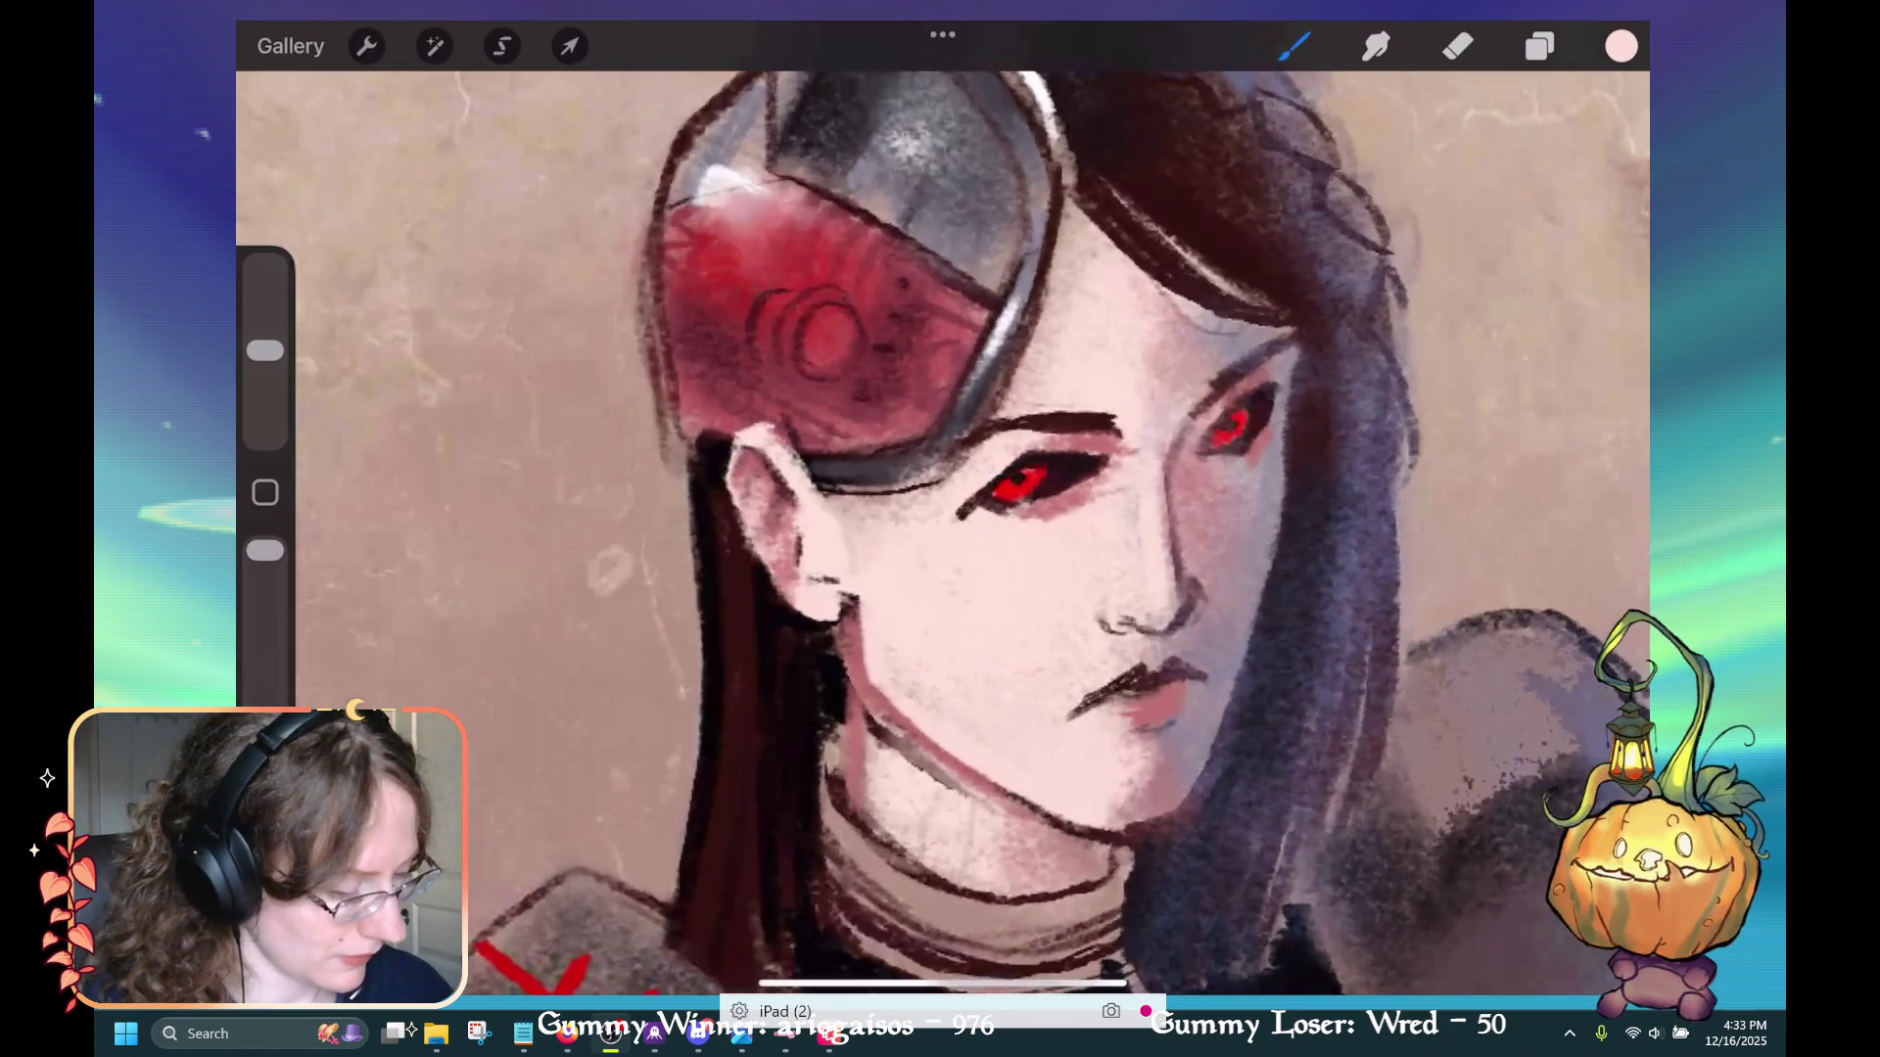
scroll(942, 529, "down", 3)
scroll(942, 529, "up", 3)
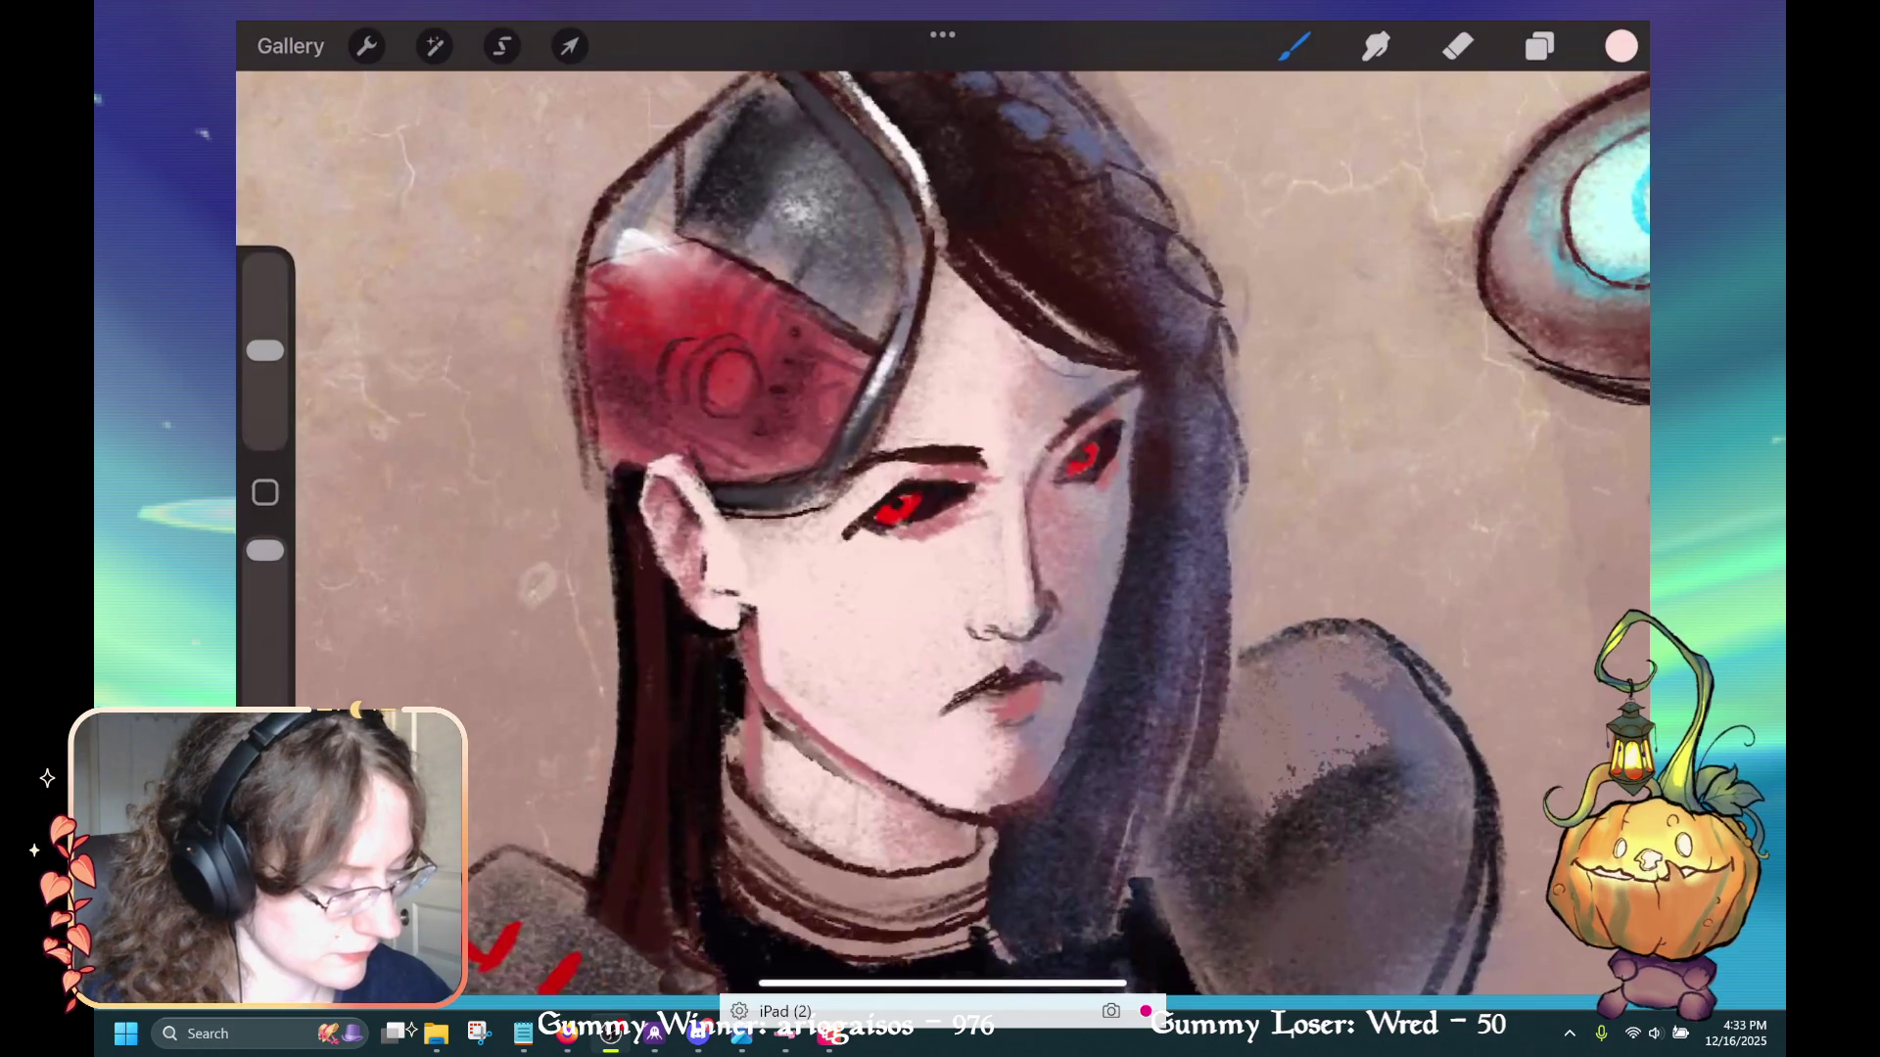
scroll(942, 528, "up", 3)
left_click_drag(265, 351, 265, 392)
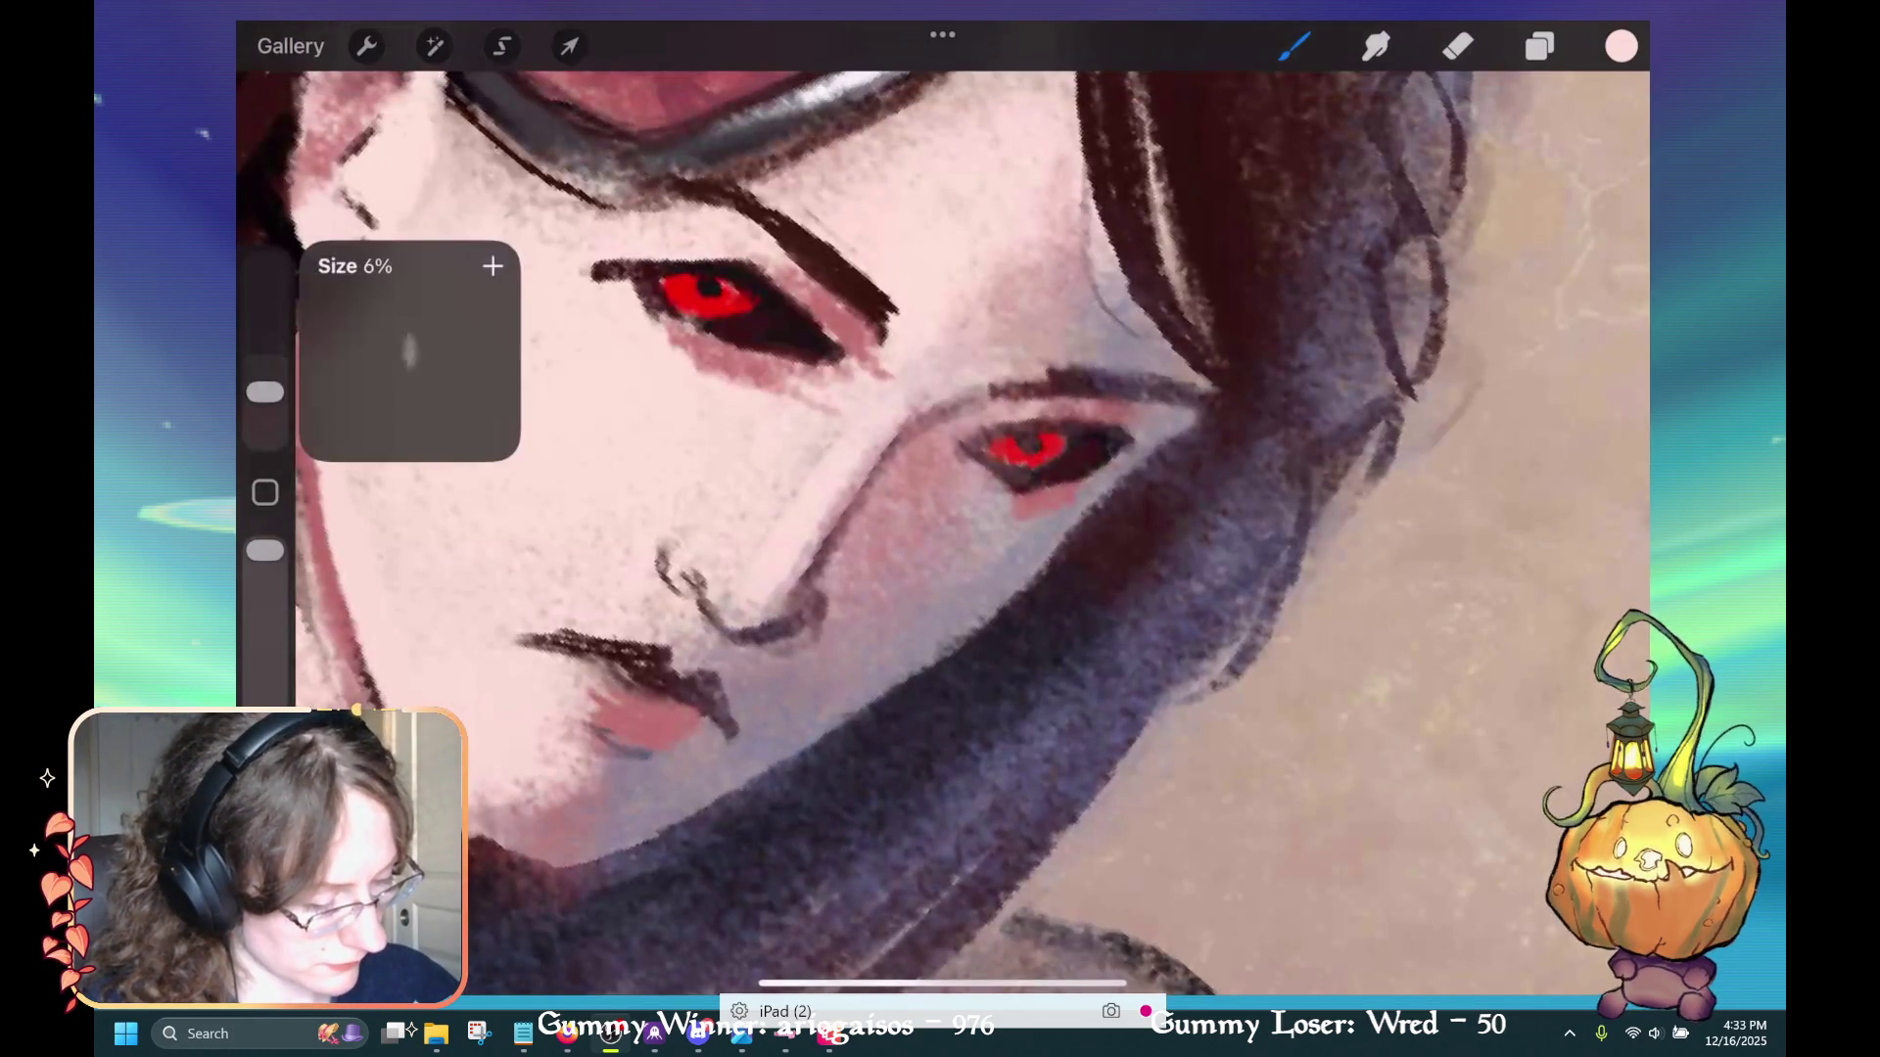
mouse_move(990, 490)
left_mouse_down()
mouse_move(1066, 488)
mouse_move(1033, 480)
mouse_move(1098, 417)
left_mouse_up()
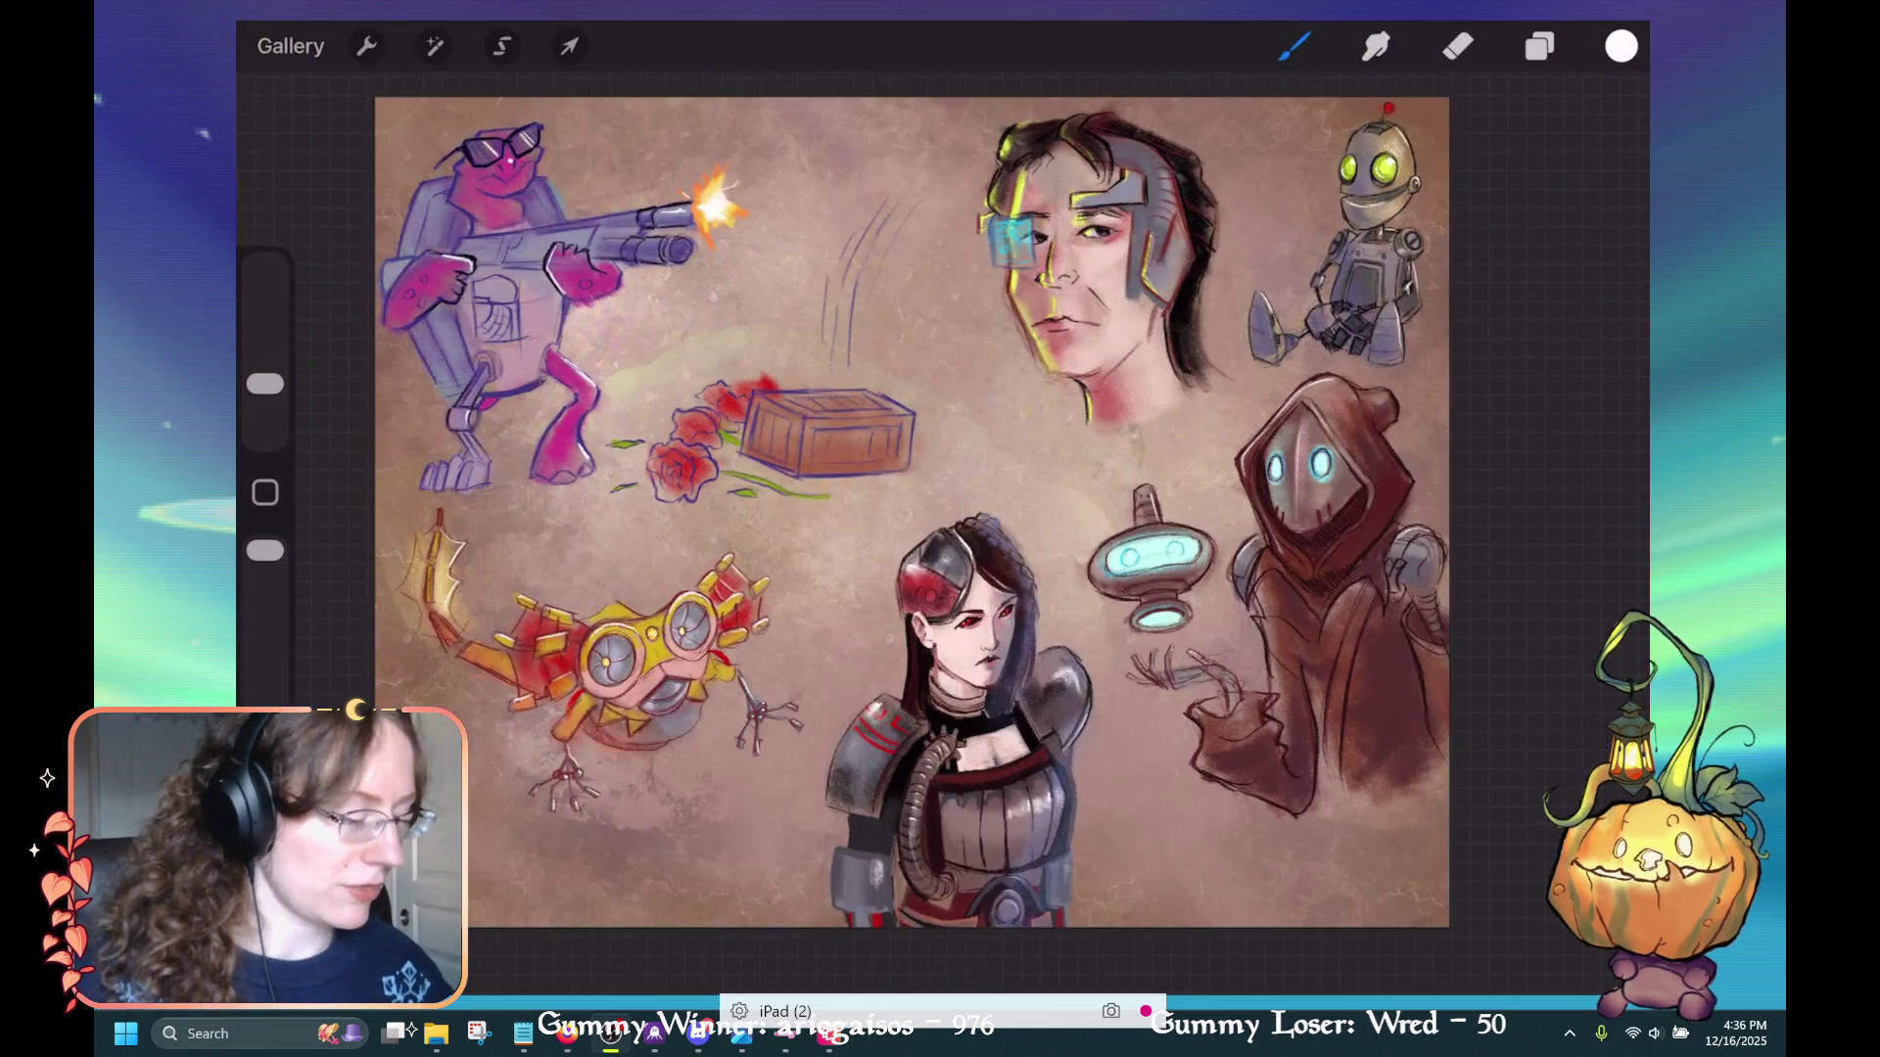
mouse_move(911, 512)
left_mouse_down()
mouse_move(870, 554)
mouse_move(831, 510)
left_mouse_up()
Hide Layer 10, collapse group Two, and add a blank layer above it
left_click(1539, 46)
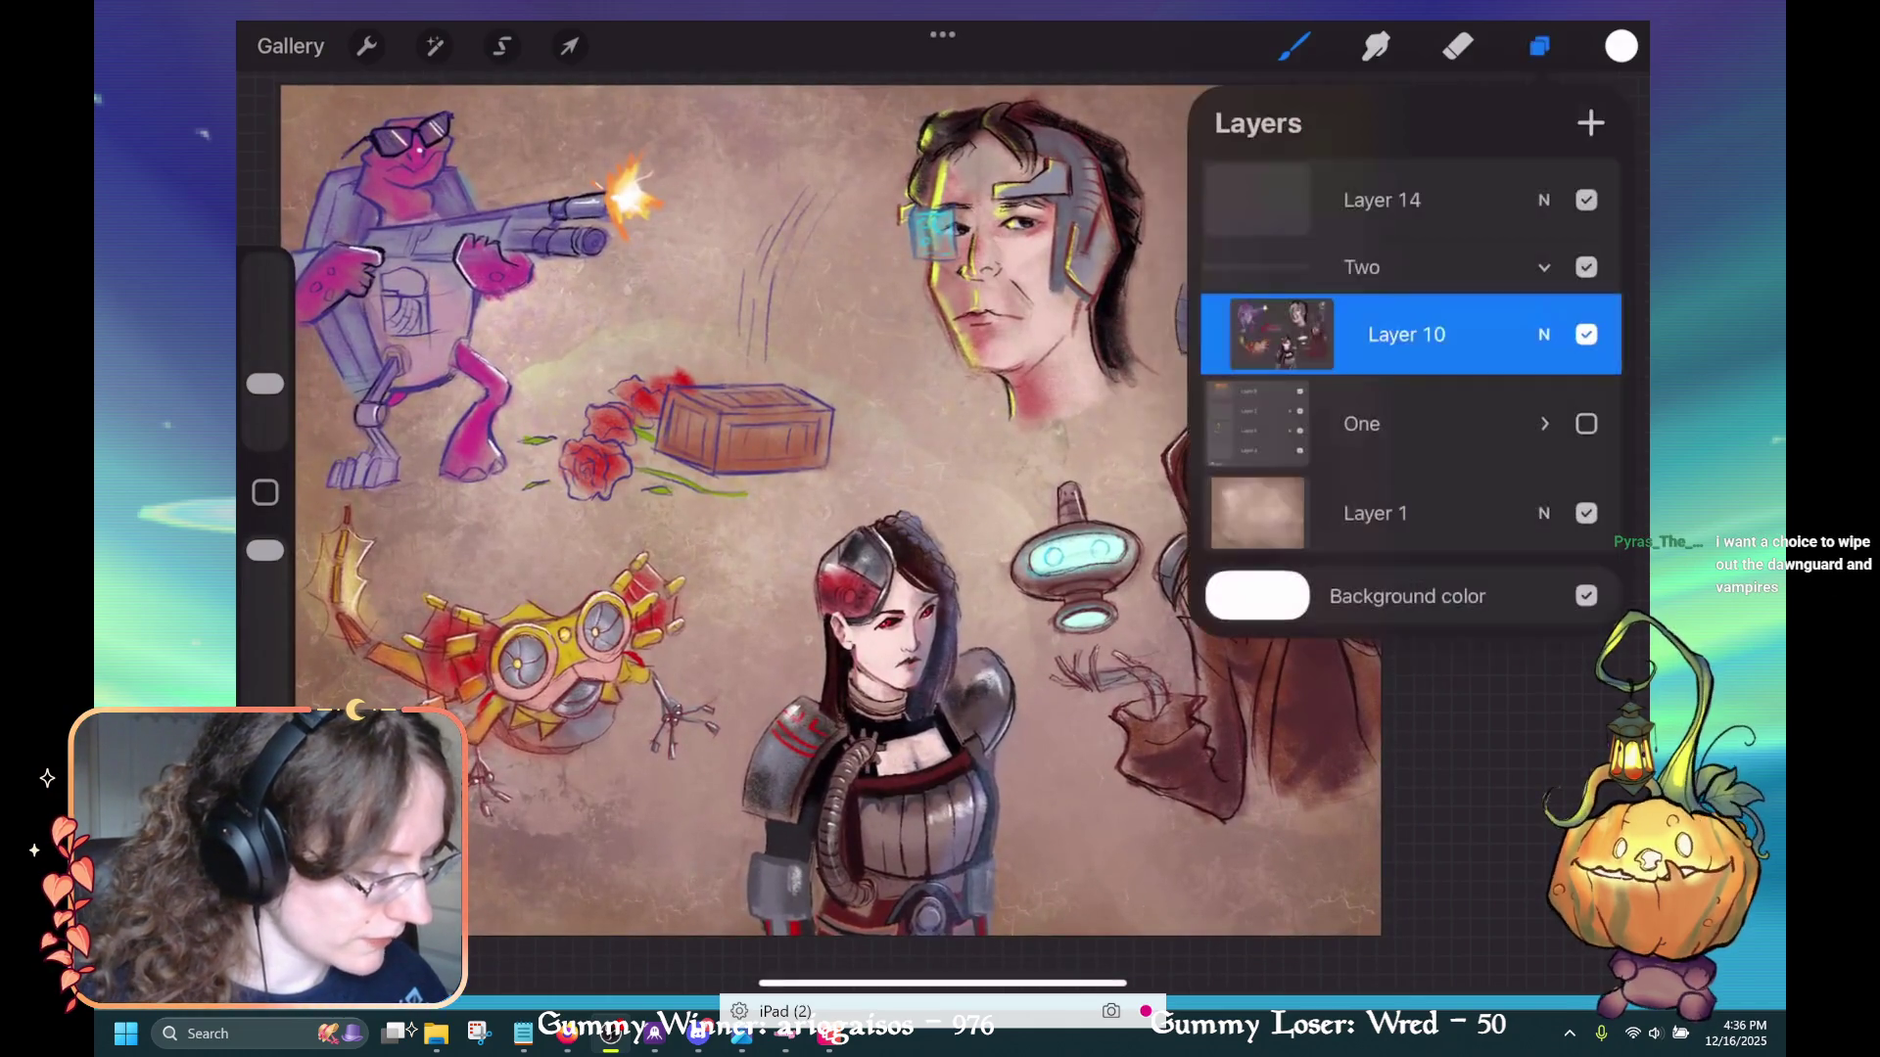
left_click(1586, 334)
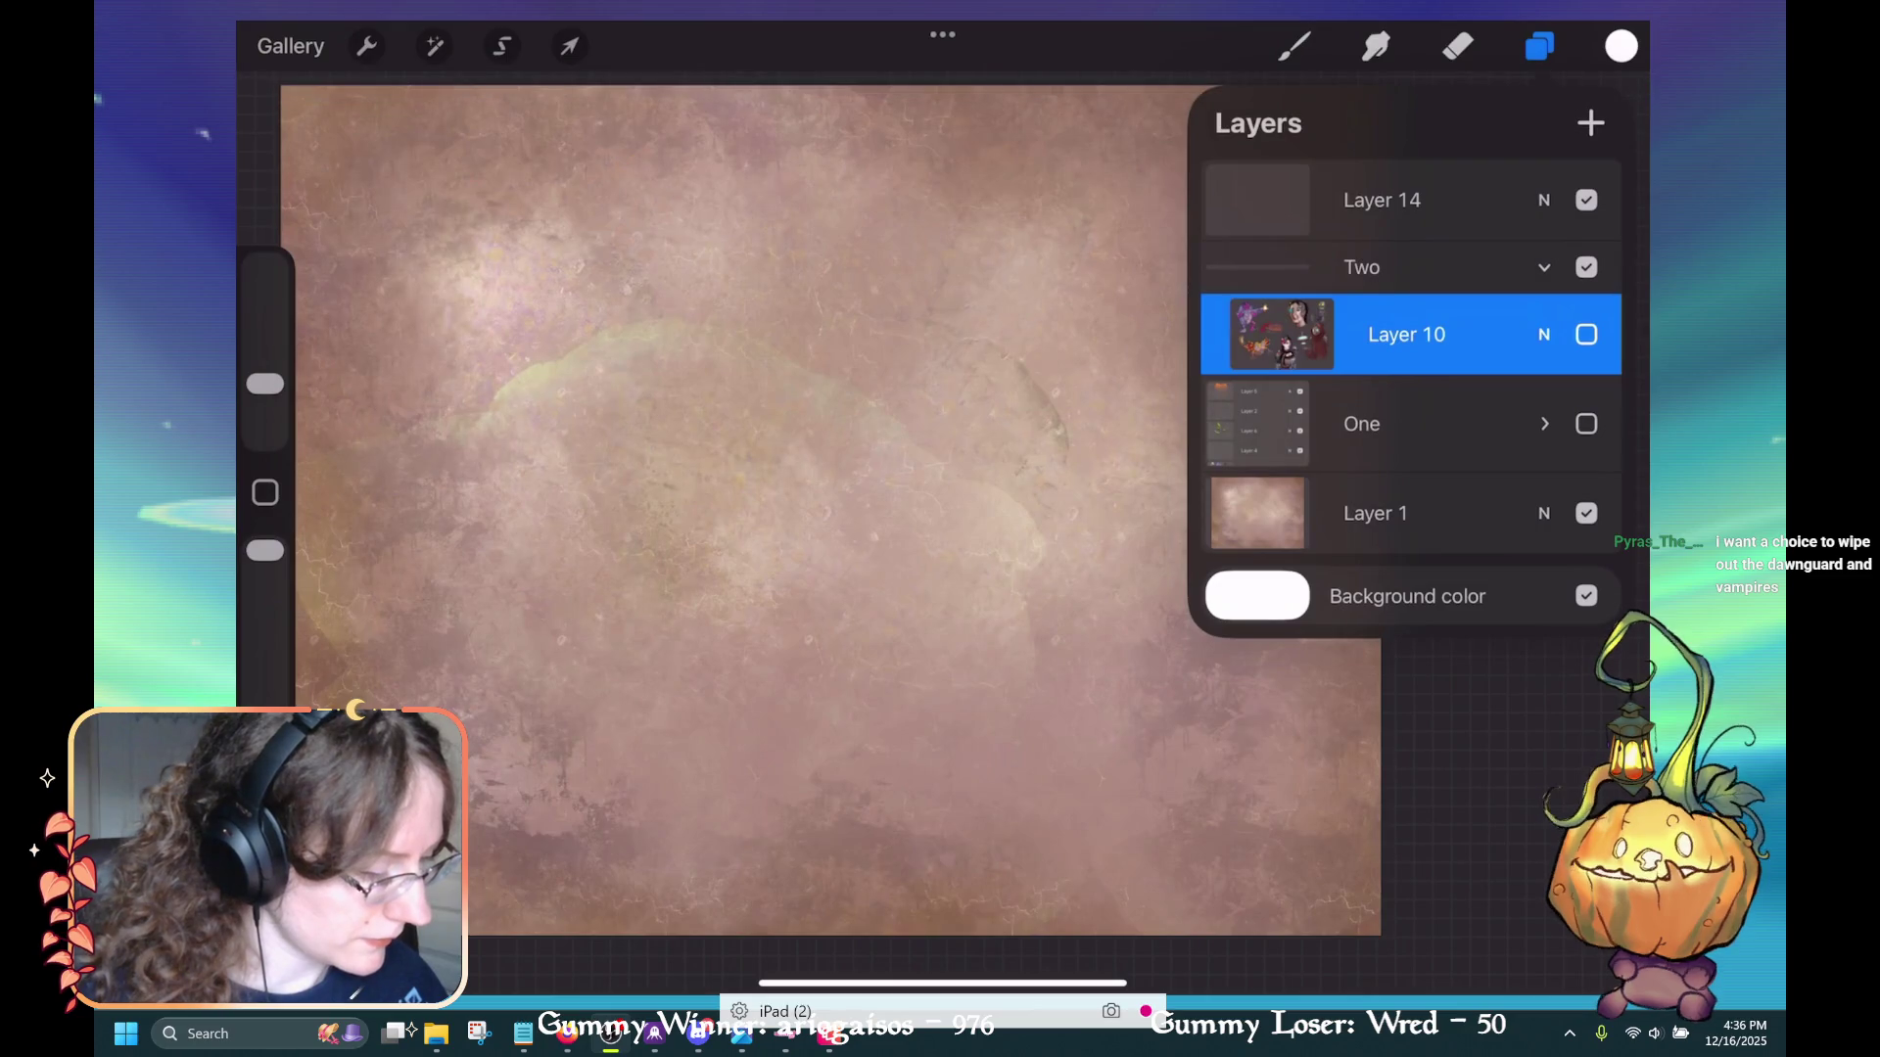
left_click(1544, 268)
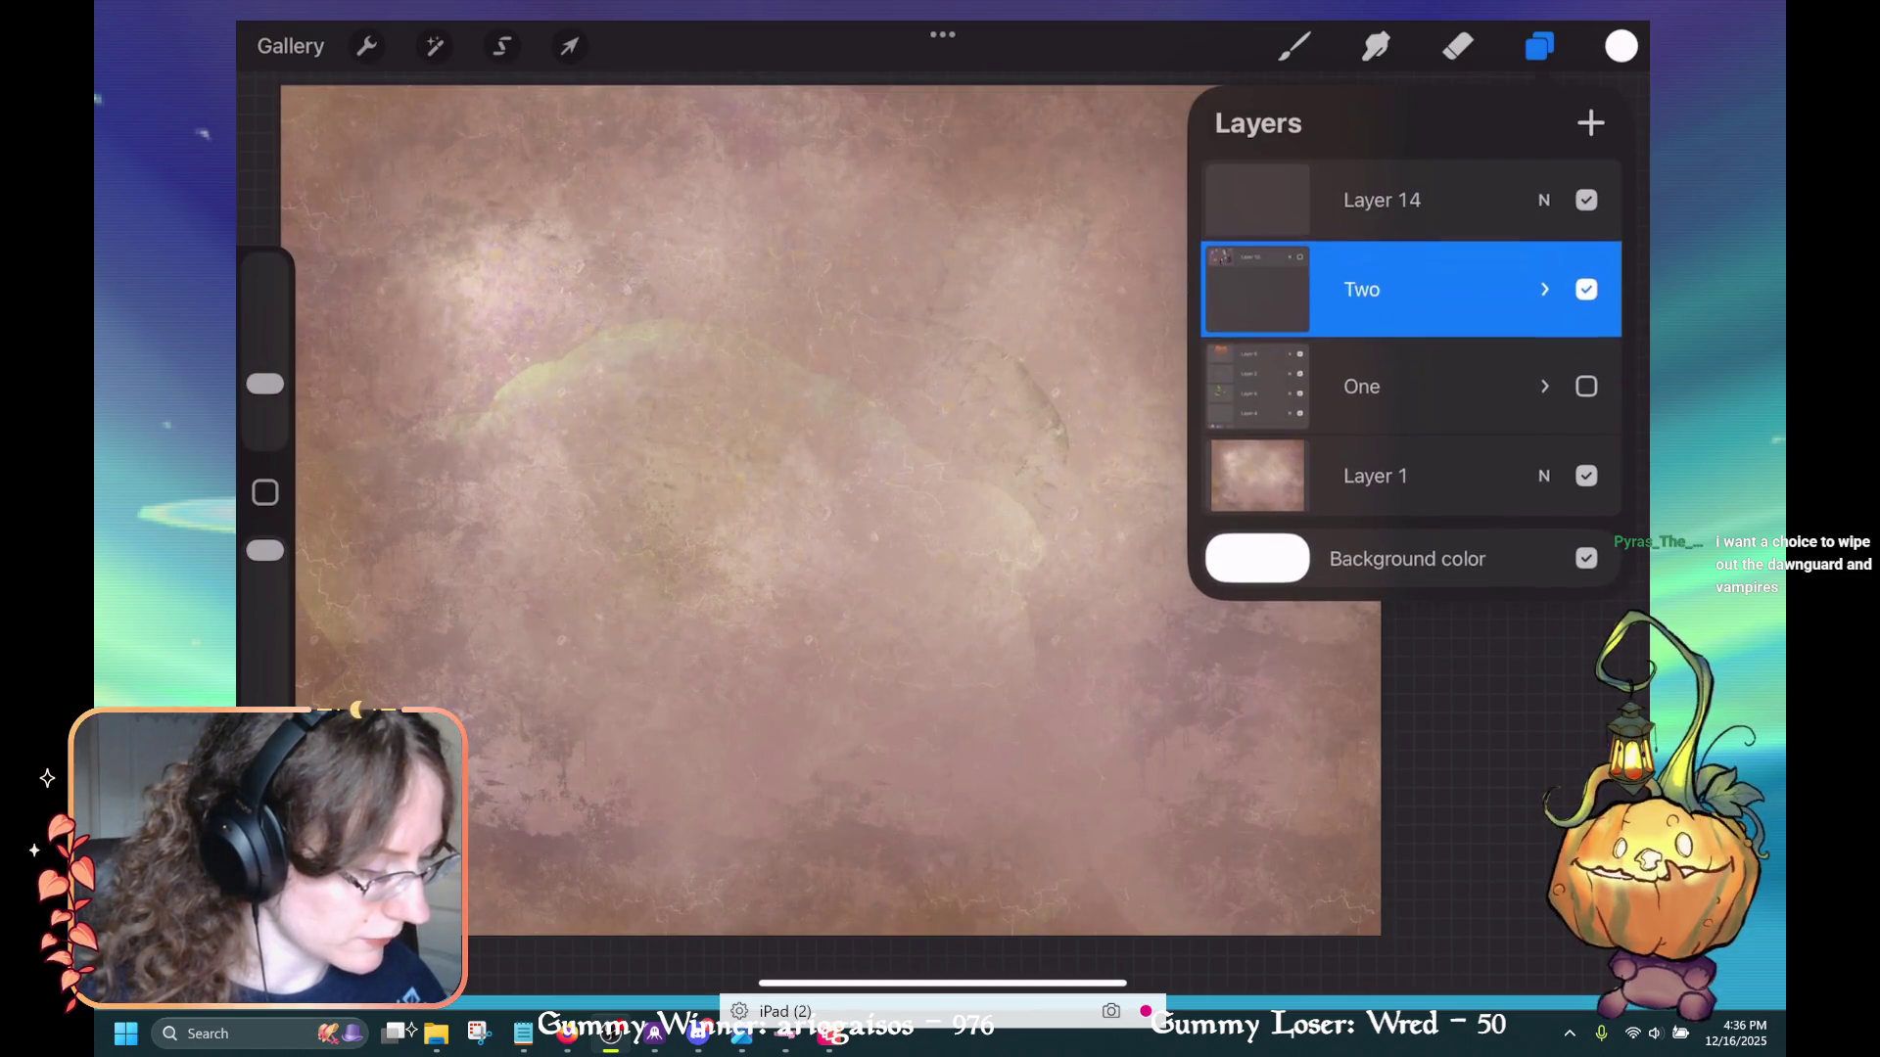
left_click(1590, 122)
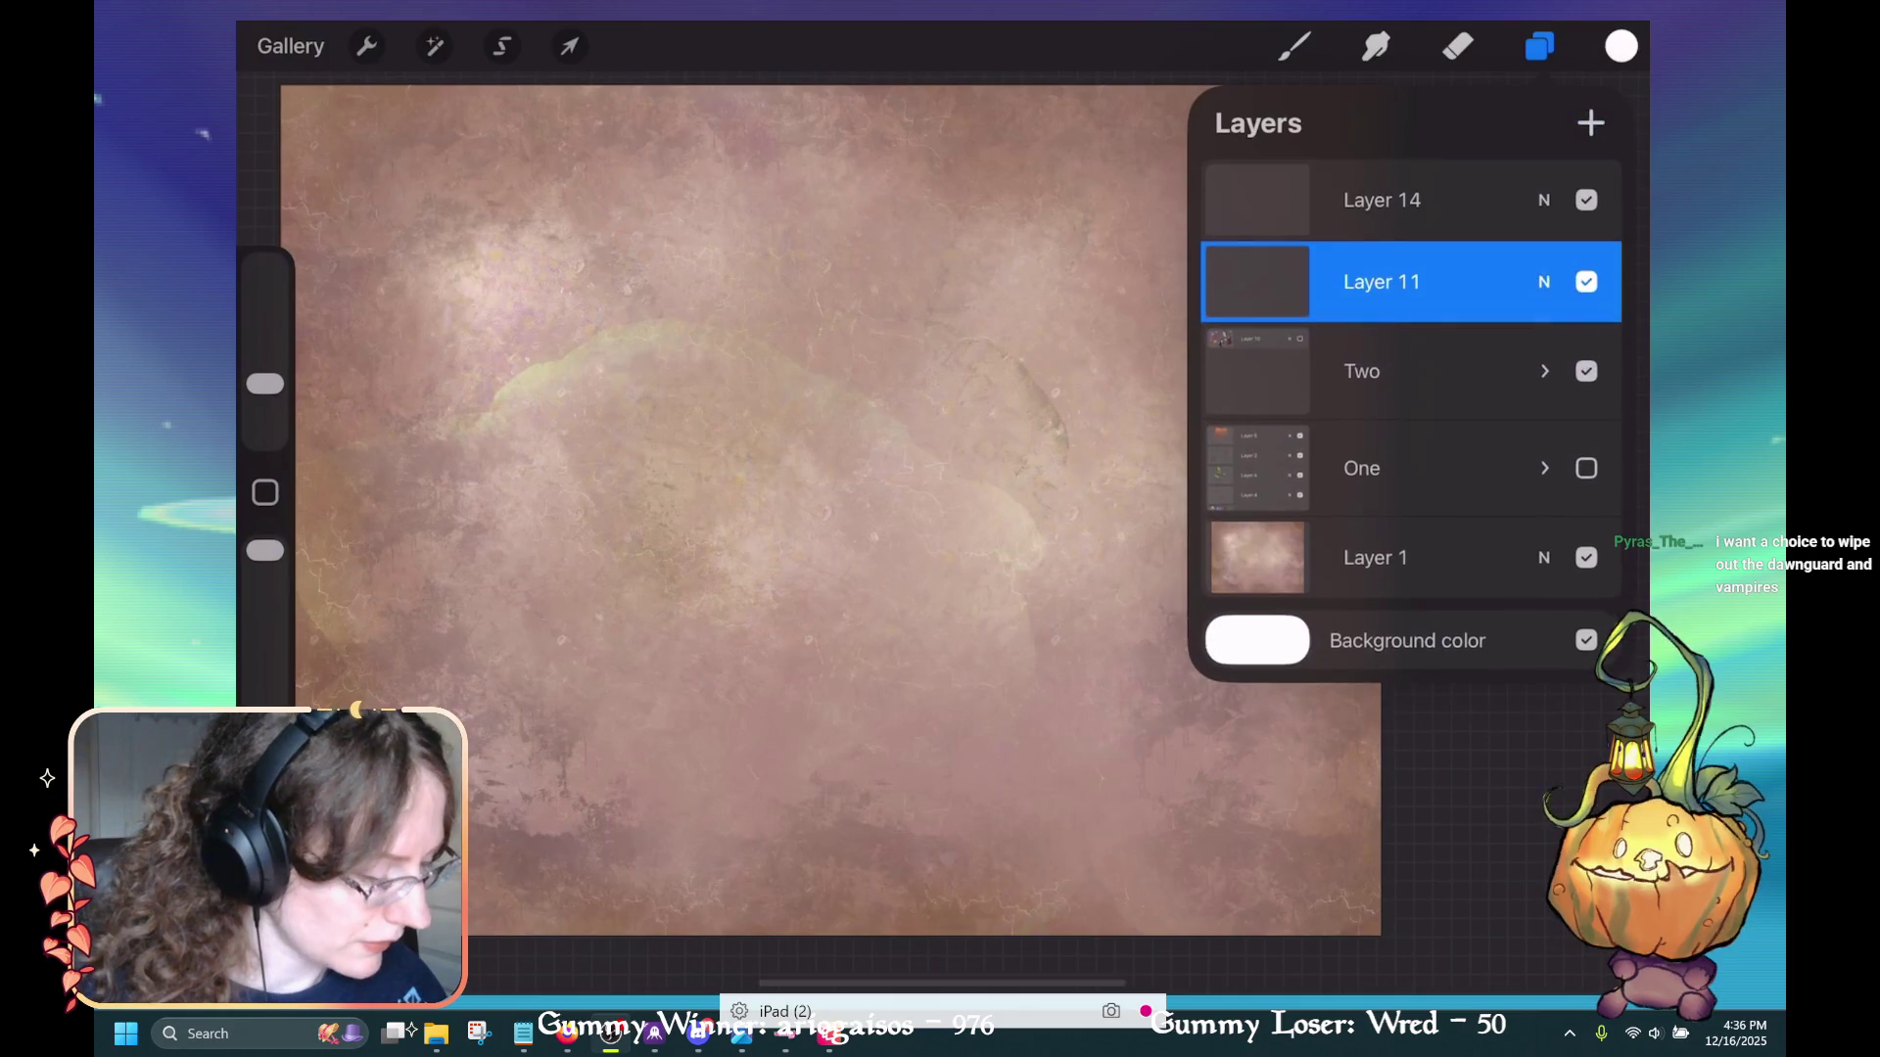
Group Layer 14 with Layer 11 and name the new group 'Three'
left_click(1380, 199)
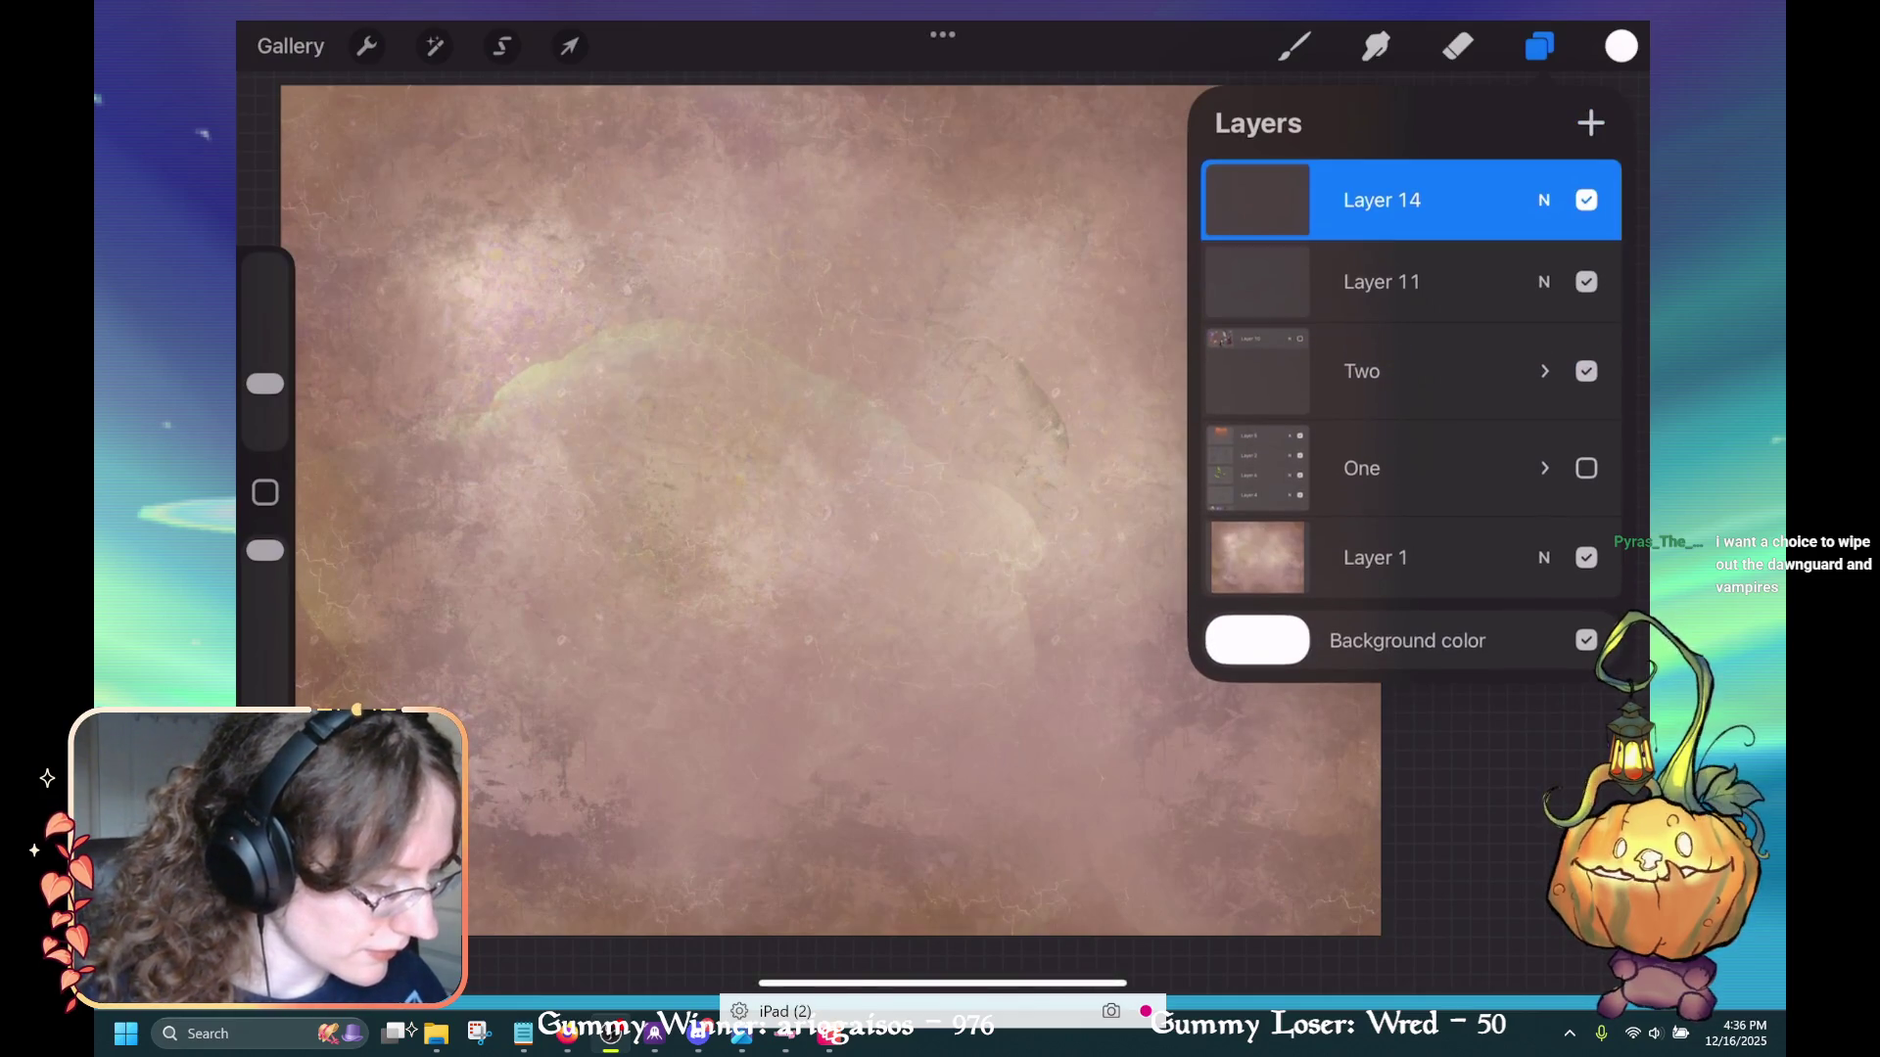
left_click_drag(1351, 282, 1468, 282)
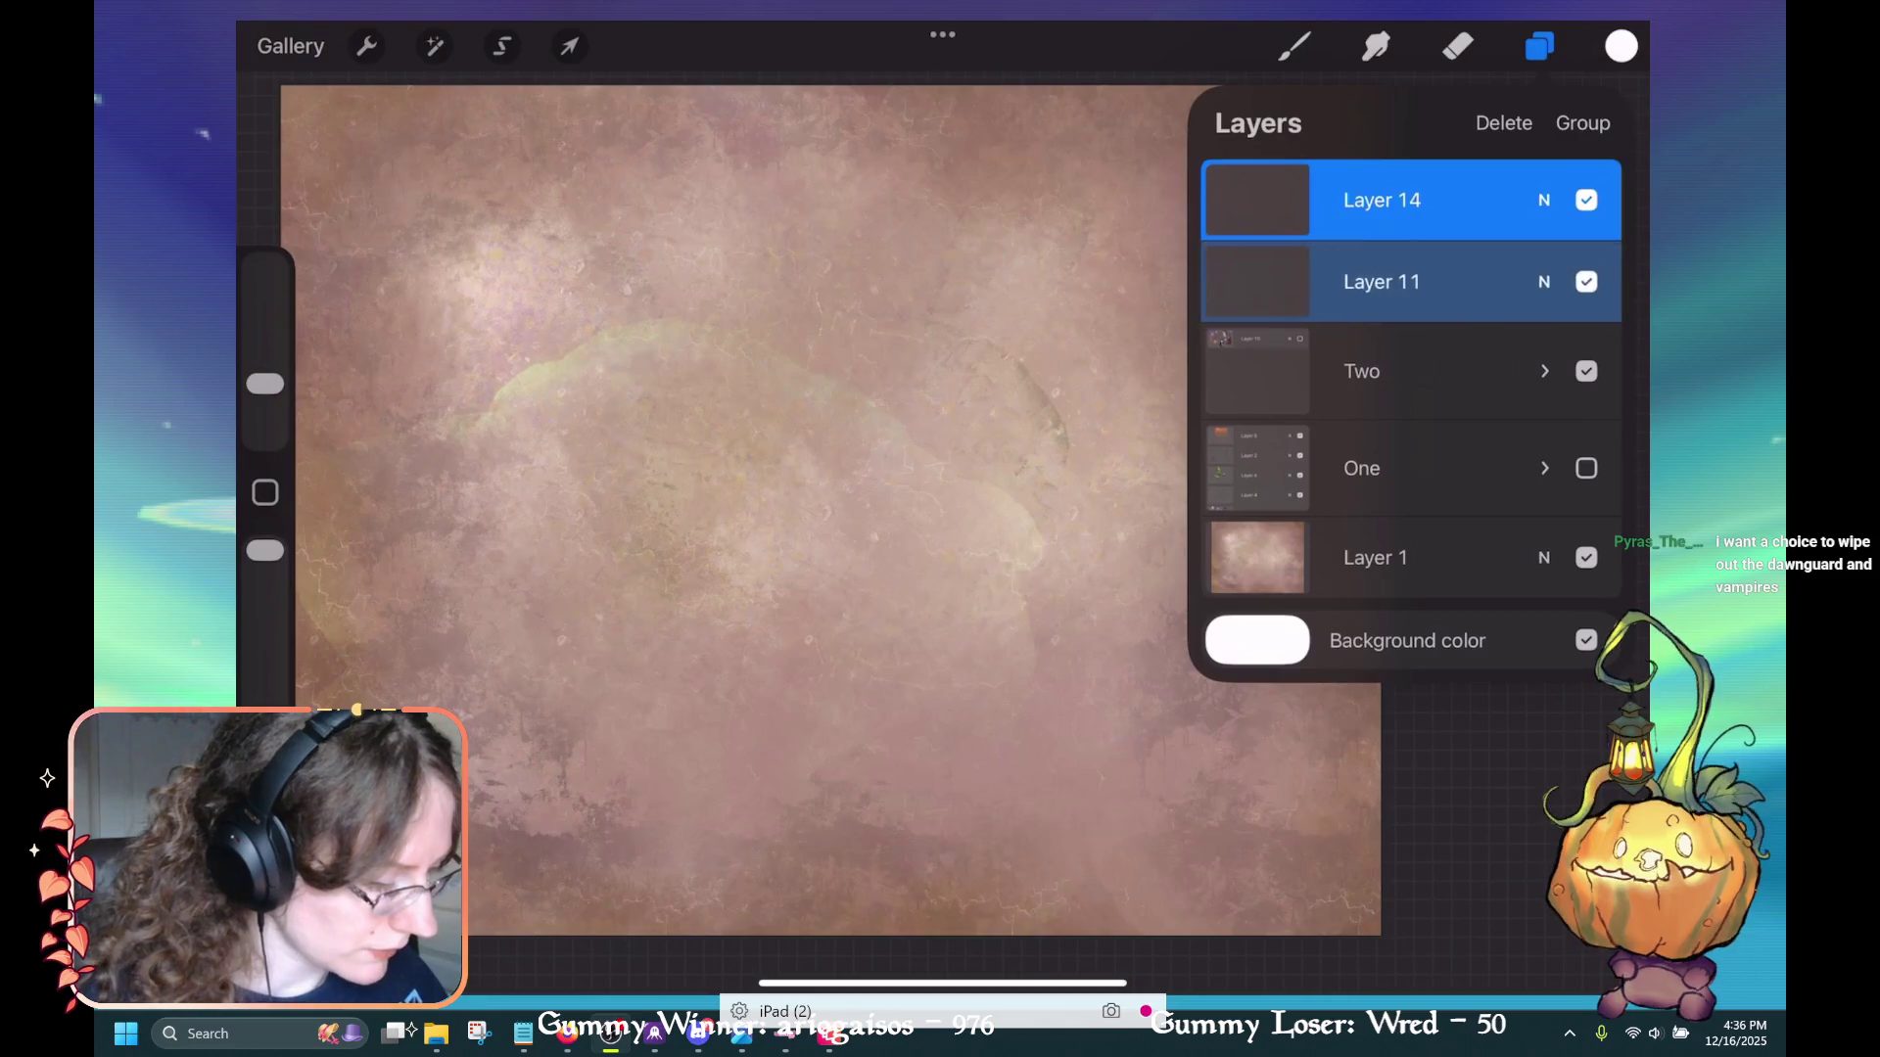
left_click(1581, 124)
left_click(1390, 186)
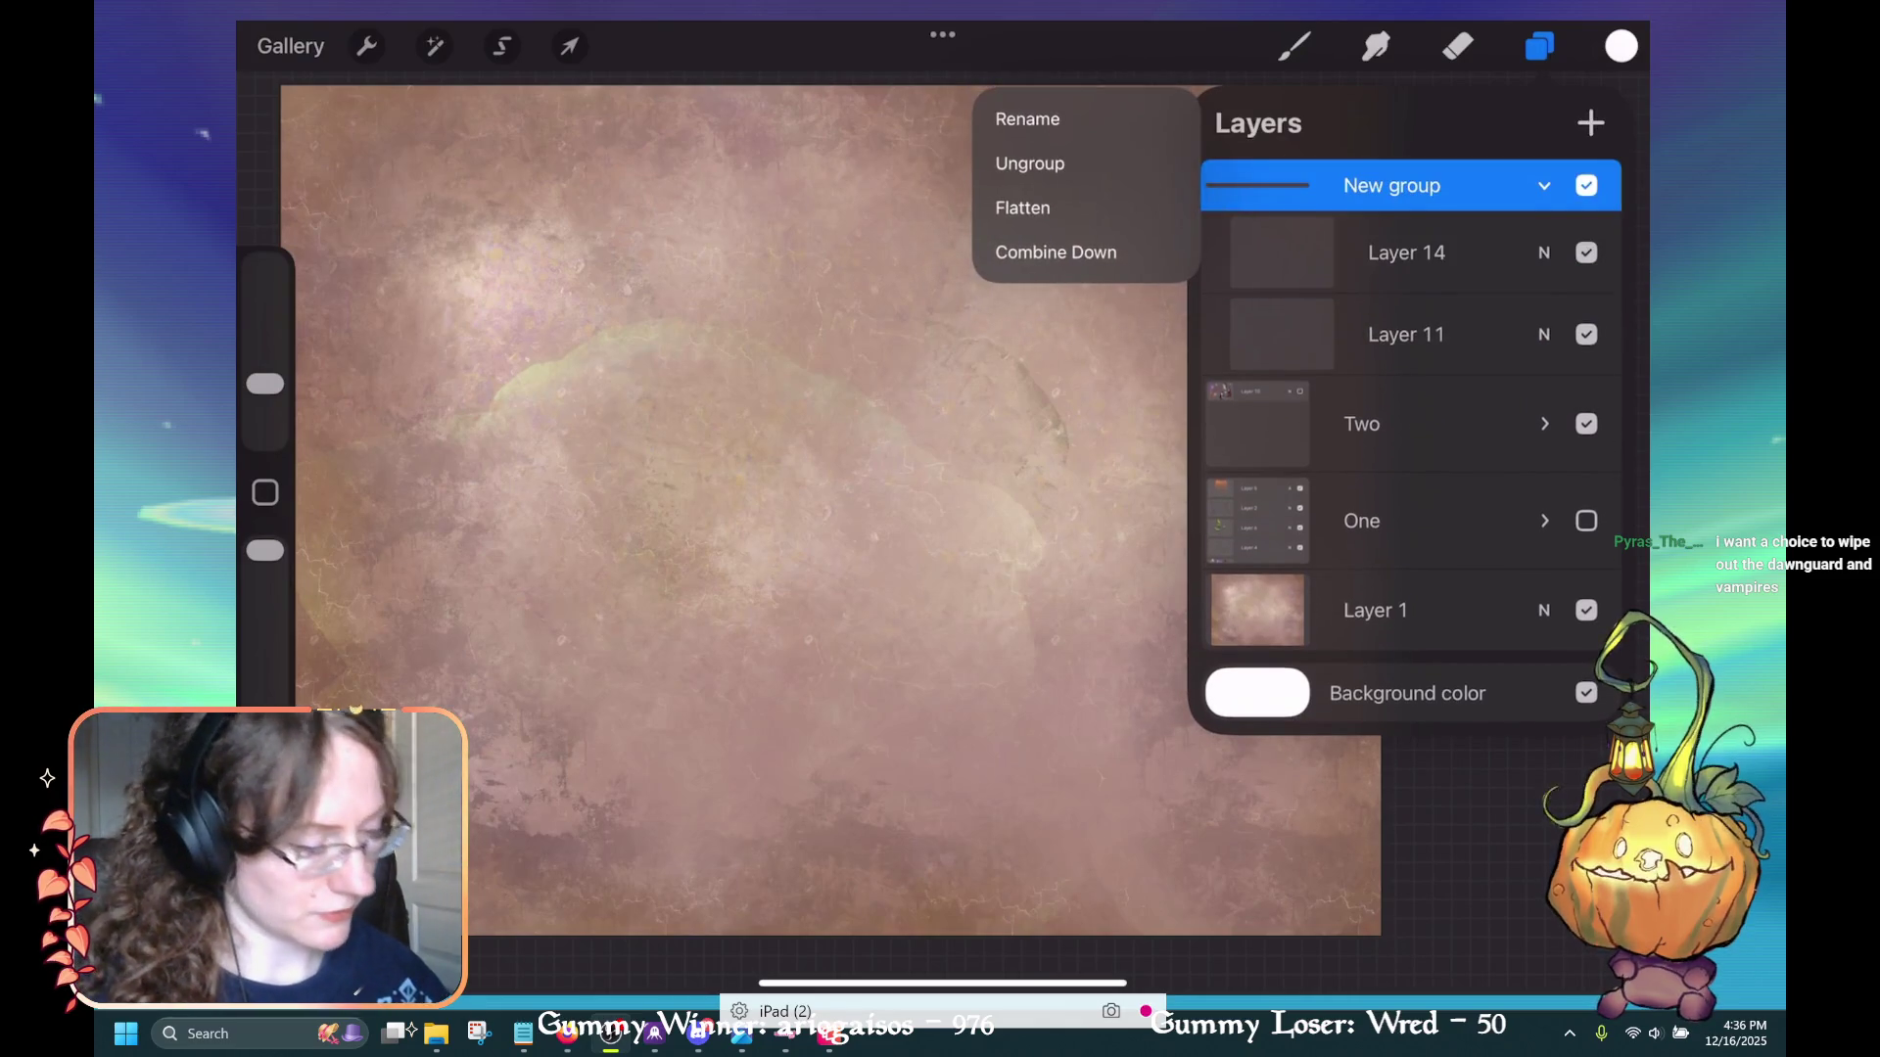
left_click(1027, 119)
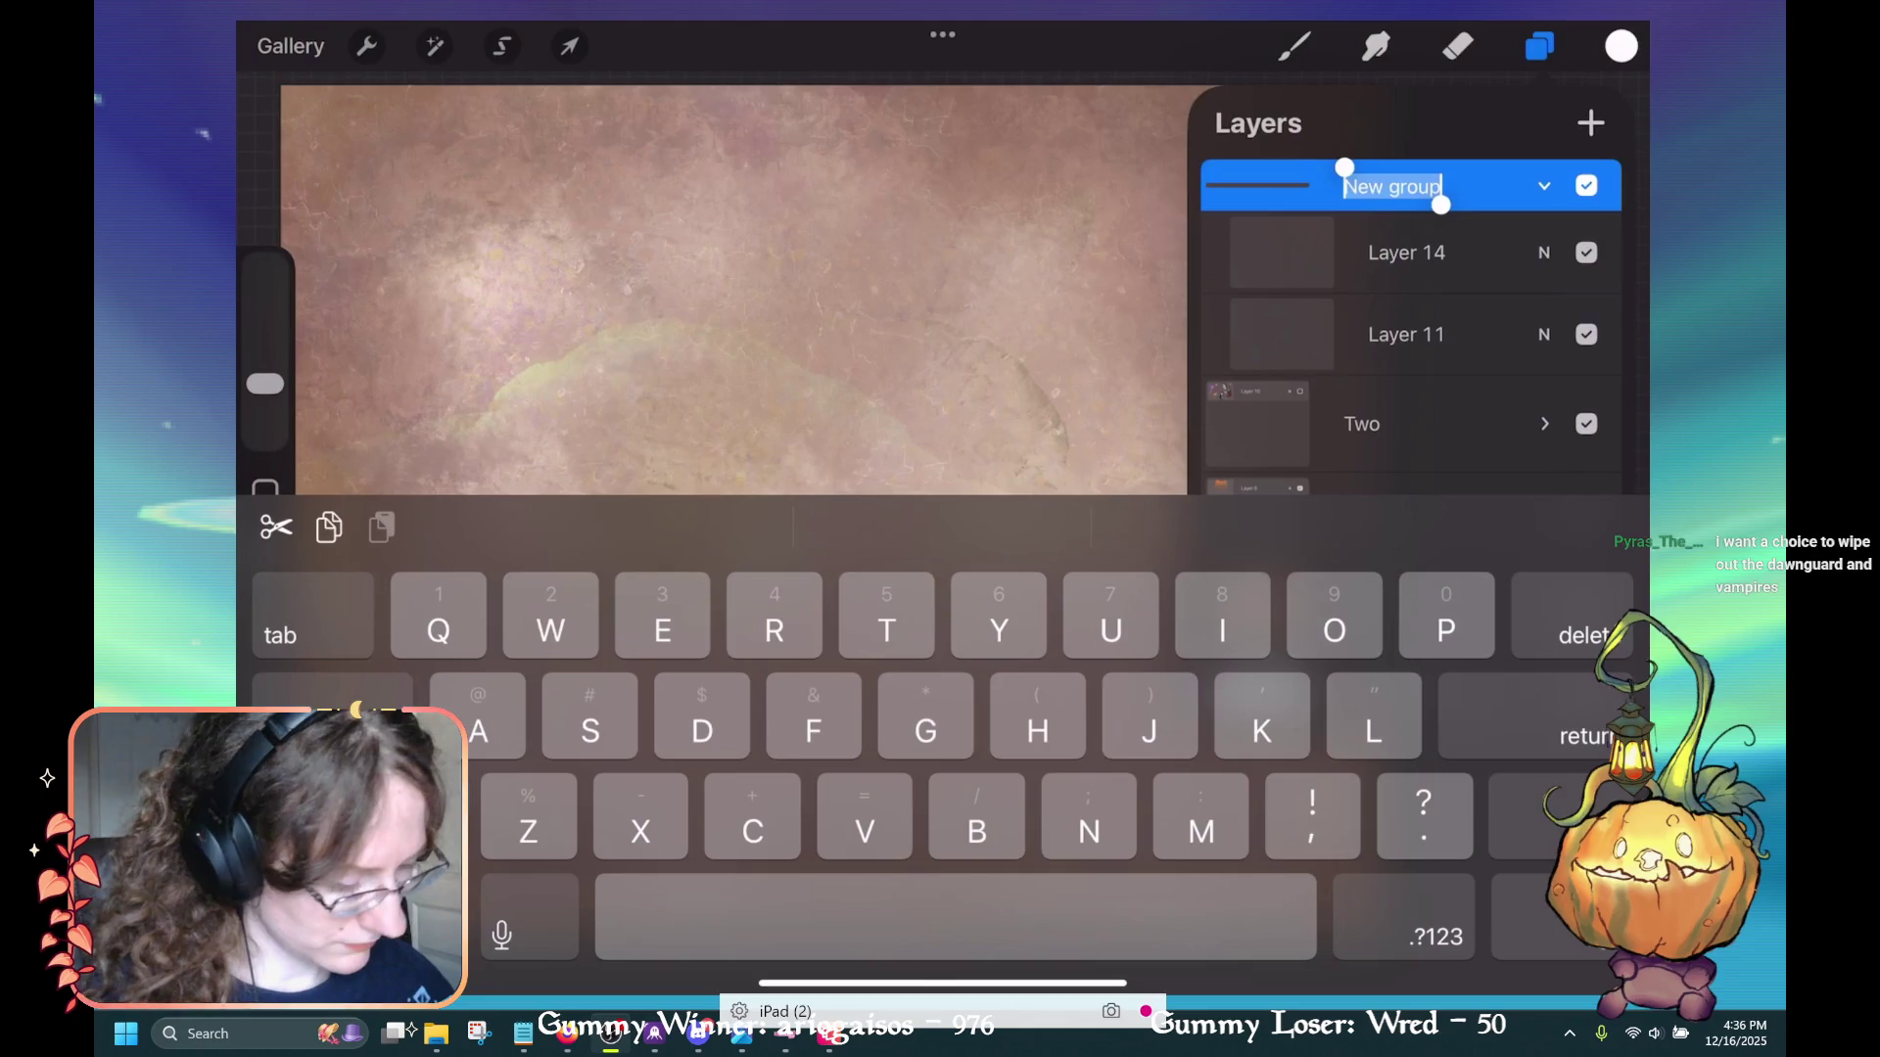
left_click(1428, 185)
type("Three")
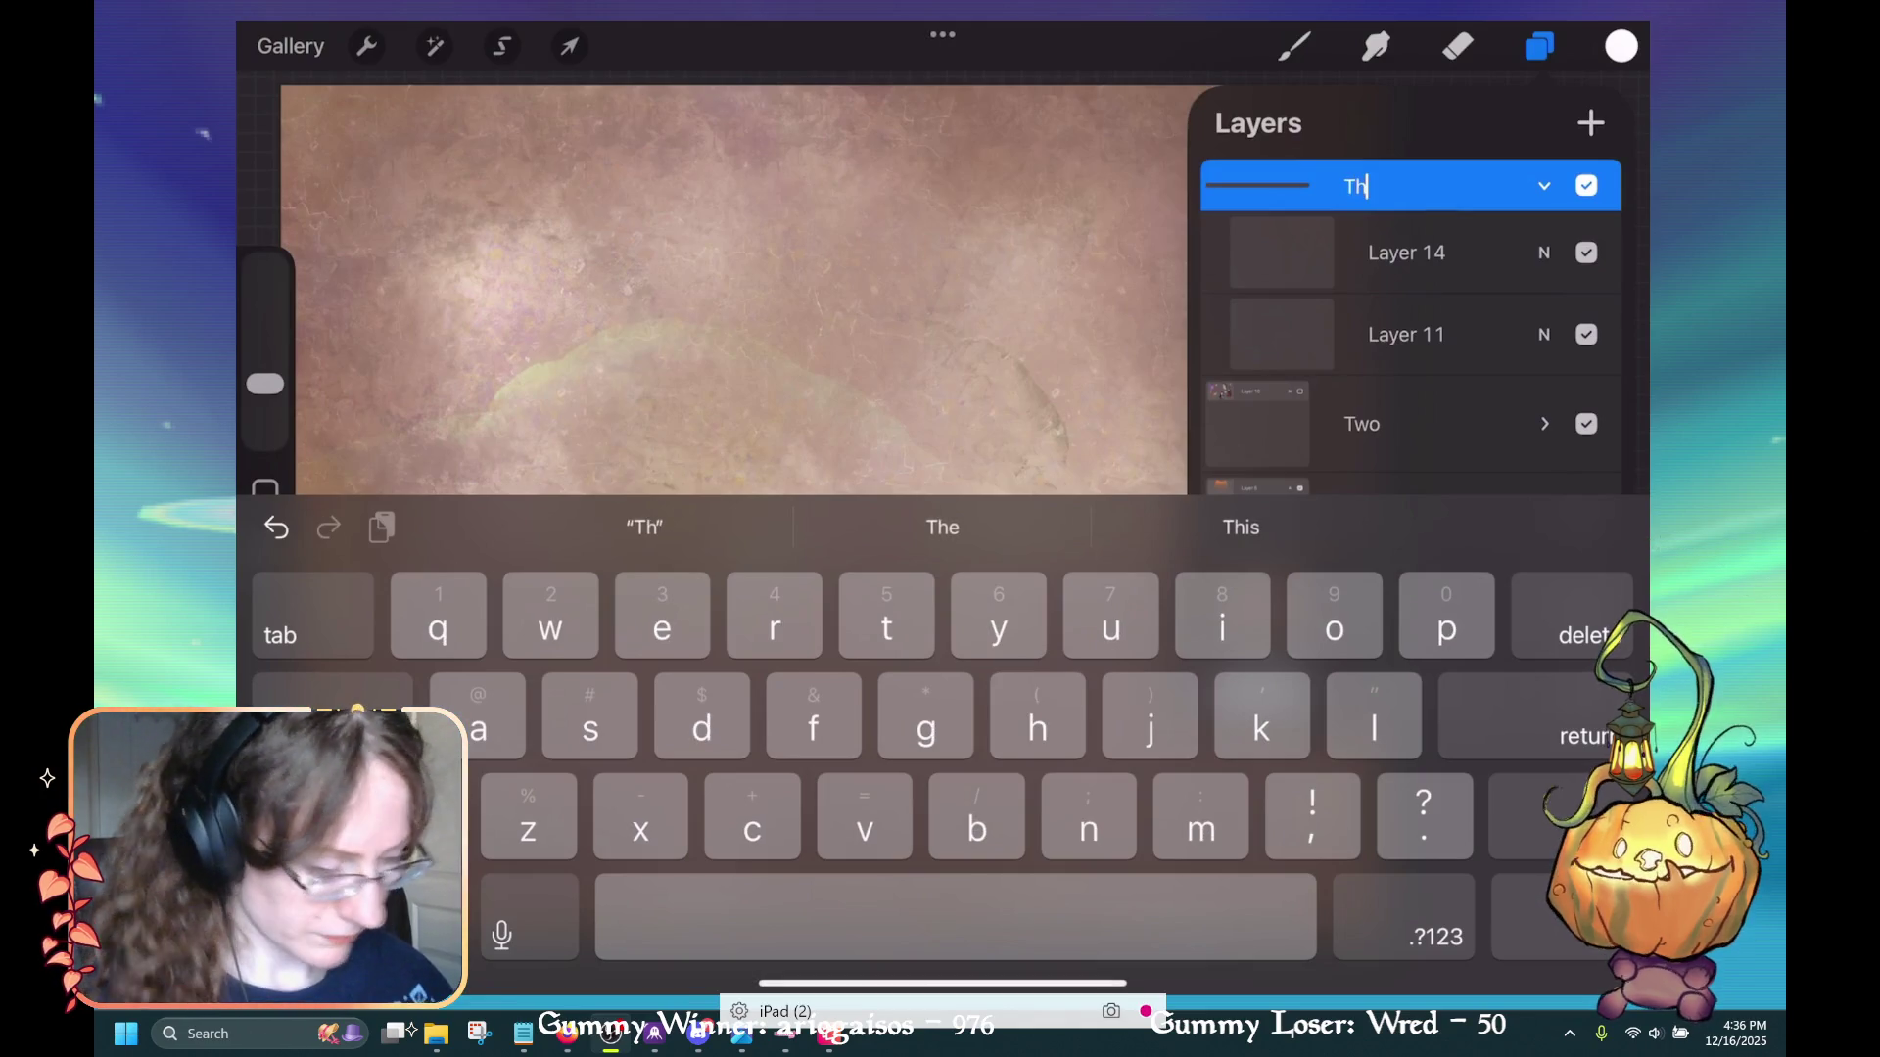
key("Return")
left_click(1406, 252)
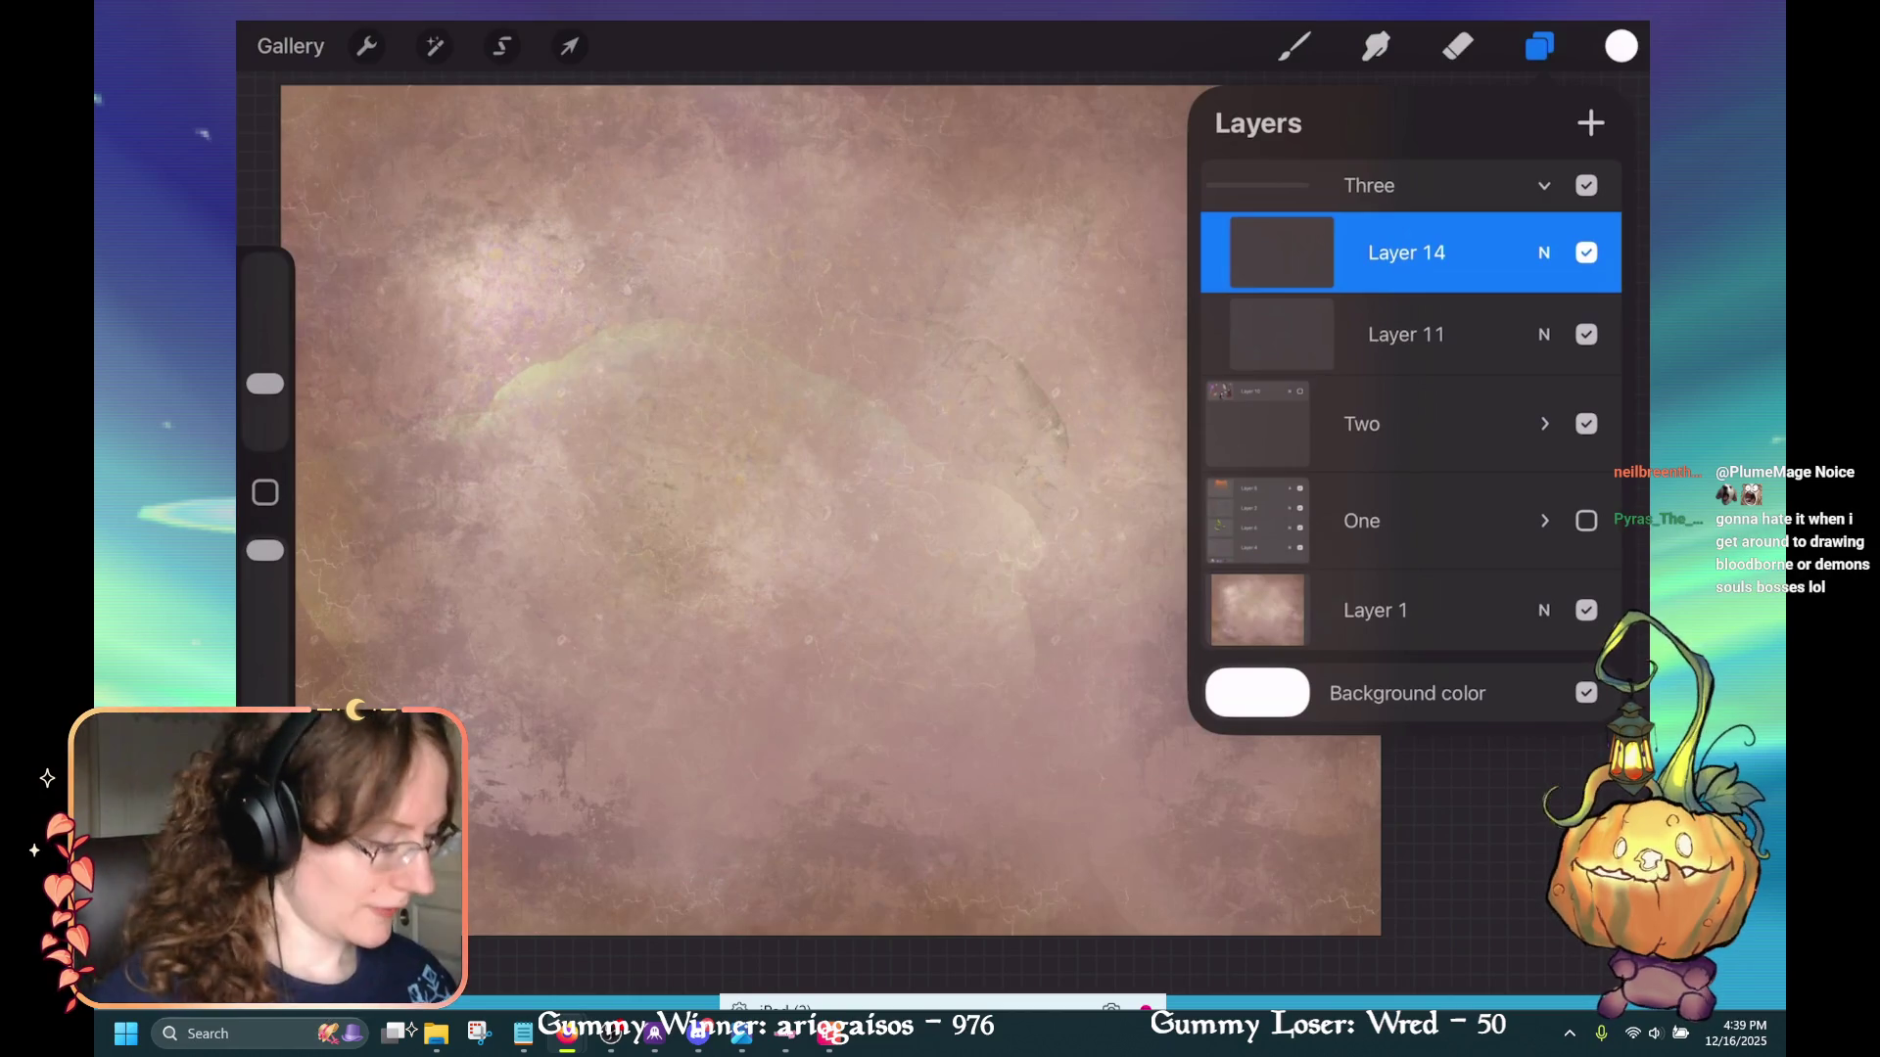
Make Layer 11 inside group Three the active layer
left_click(1406, 334)
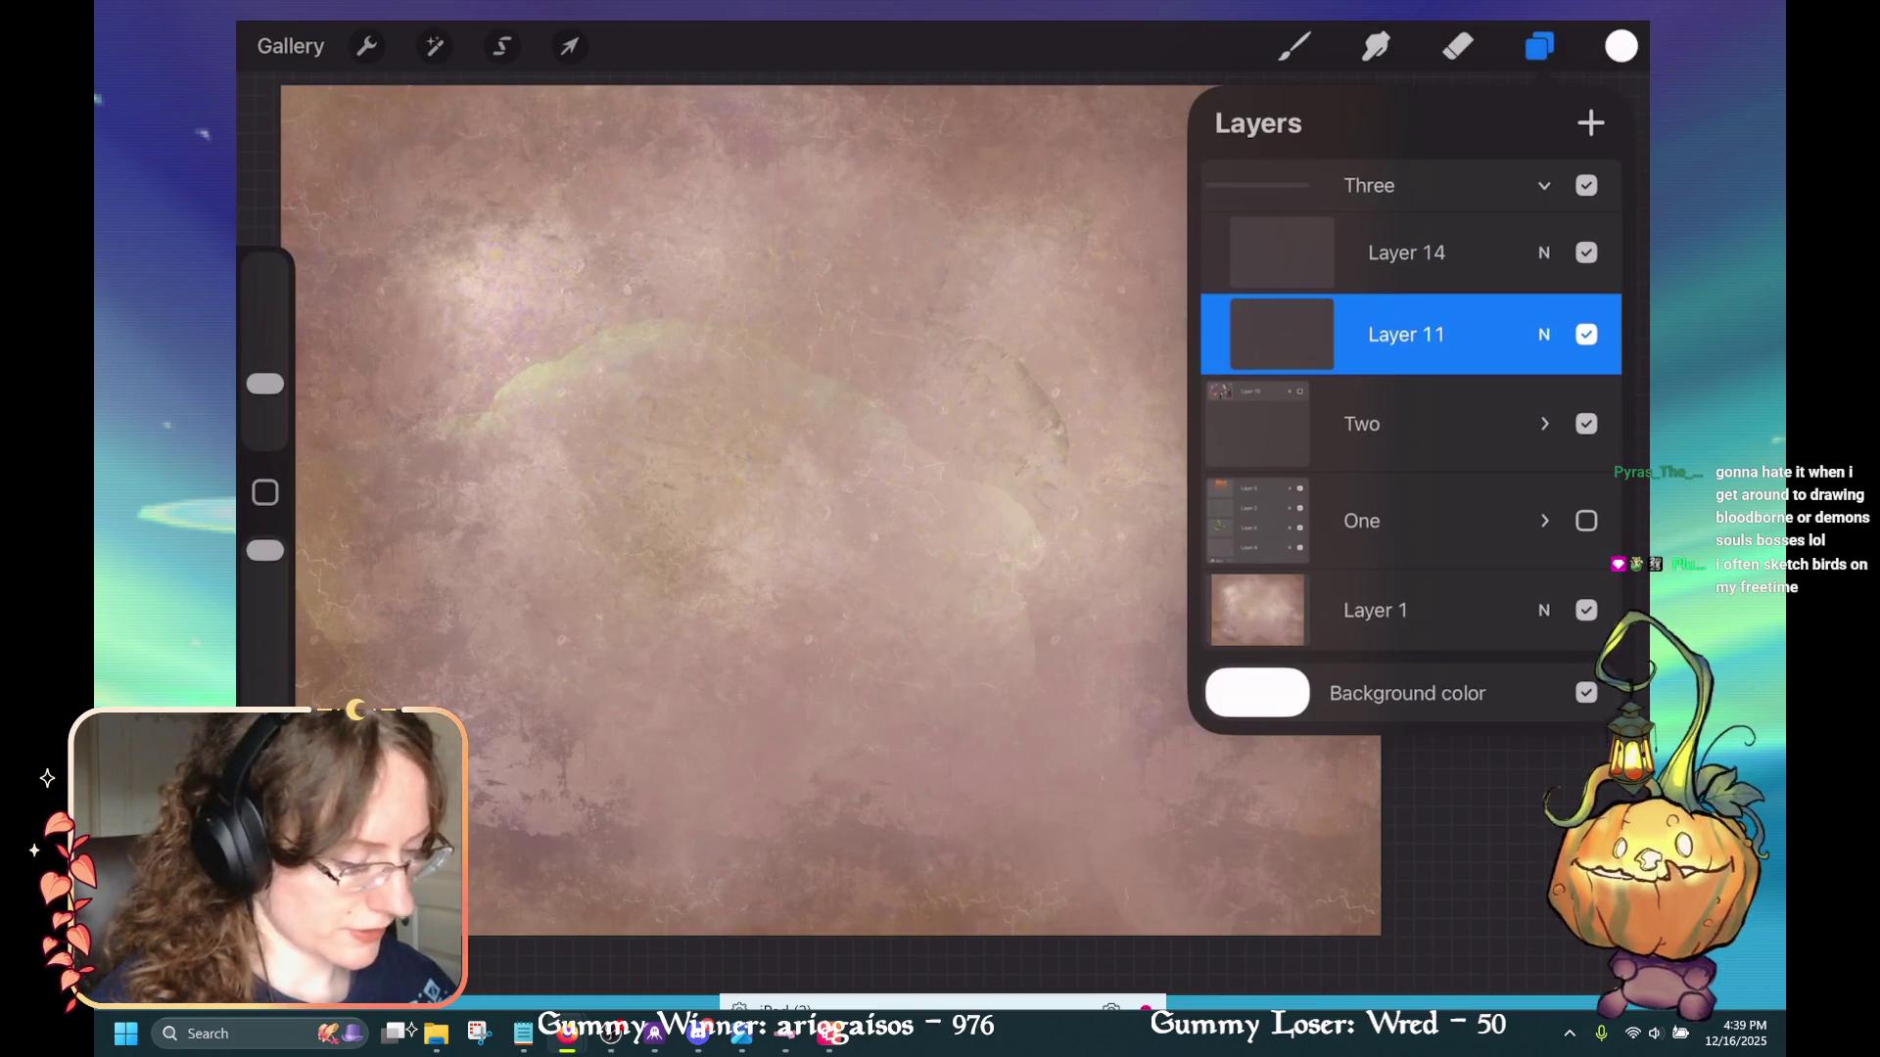
Reselect Layer 14 and close the layers list to get back to the brush
left_click_drag(685, 490, 1157, 578)
left_click(1539, 46)
left_click(1406, 252)
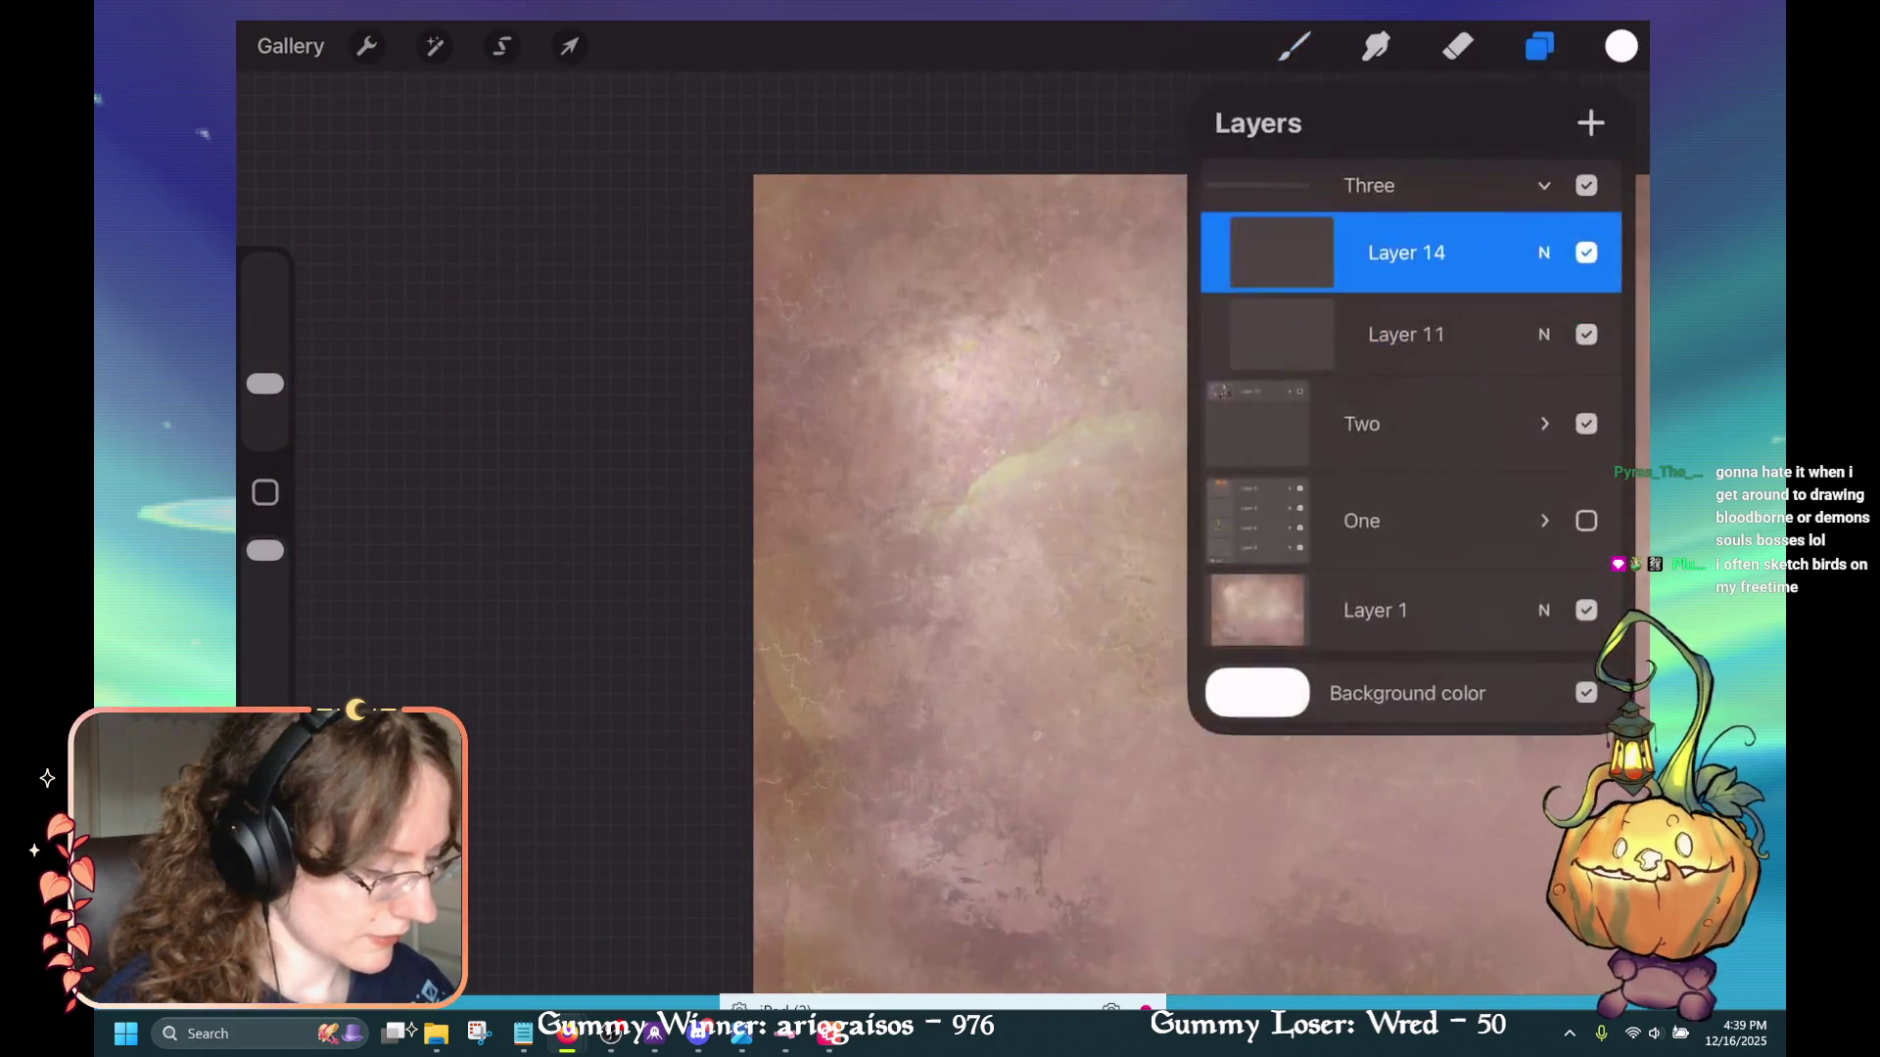
left_click(1621, 46)
left_click(1621, 46)
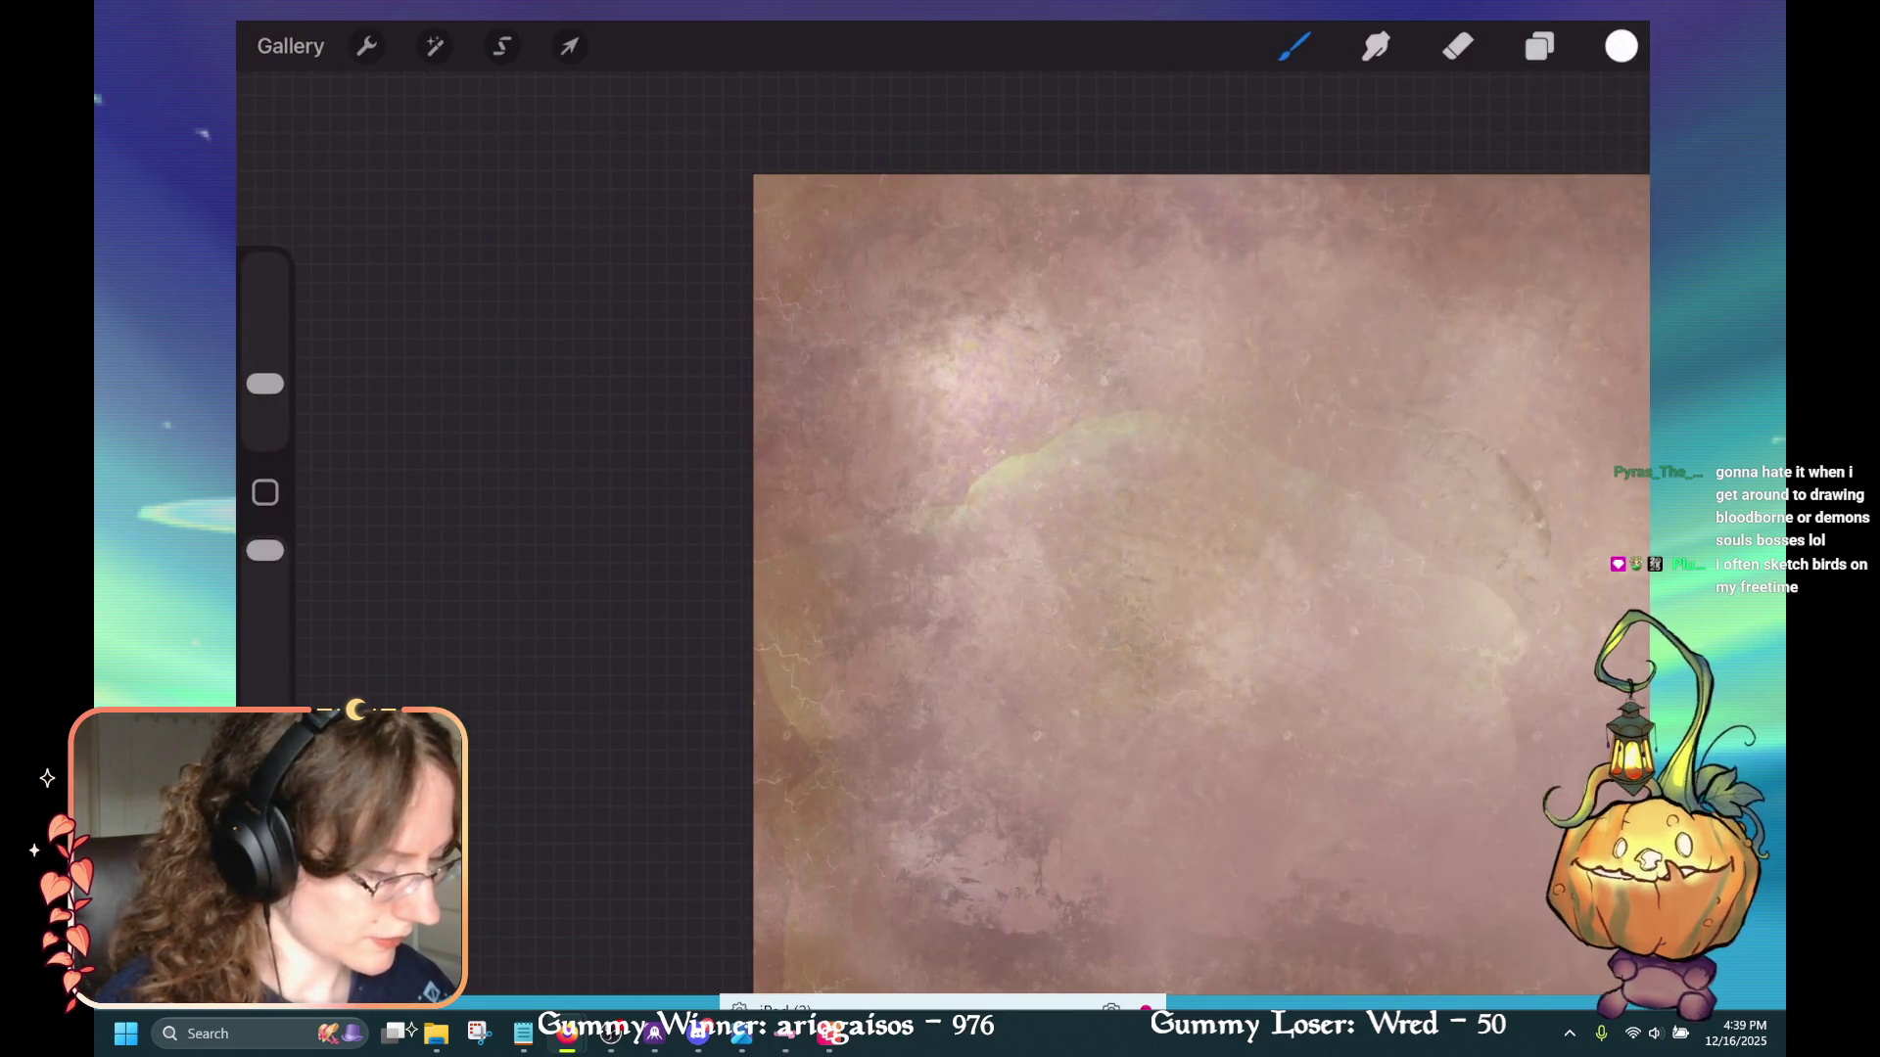
Pick the light blue swatch from the Halloween palette as the drawing colour
left_click(1621, 46)
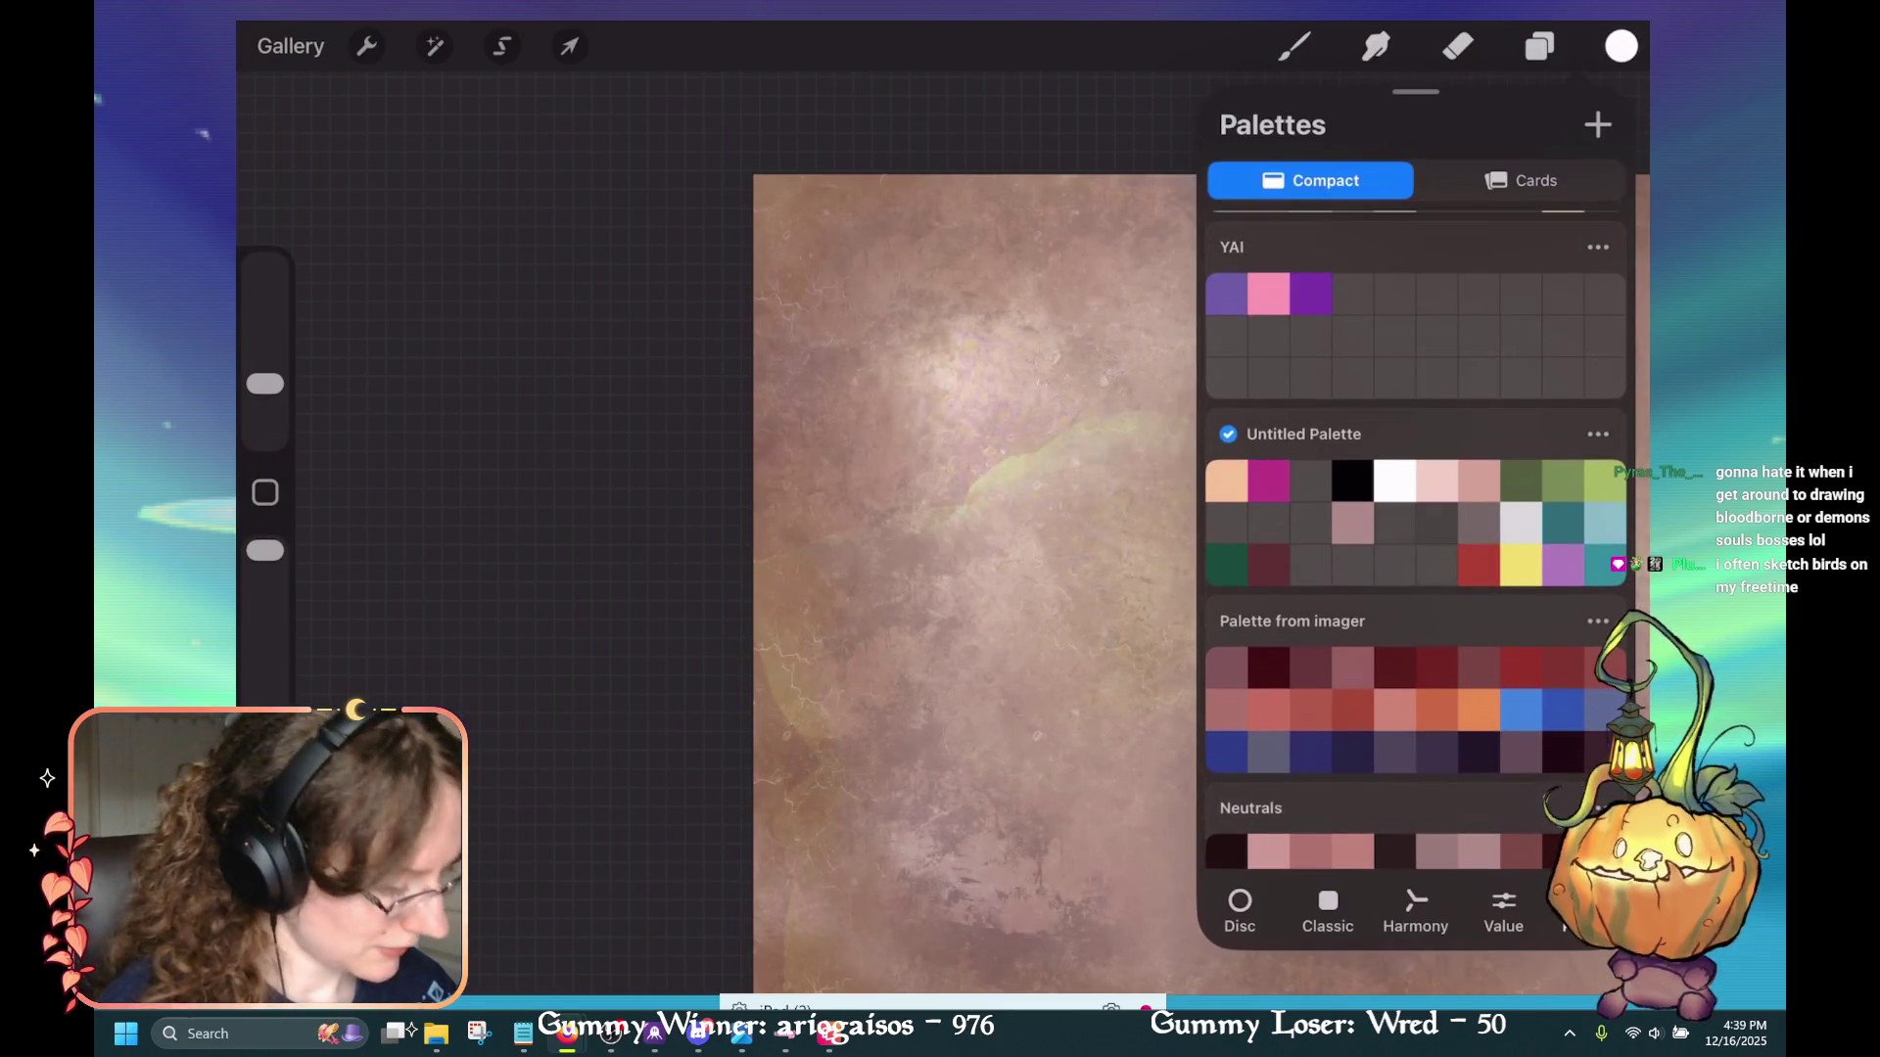
scroll(1415, 539, "up", 3)
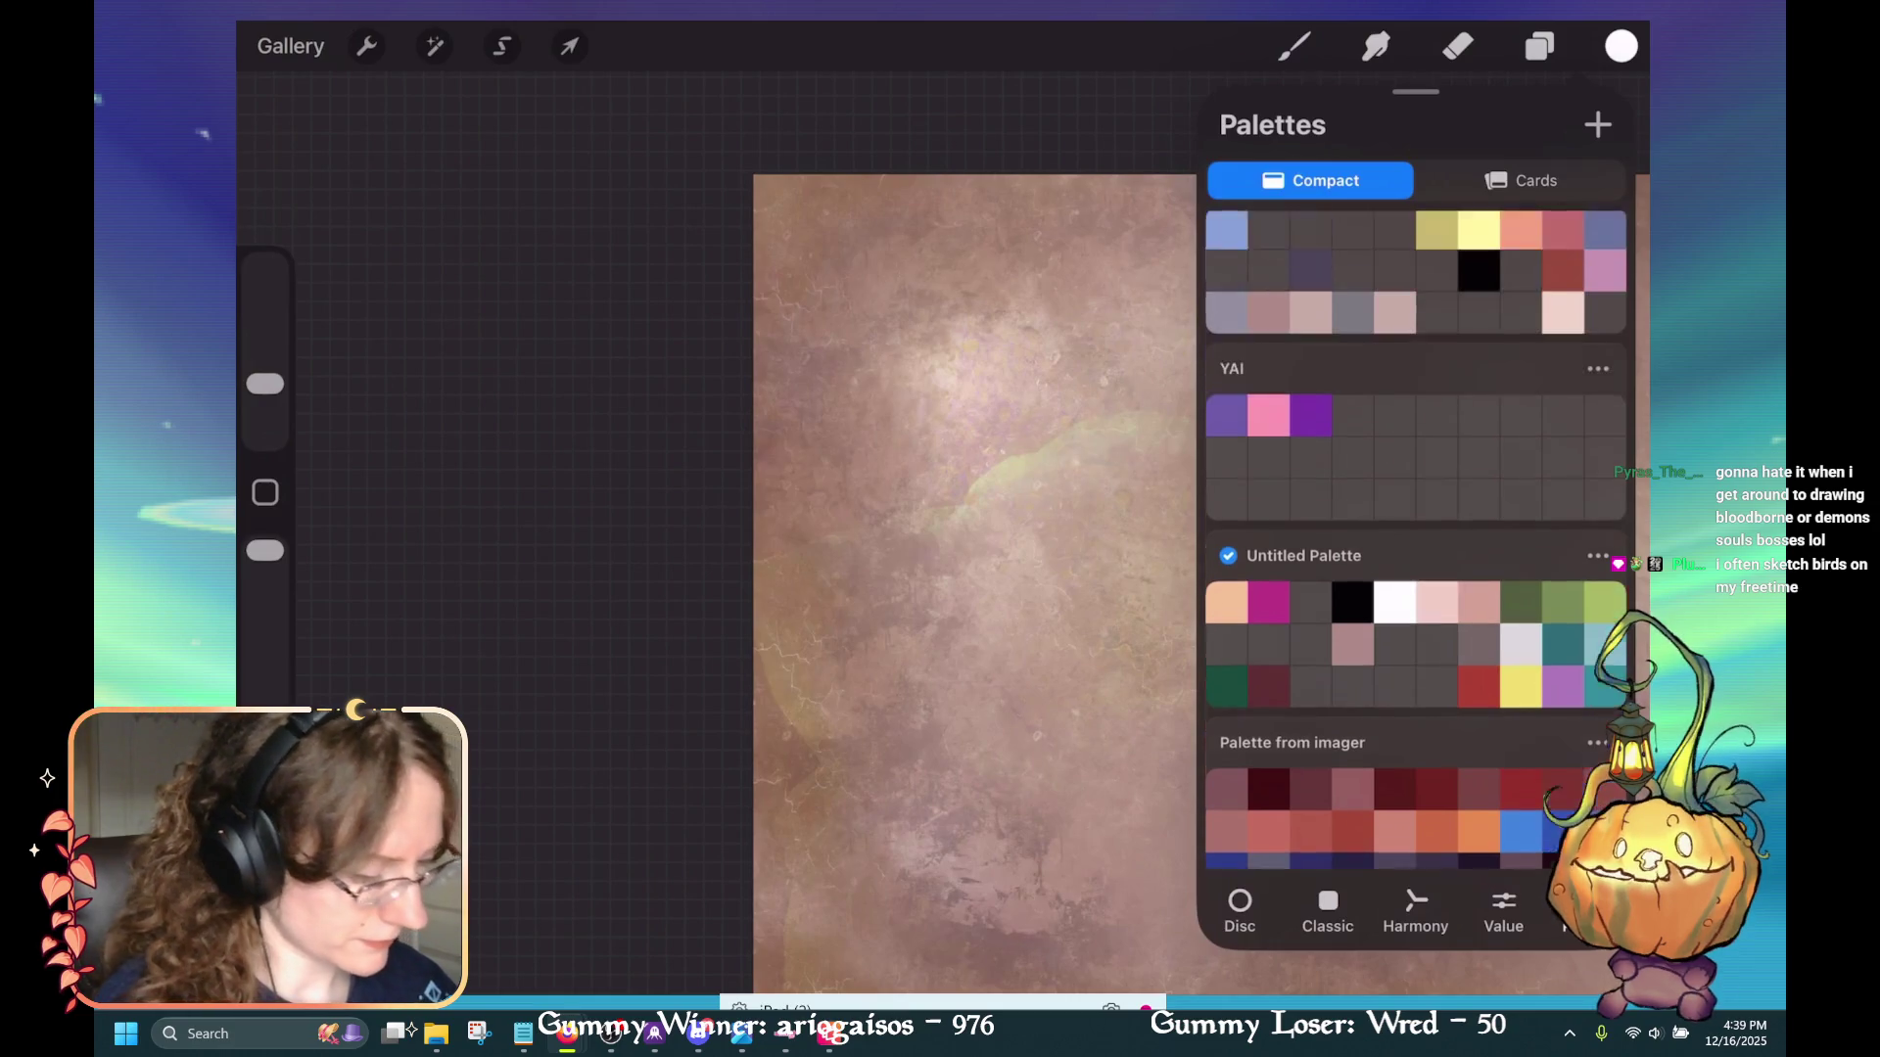
left_click(1225, 271)
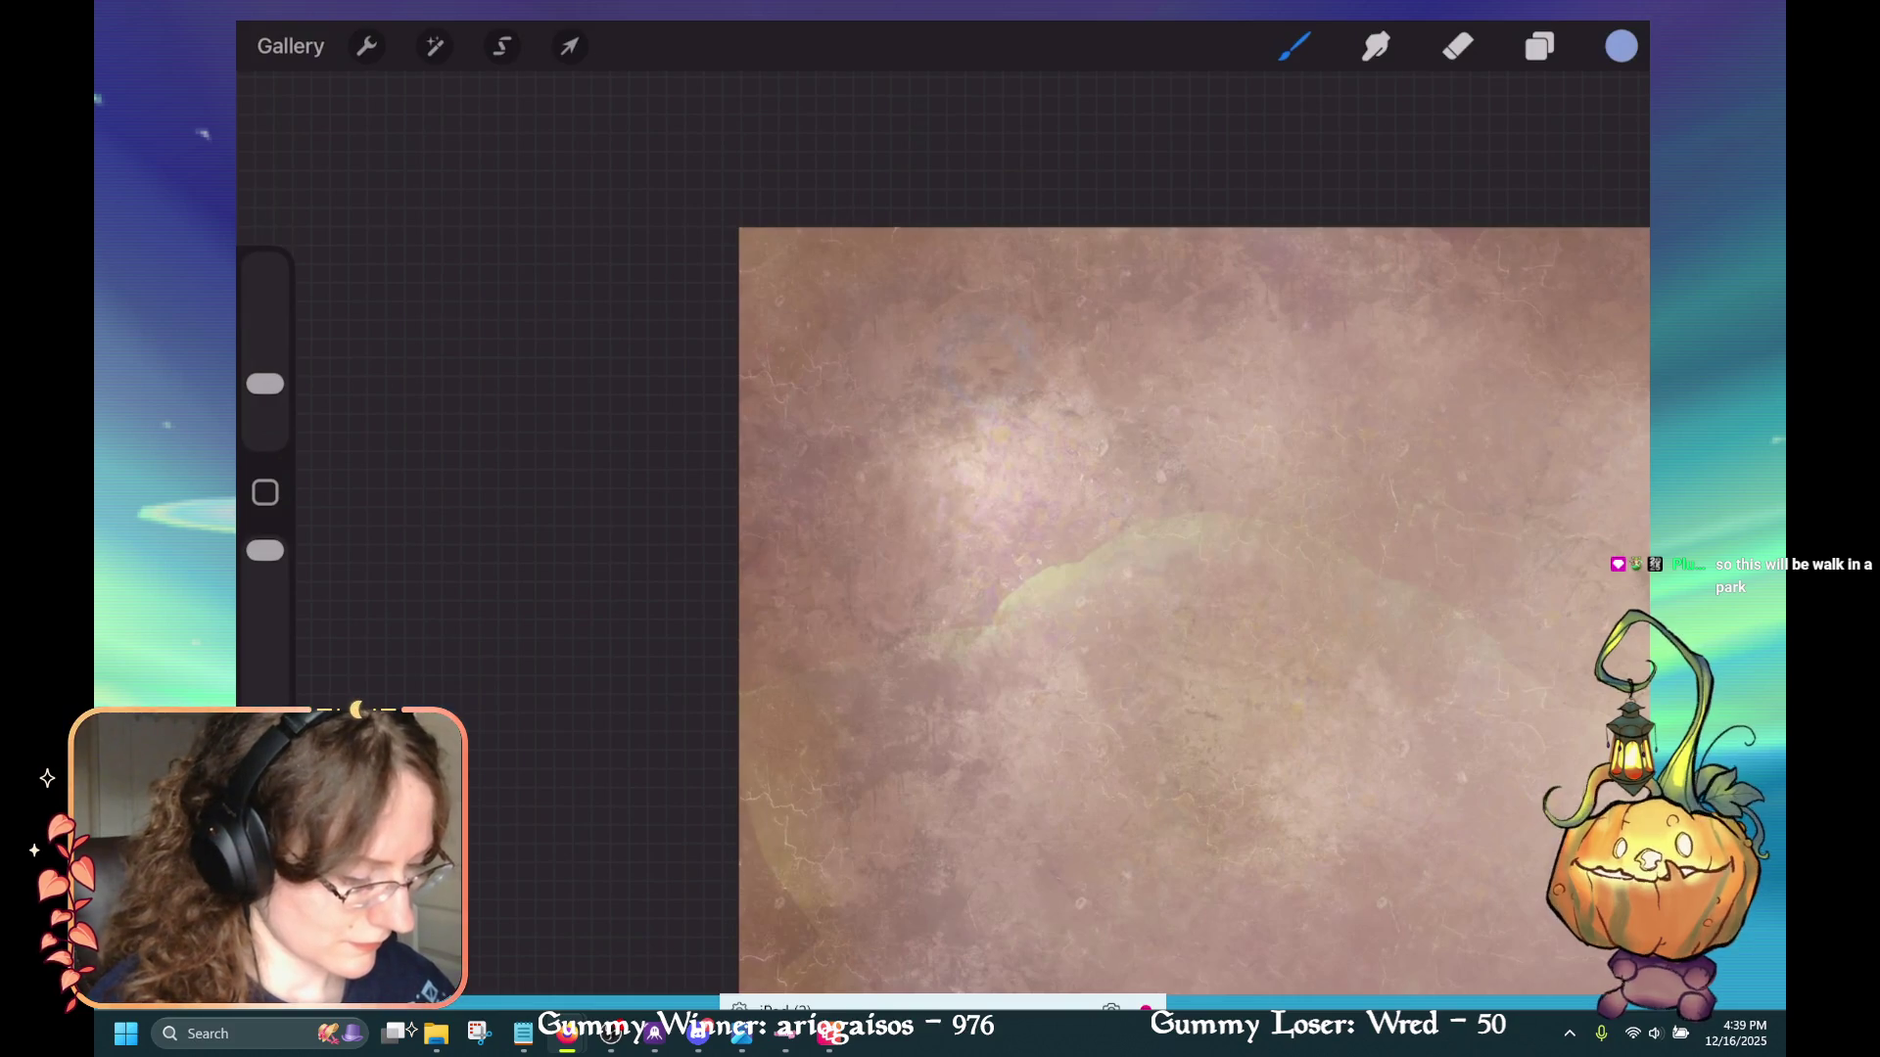
key("ctrl+z")
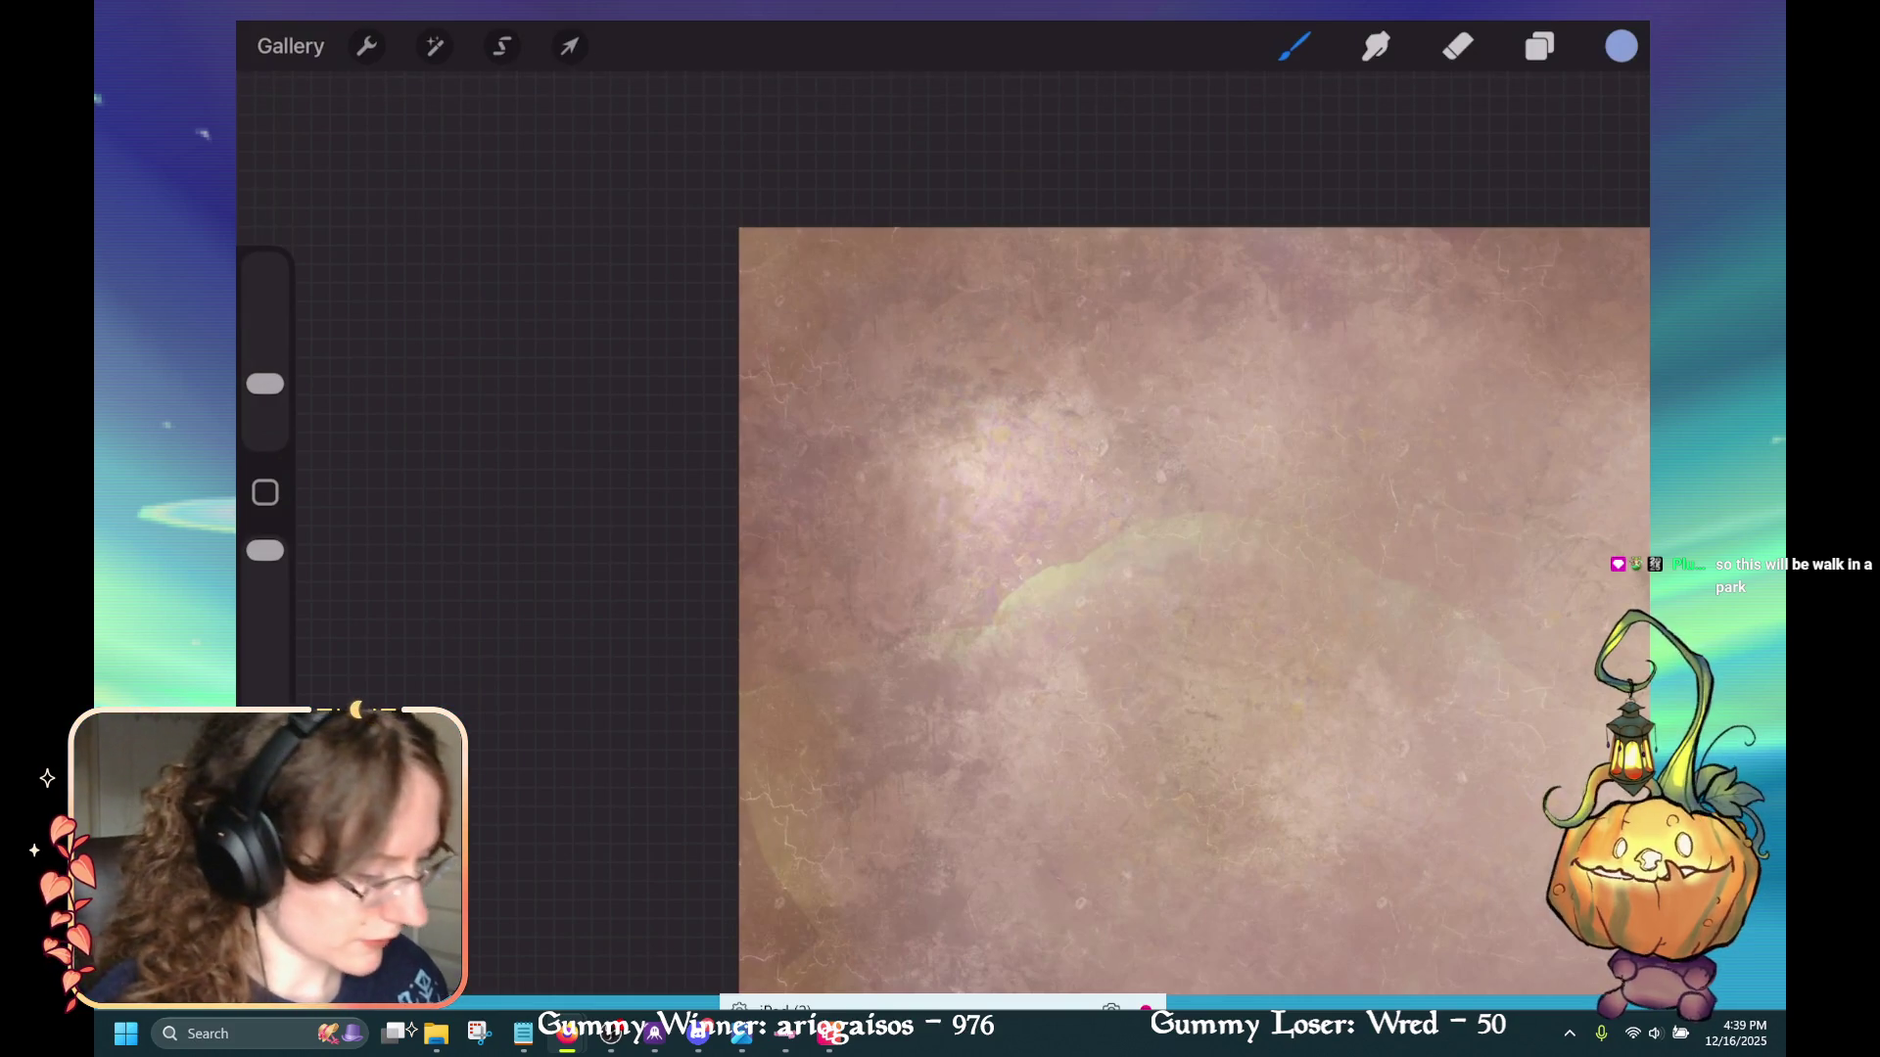
left_click(1621, 46)
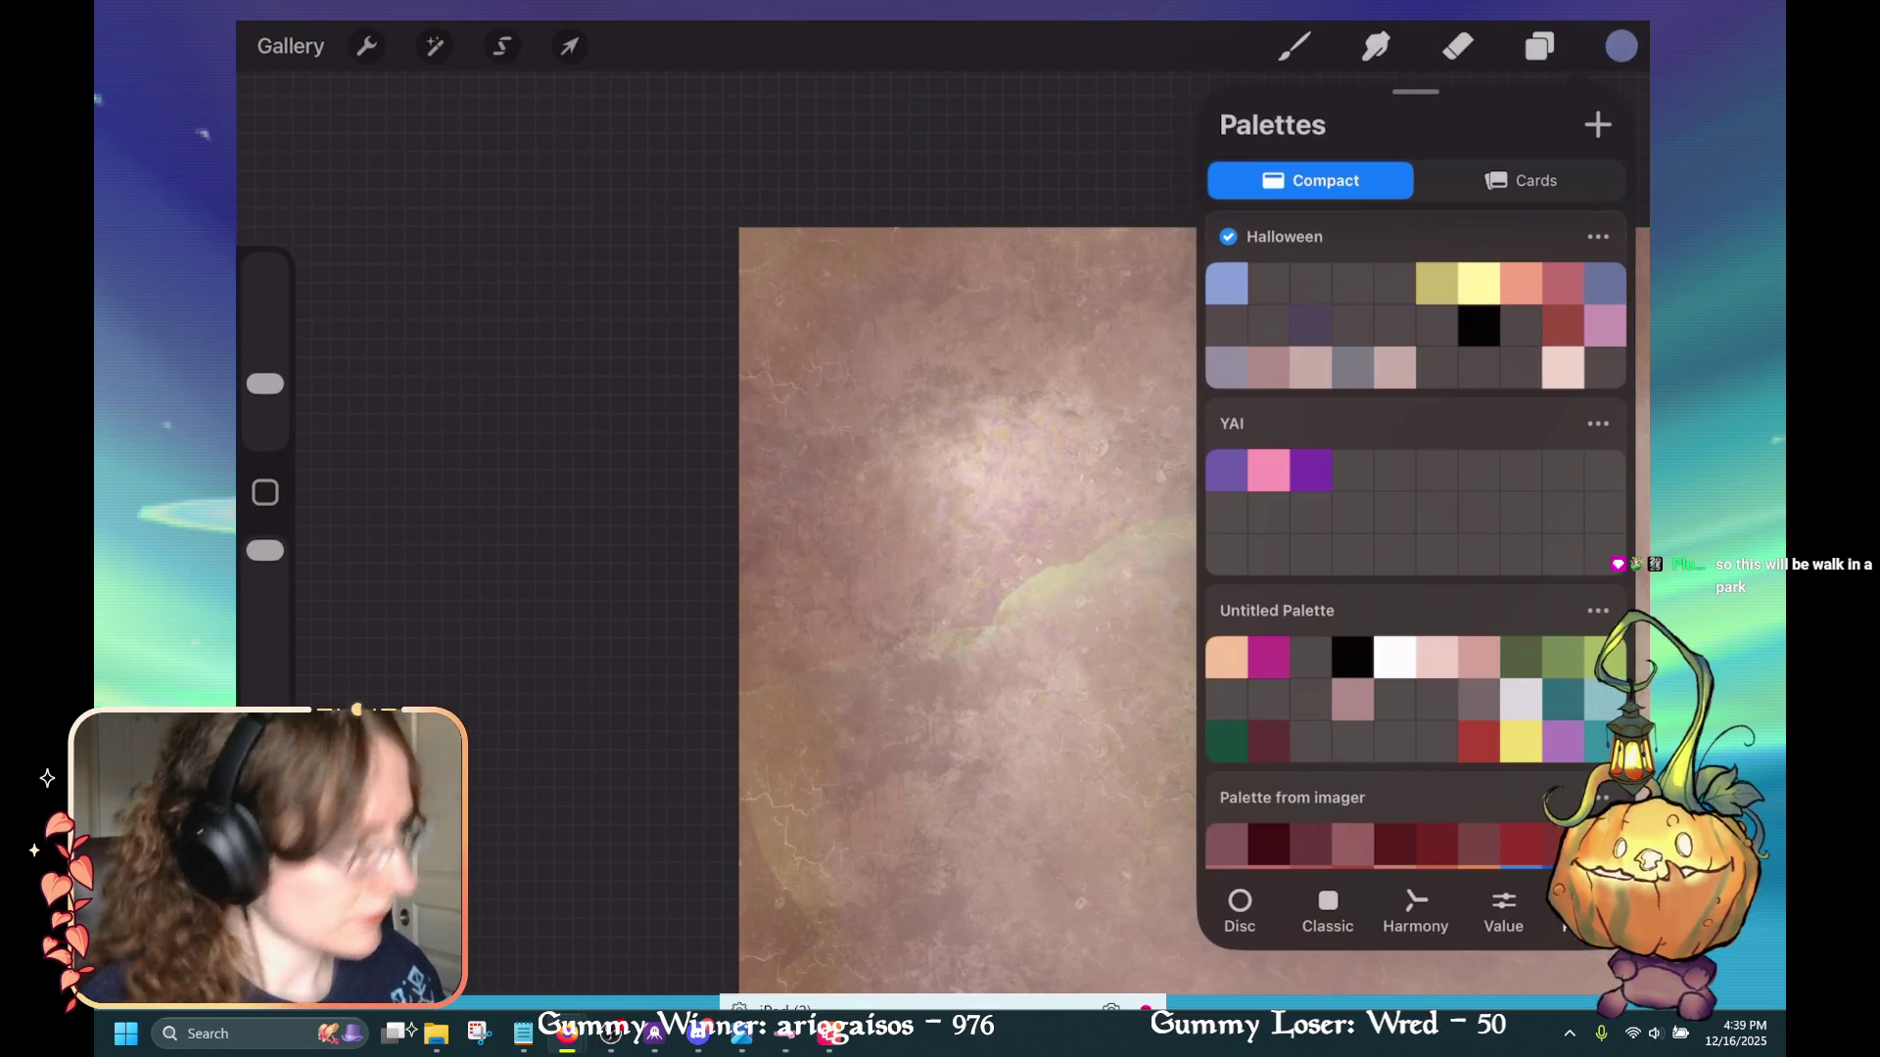
left_click(1622, 46)
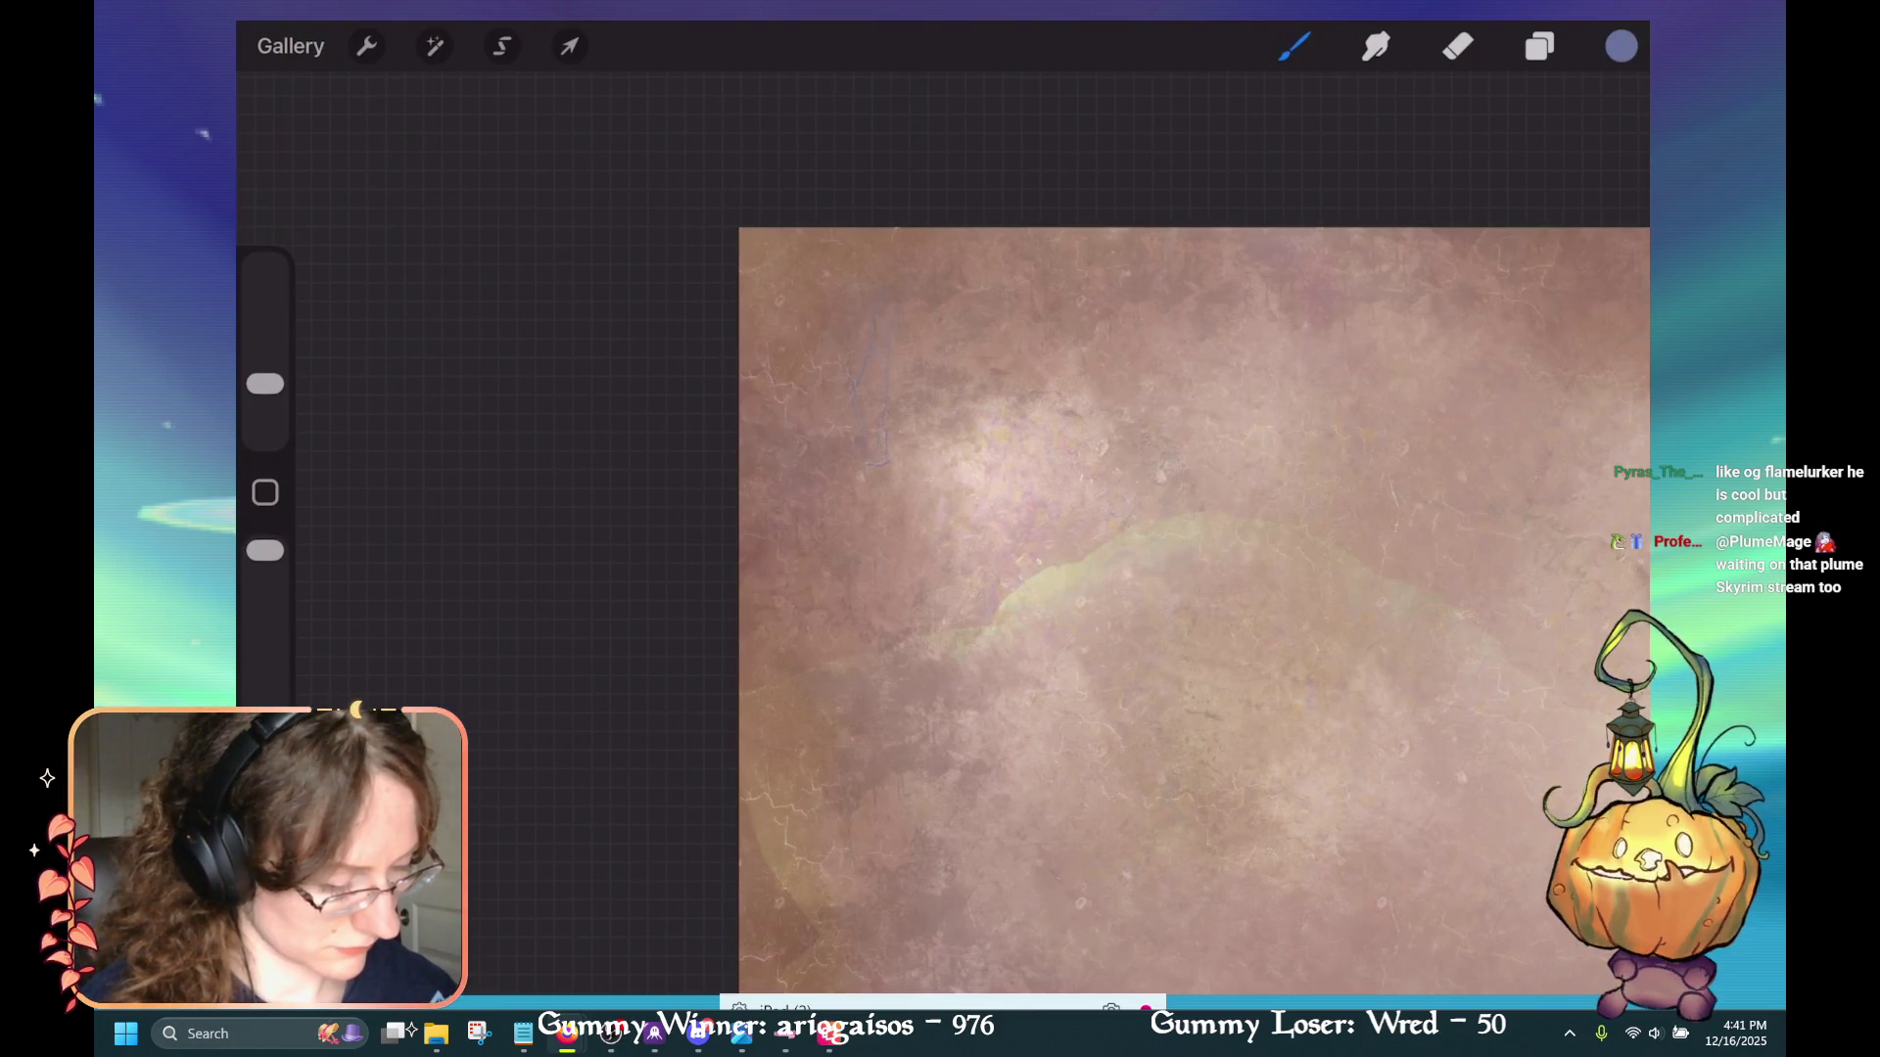
left_click_drag(884, 291, 880, 344)
Undo the last three paint strokes, then bring up the browser with the bird mod images
key("ctrl+z")
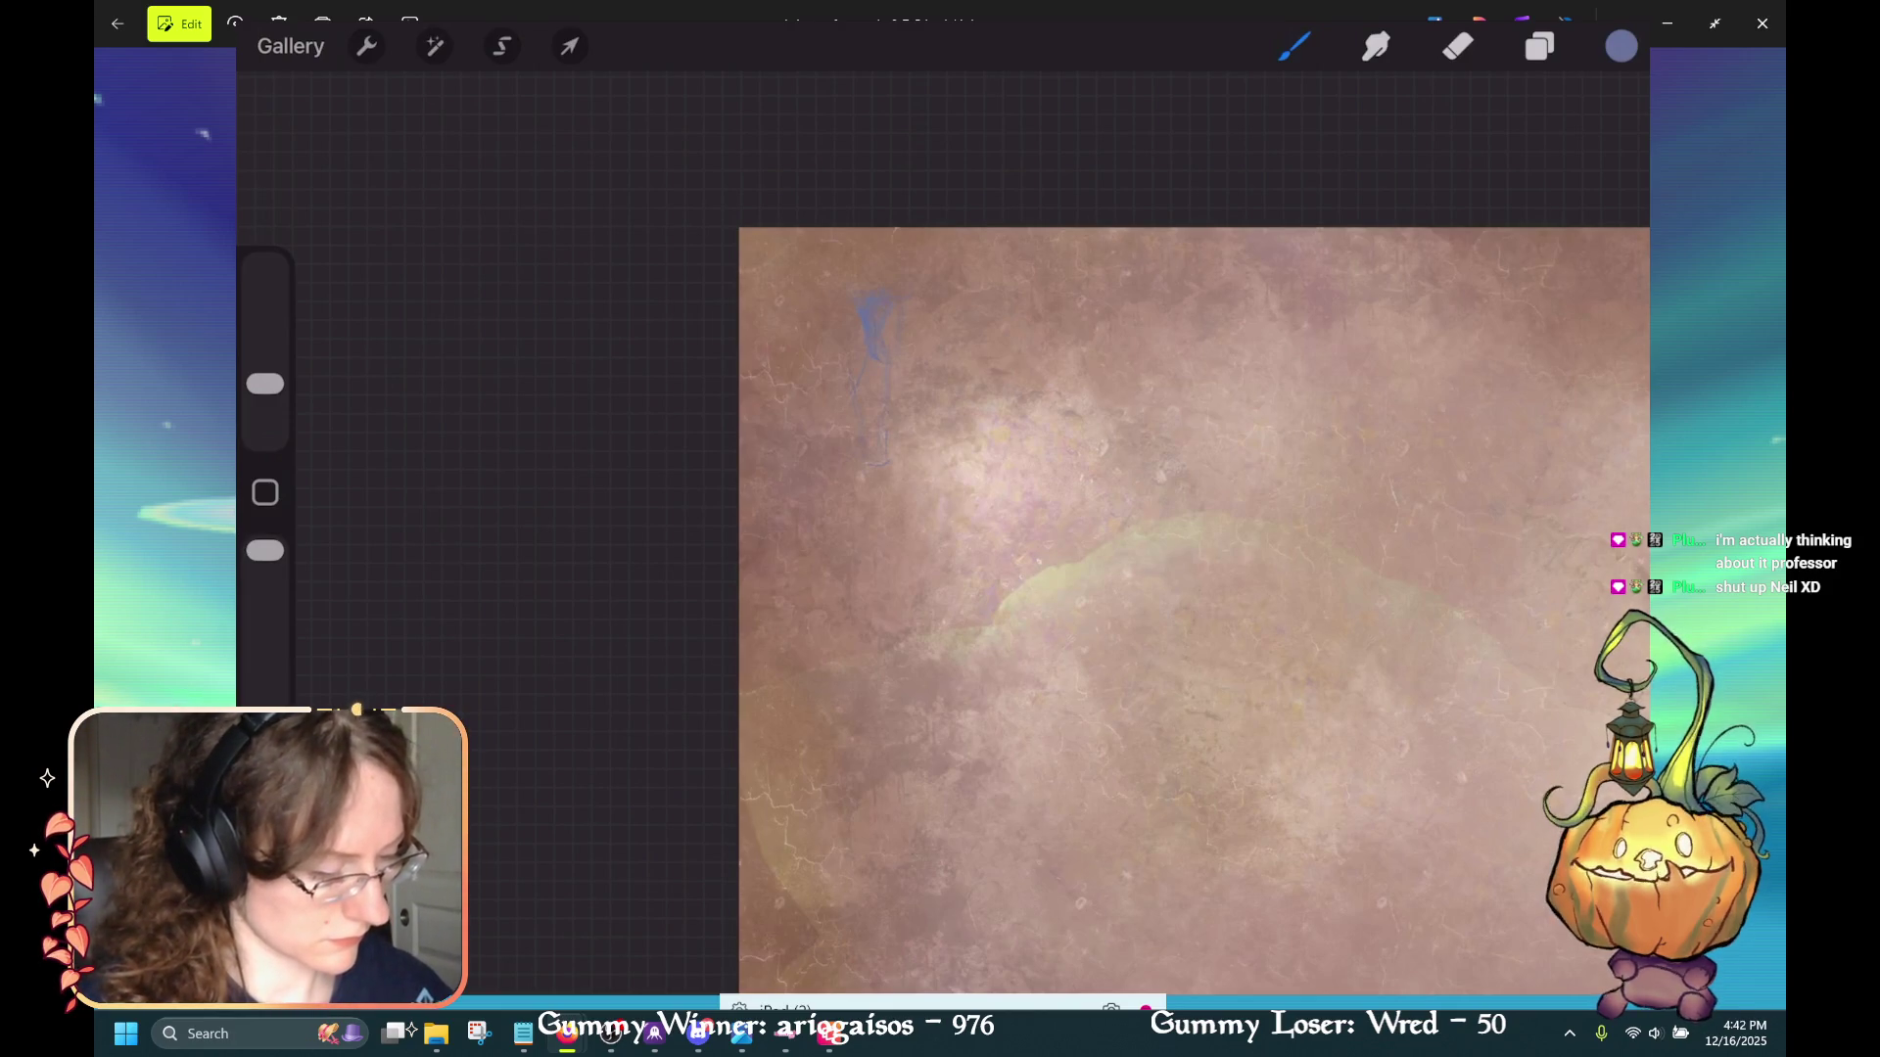
key("ctrl+z")
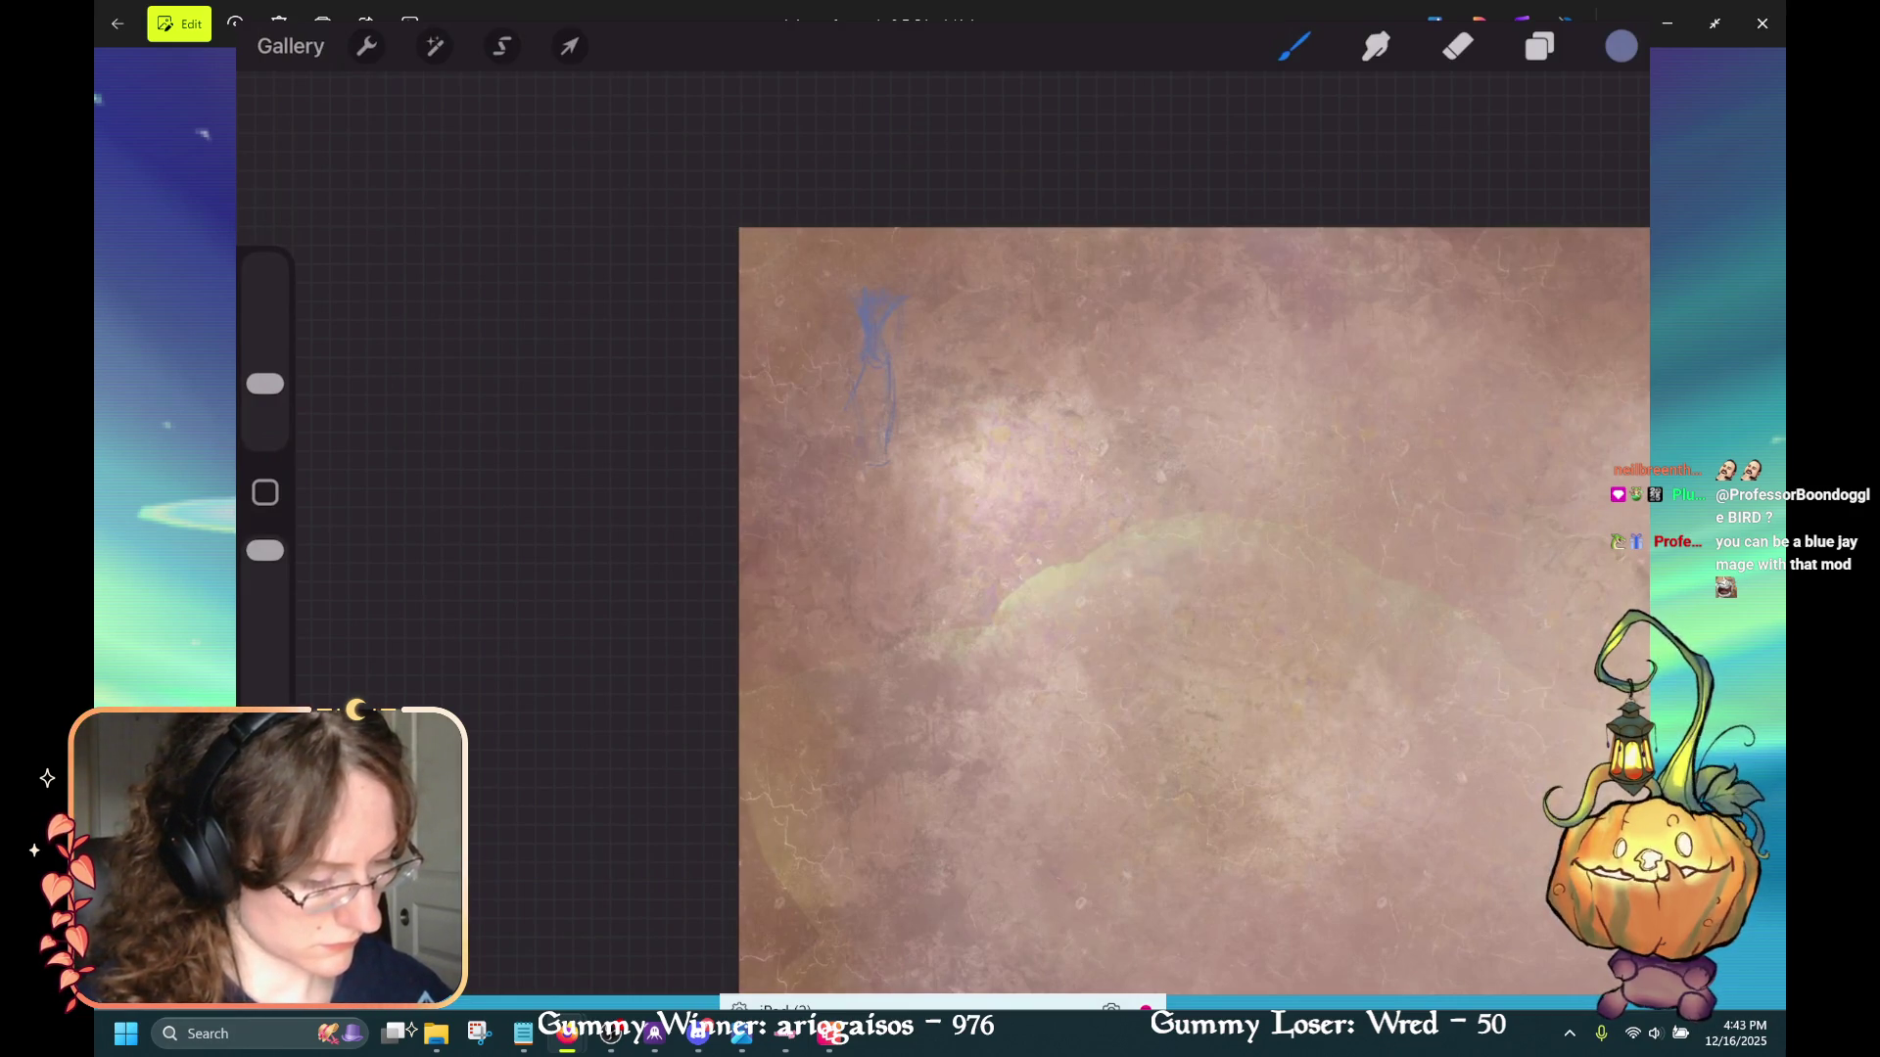
key("ctrl+z")
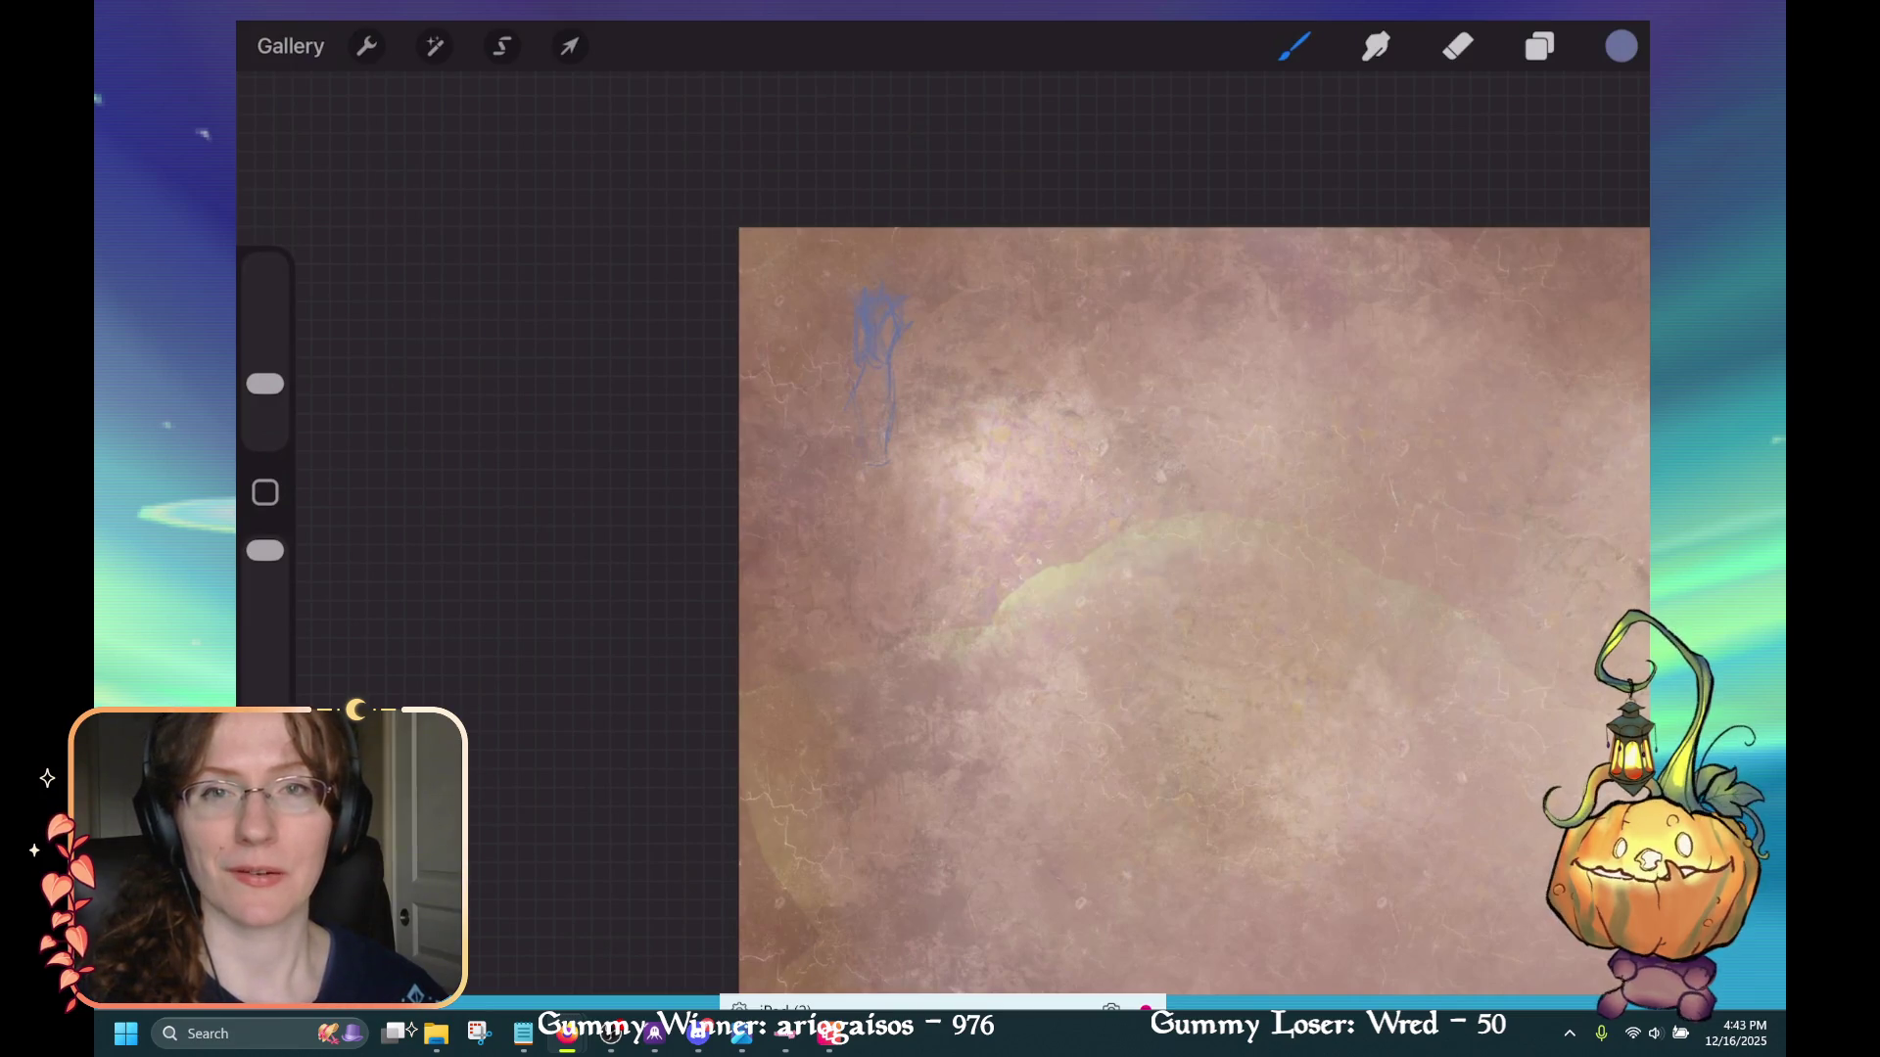
mouse_move(94, 337)
left_mouse_down()
mouse_move(761, 270)
mouse_move(913, 62)
mouse_move(913, 3)
left_mouse_up()
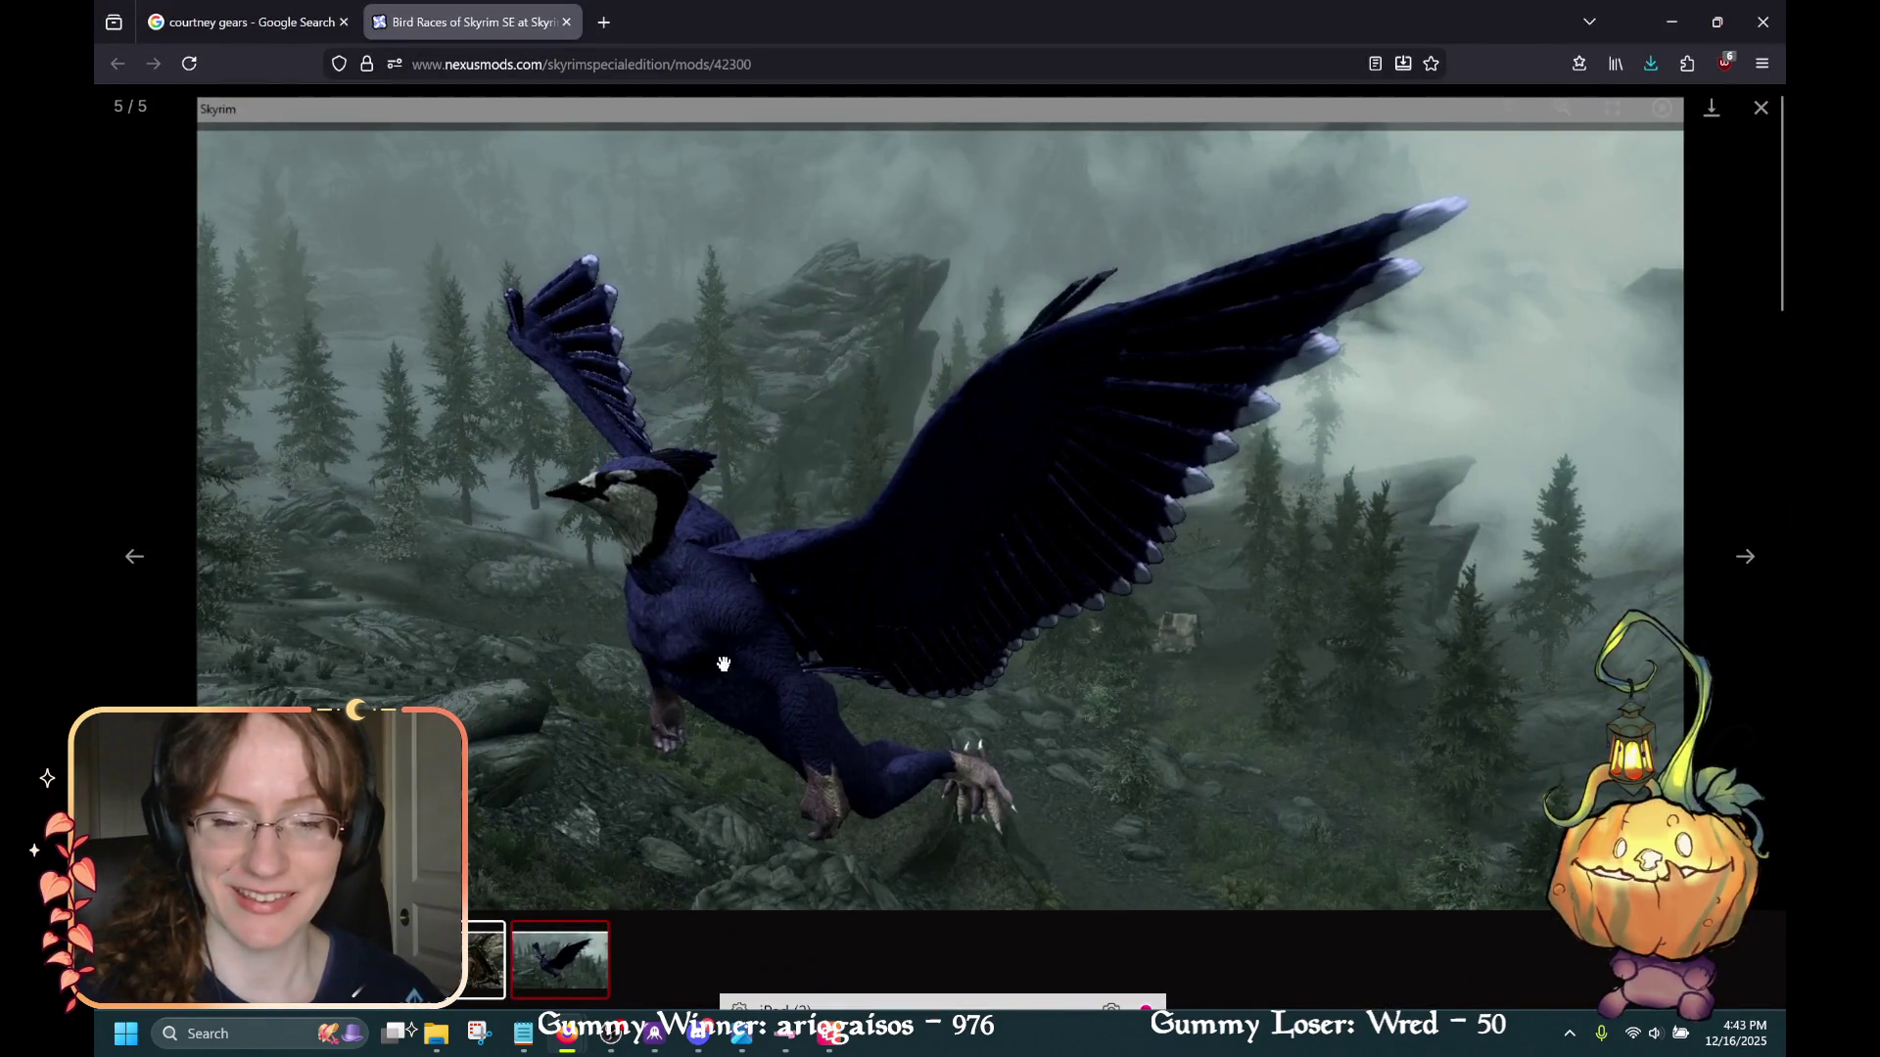
Step backward through the Bird Races of Skyrim SE screenshots to the bird-man image, then close the viewer
left_click(117, 570)
left_click(118, 571)
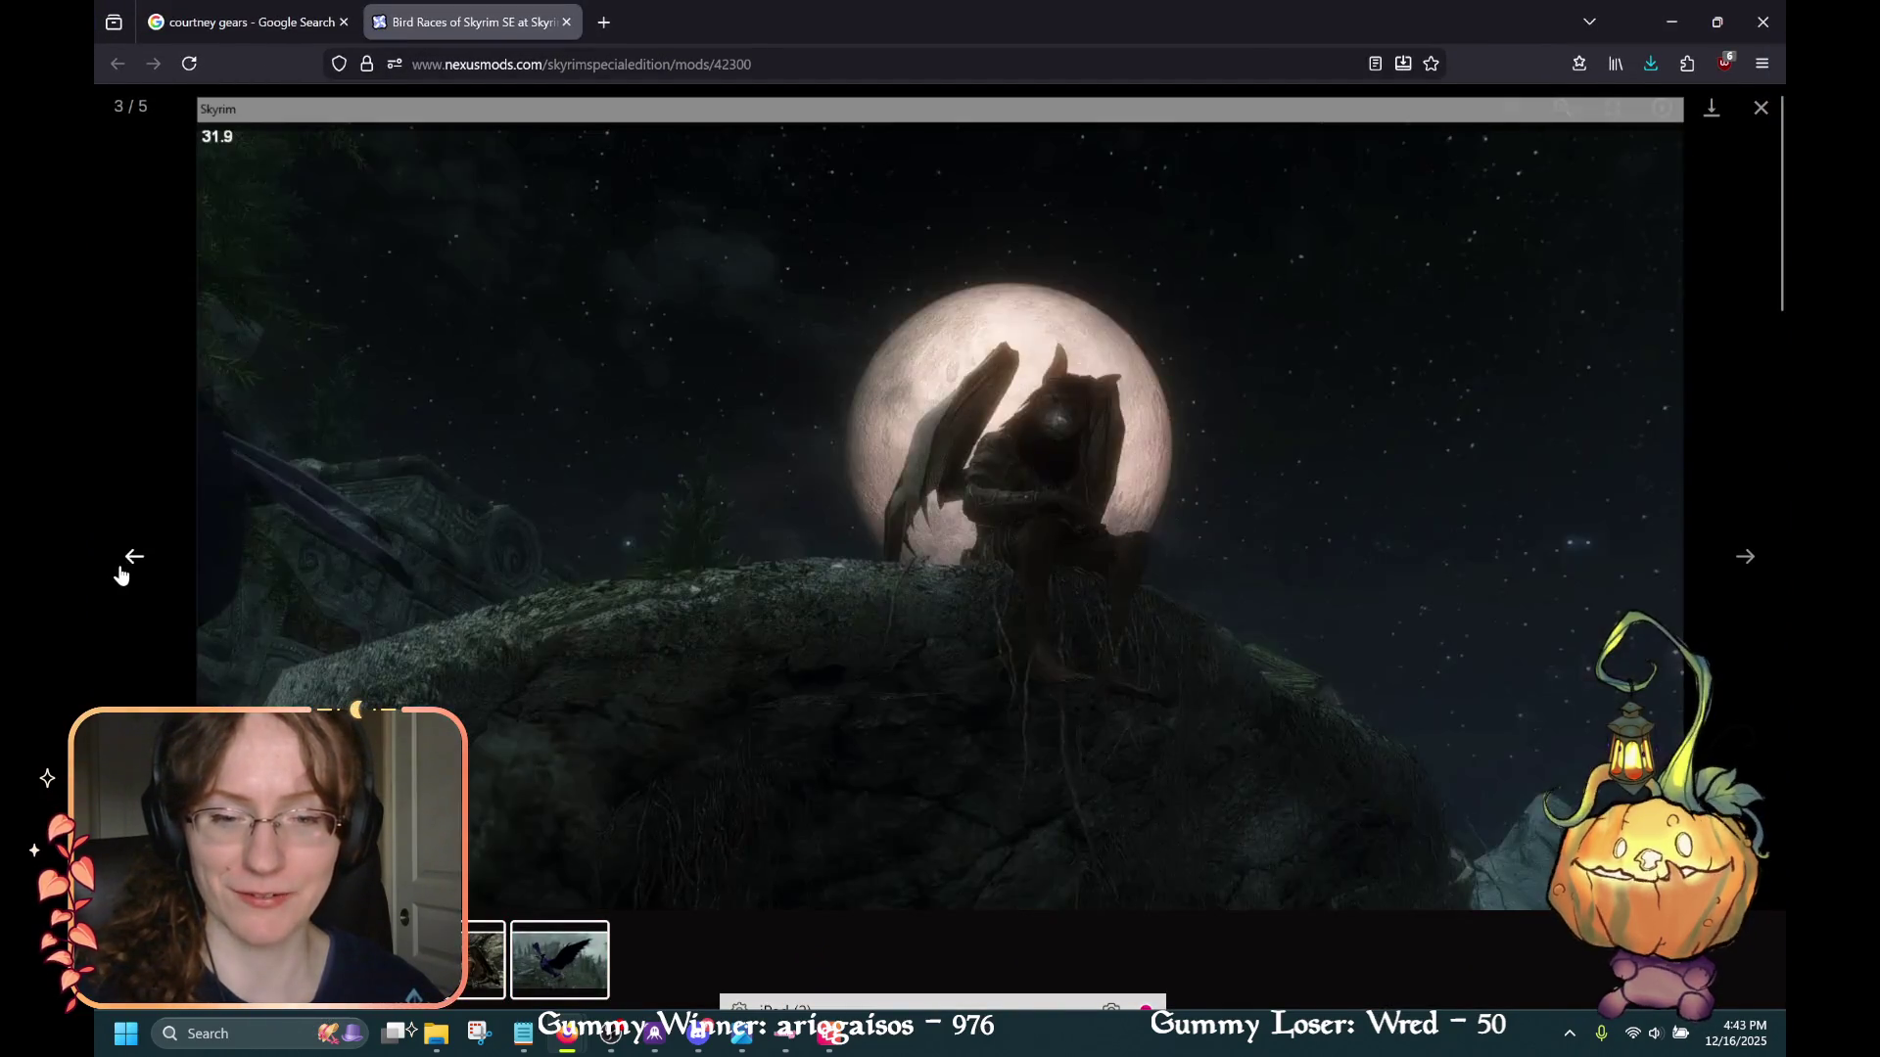
left_click(120, 574)
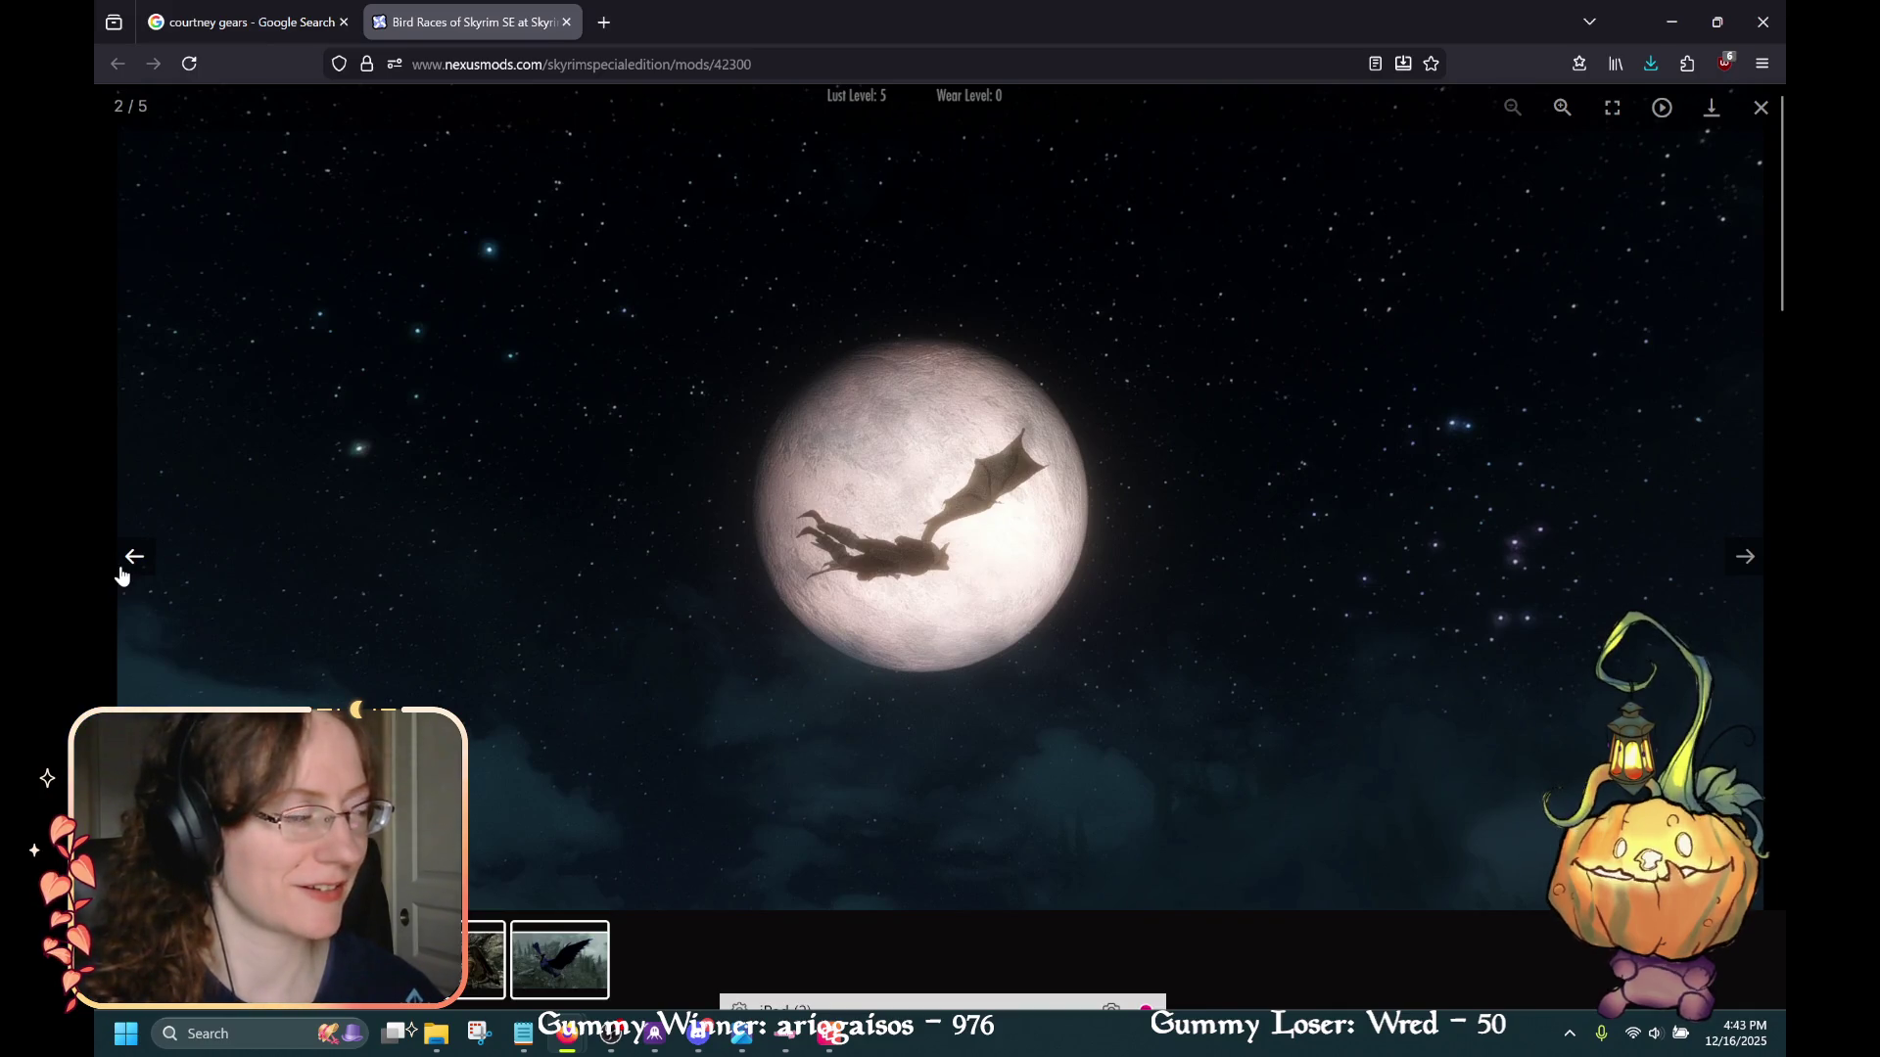
left_click(120, 574)
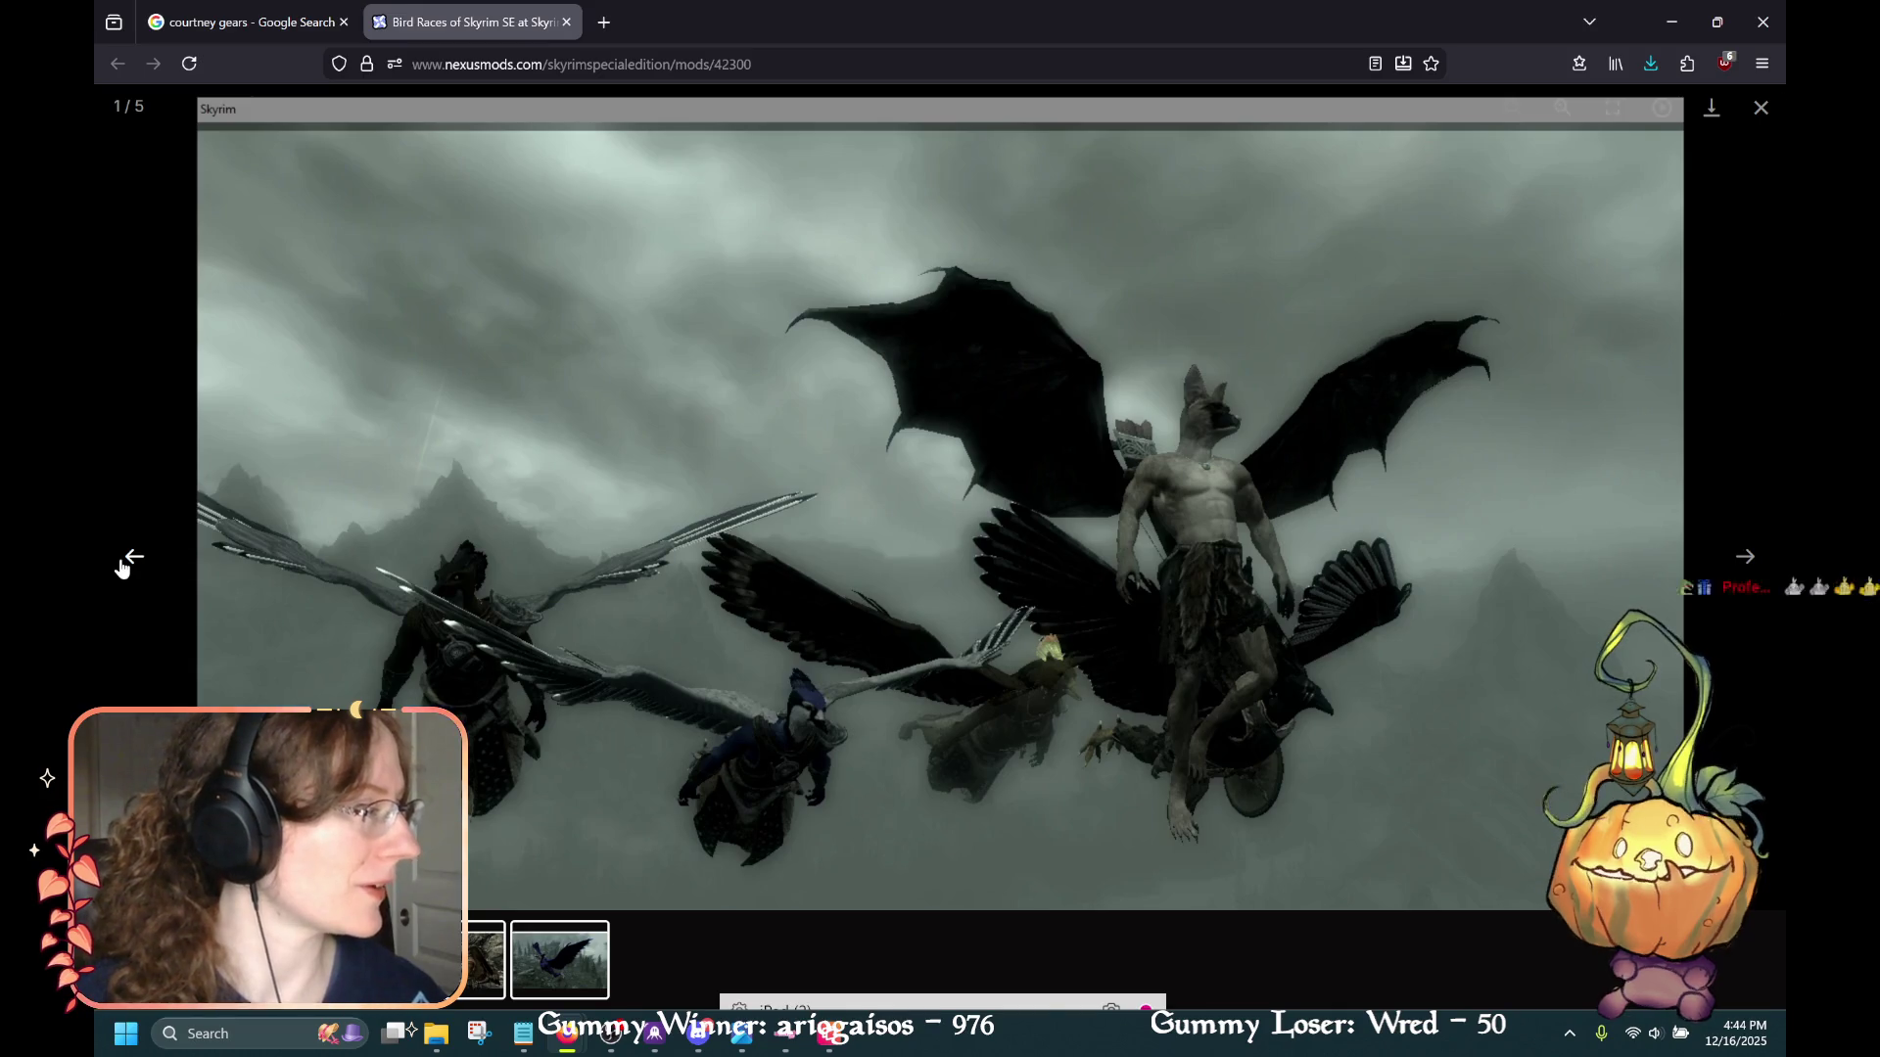
left_click(121, 567)
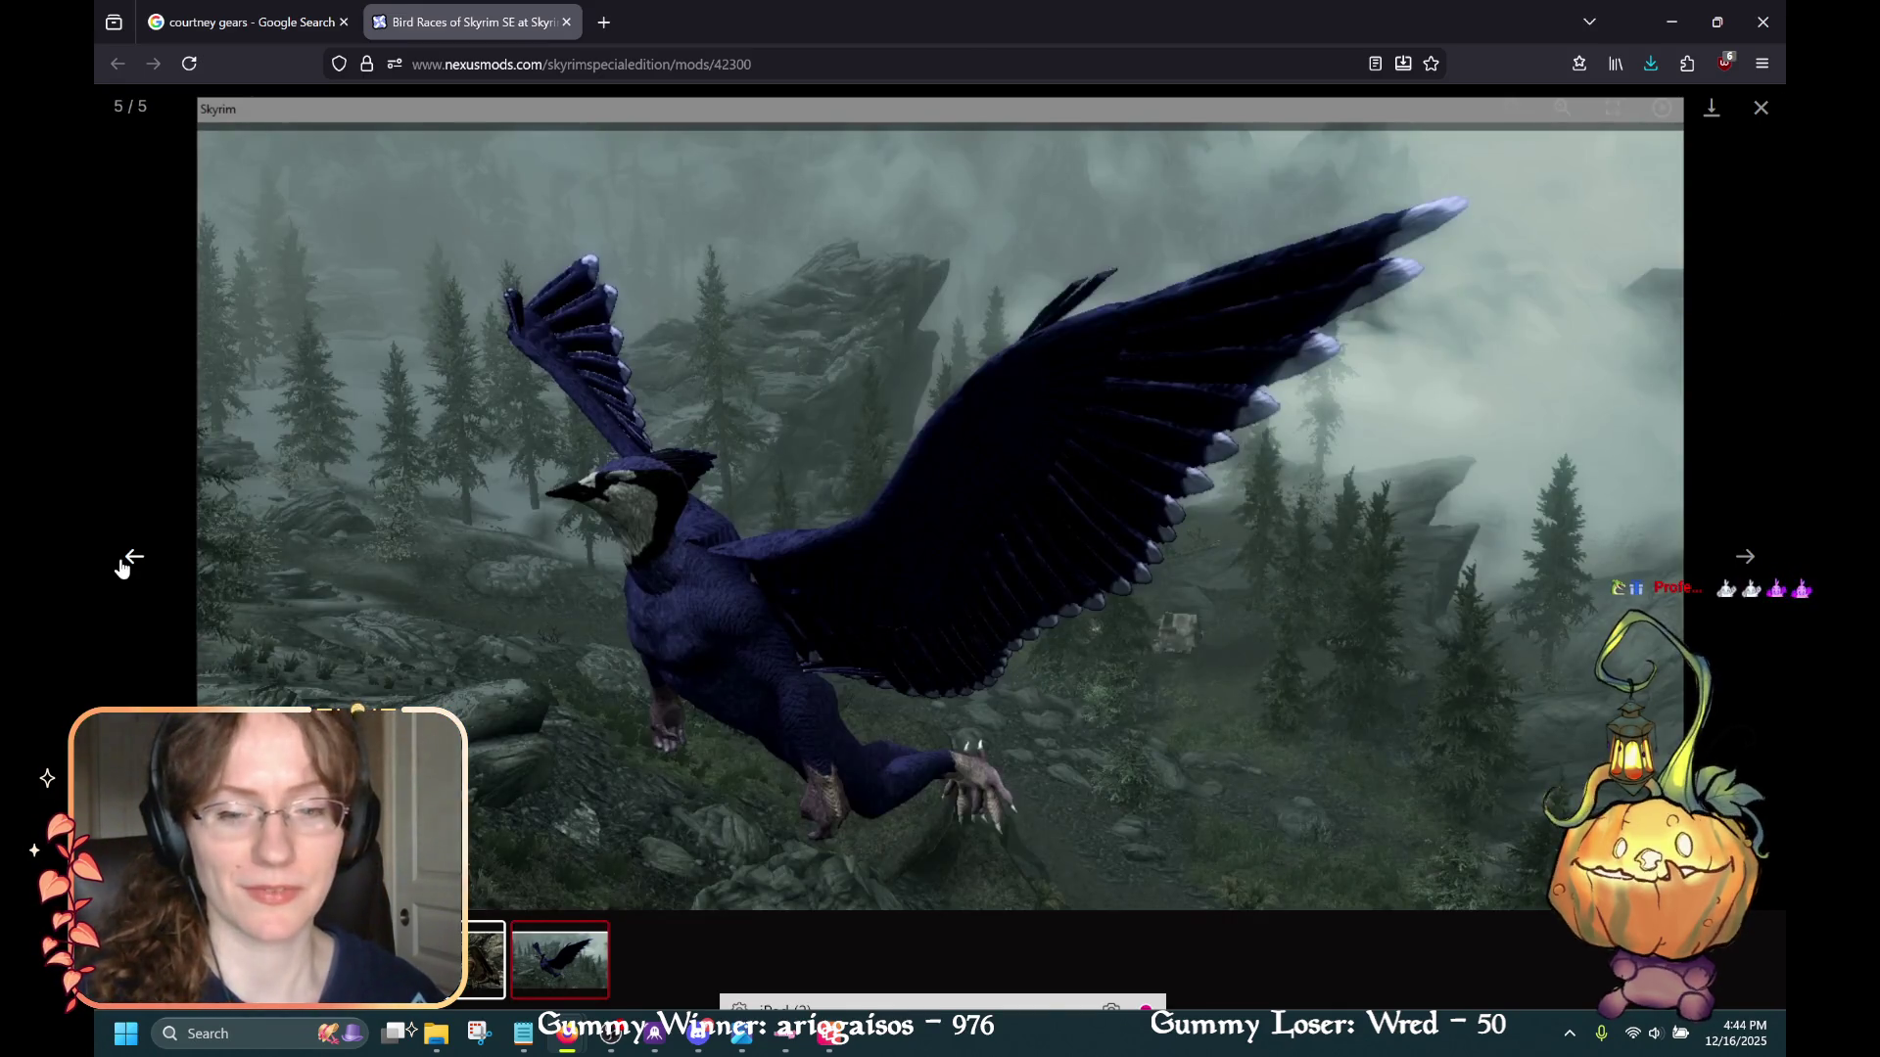
left_click(120, 566)
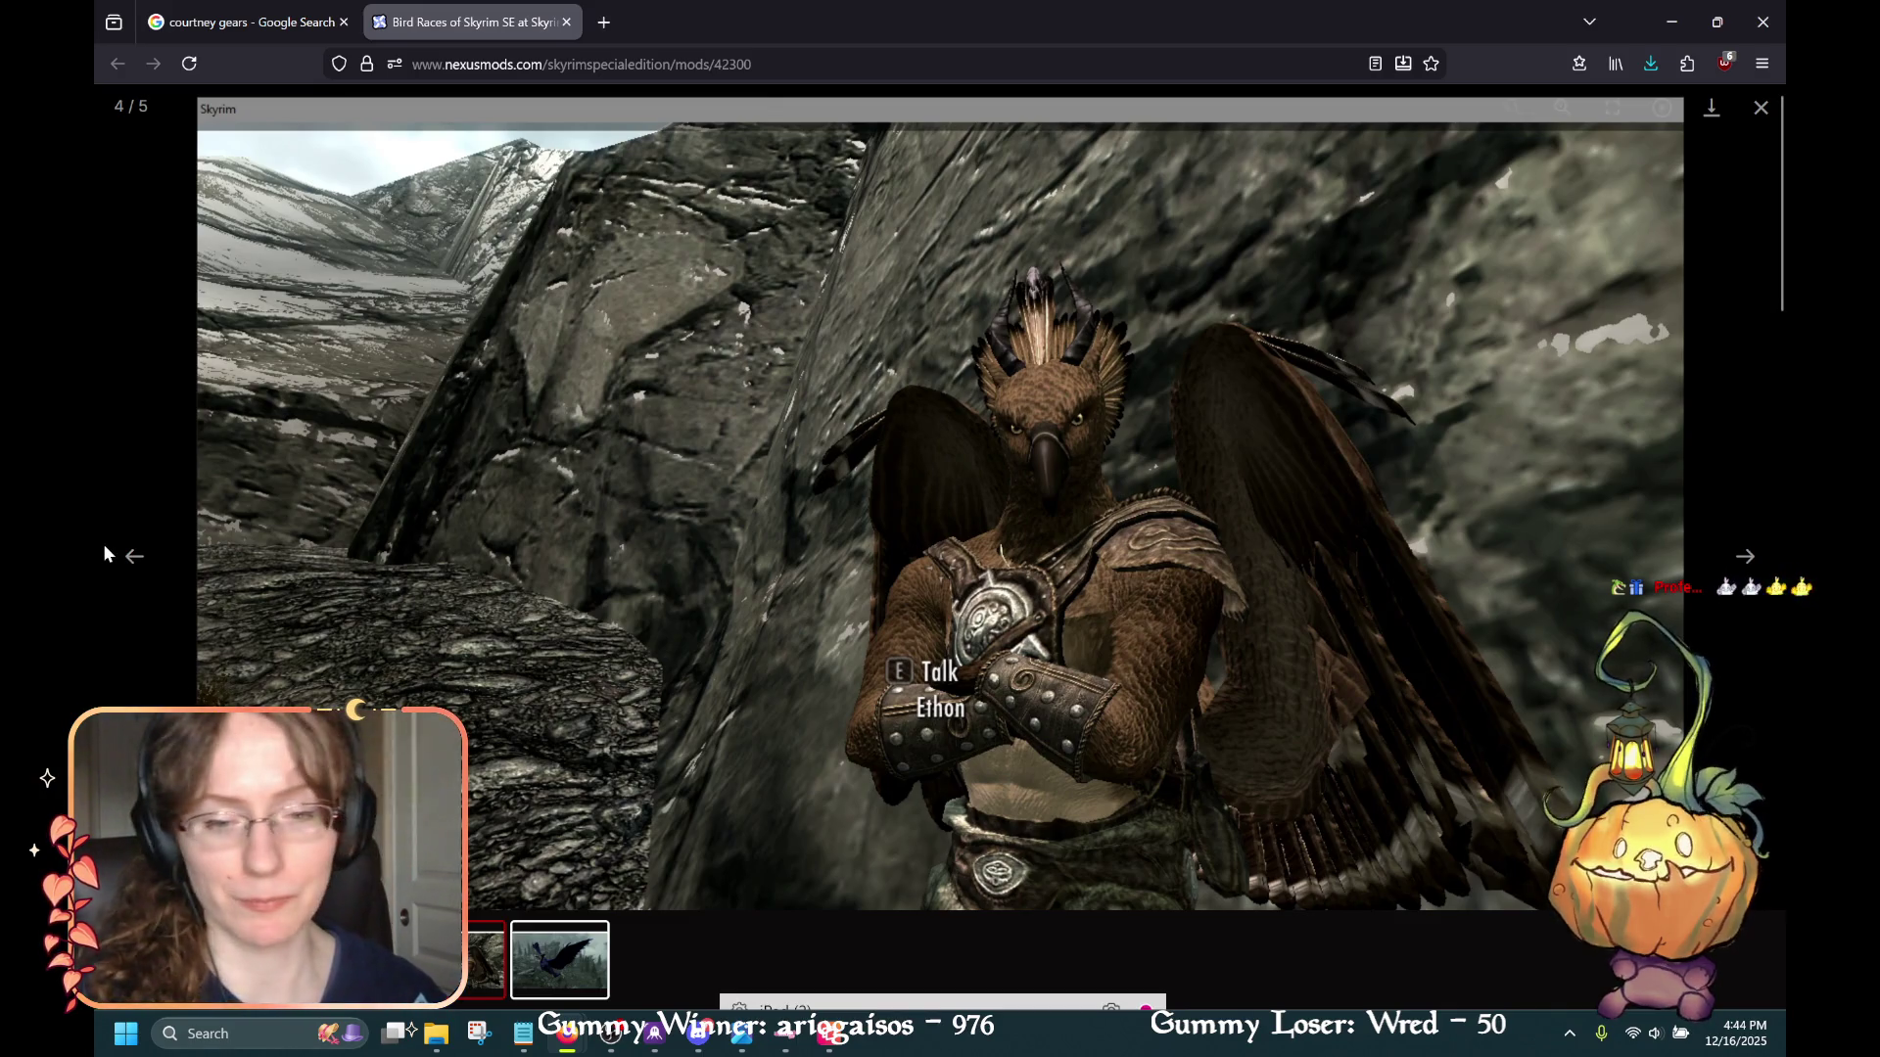
left_click(105, 554)
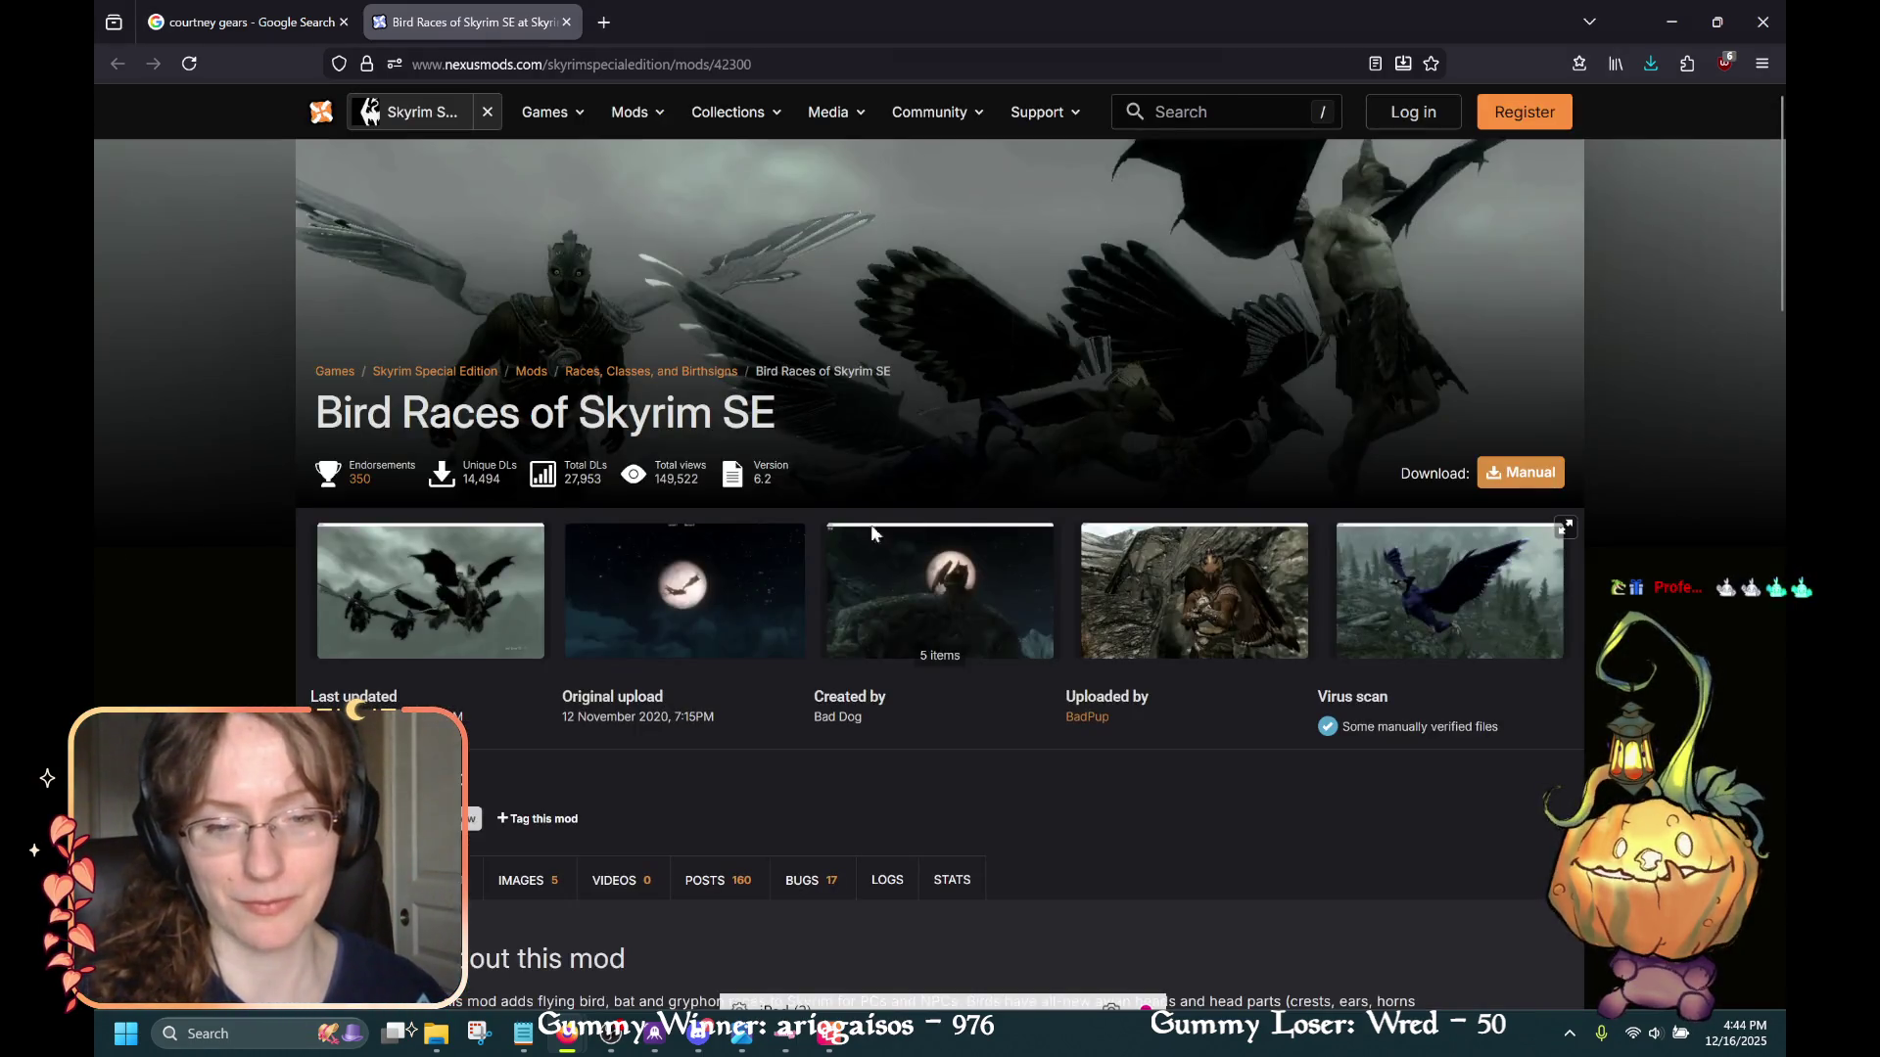
Open the moon screenshot enlarged and cycle forward through all five images, stopping at image 3
left_click(769, 623)
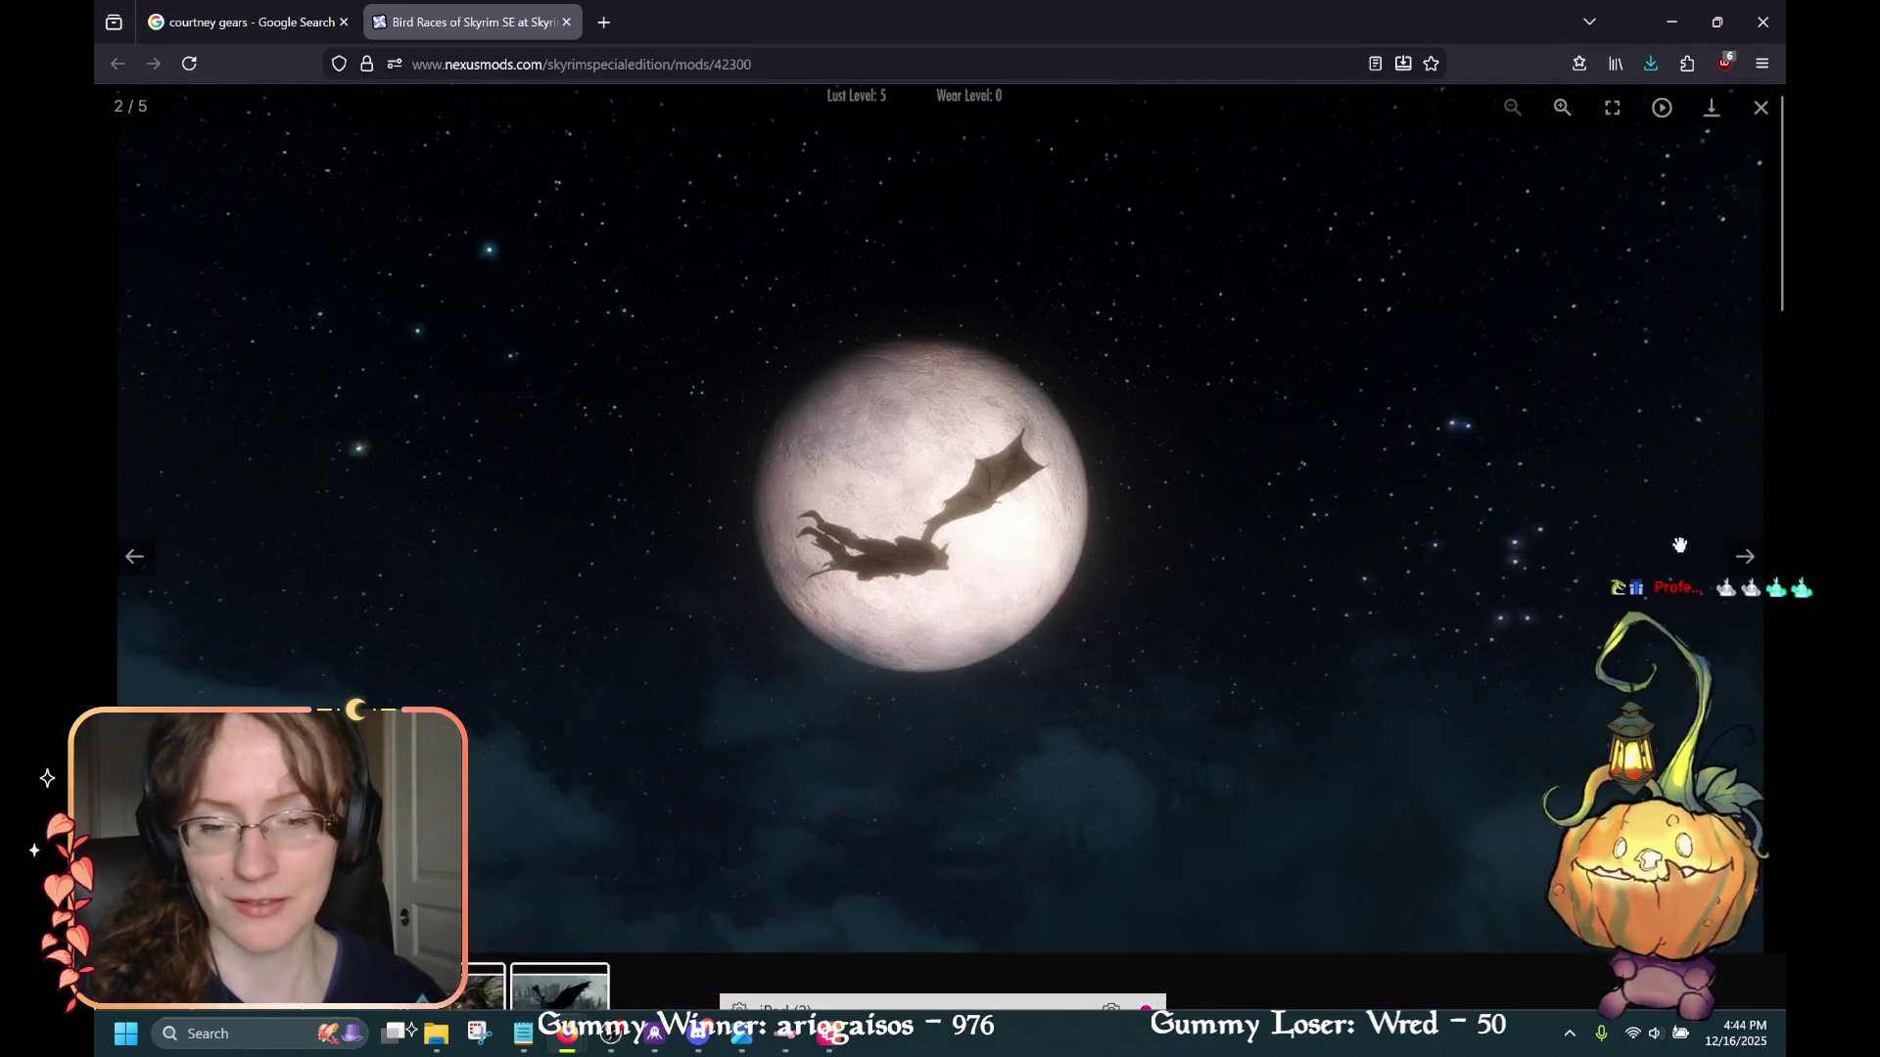
left_click(1742, 557)
left_click(1733, 557)
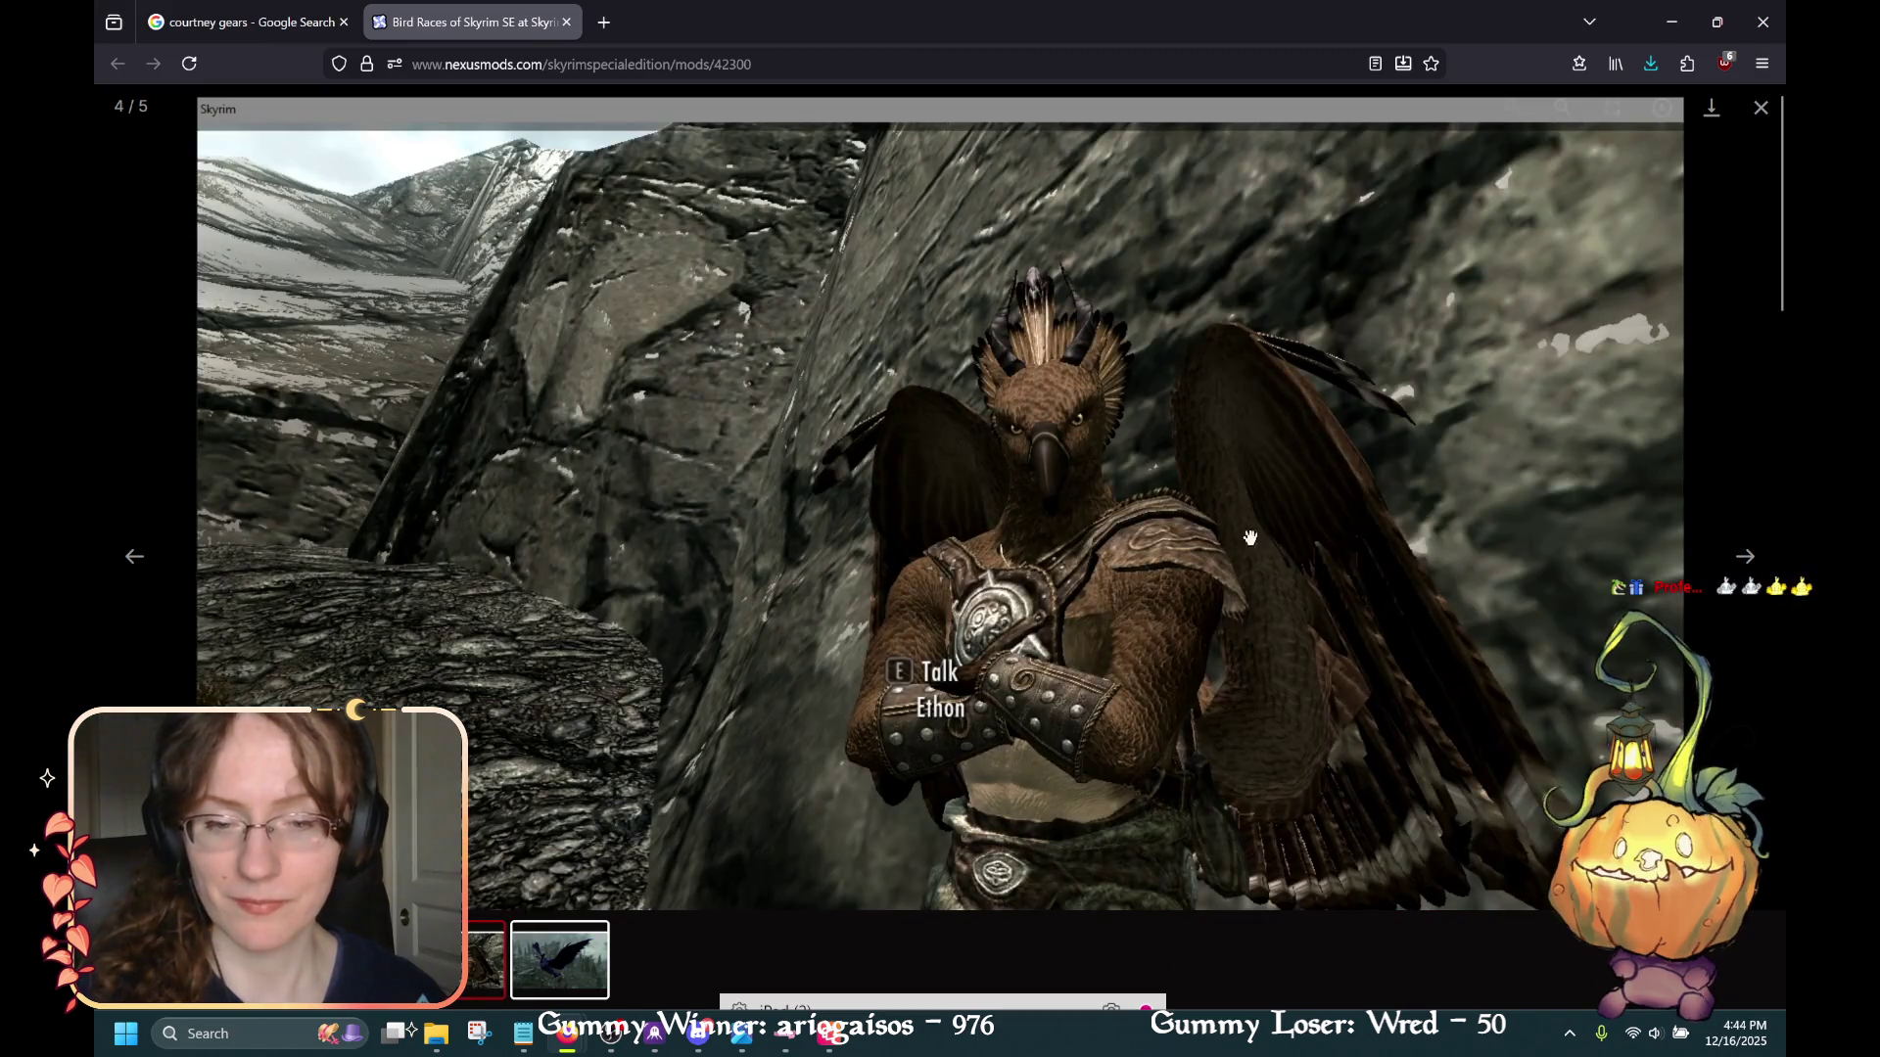
left_click(1733, 556)
left_click(1746, 558)
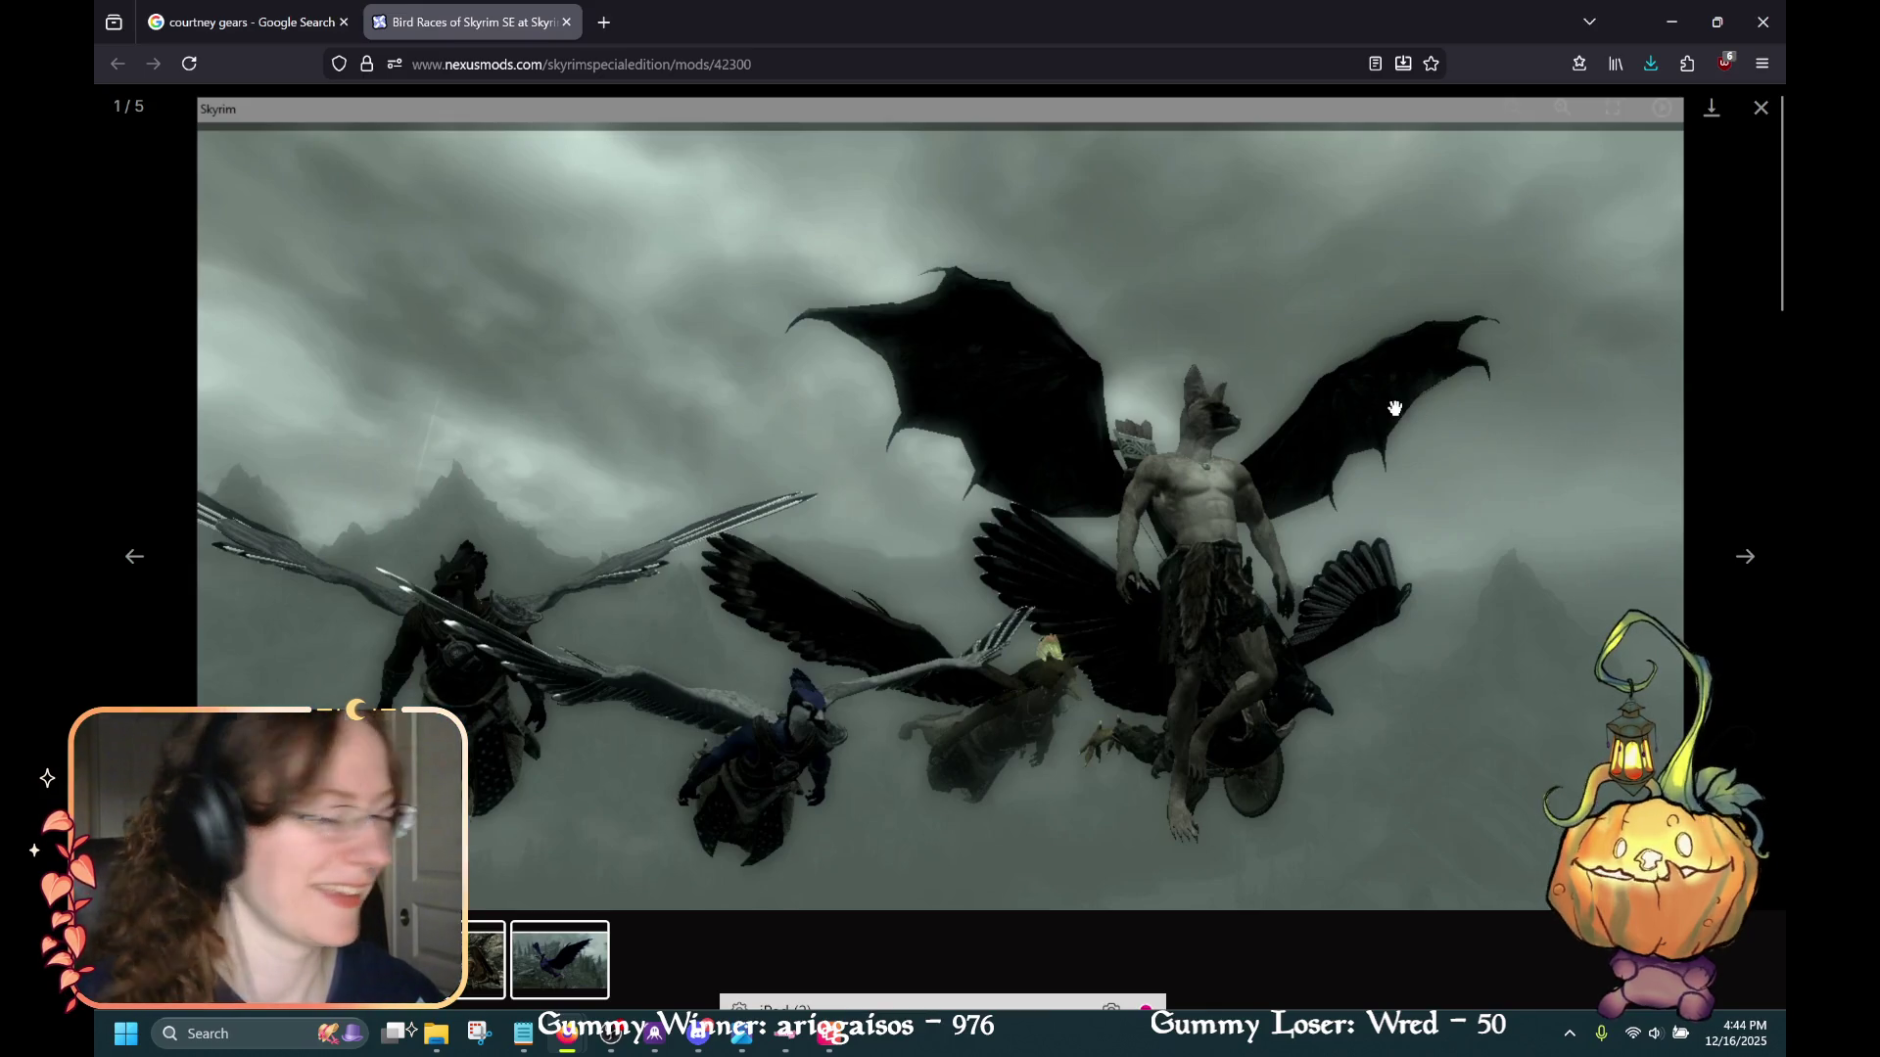
left_click(1737, 560)
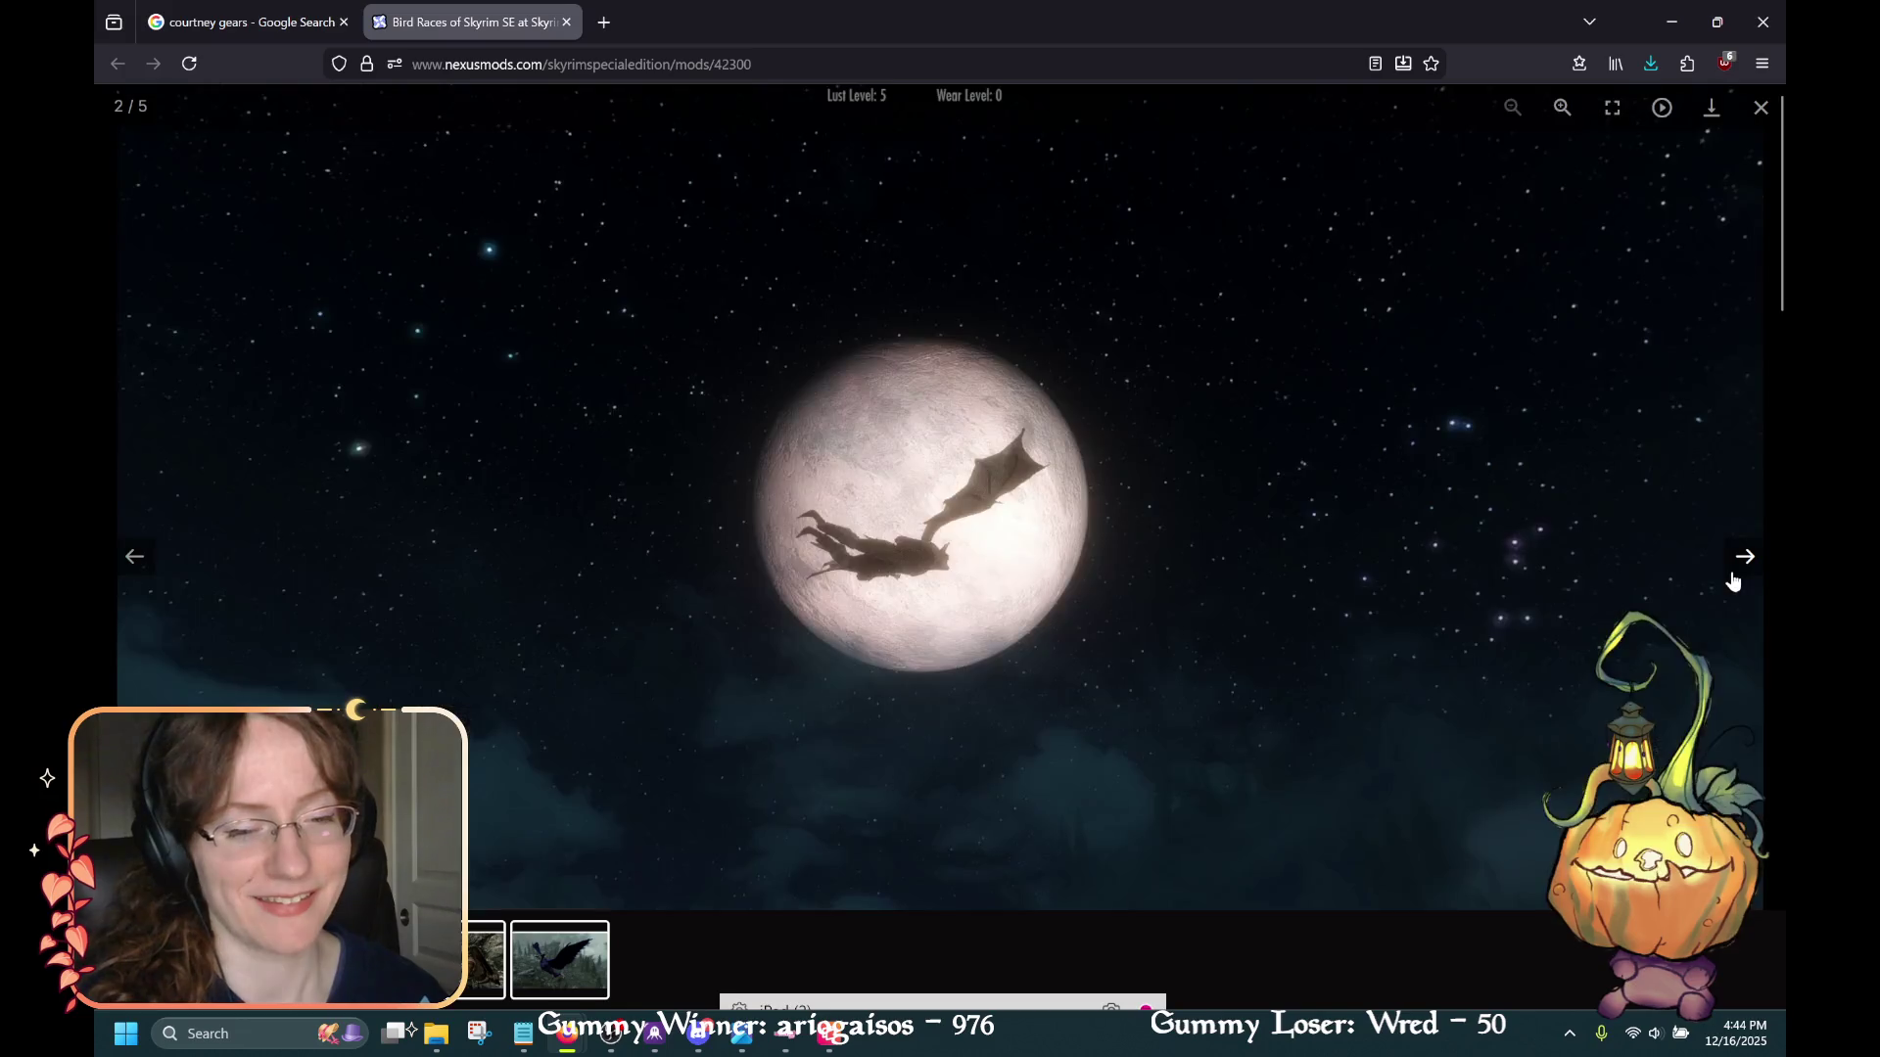
left_click(1738, 560)
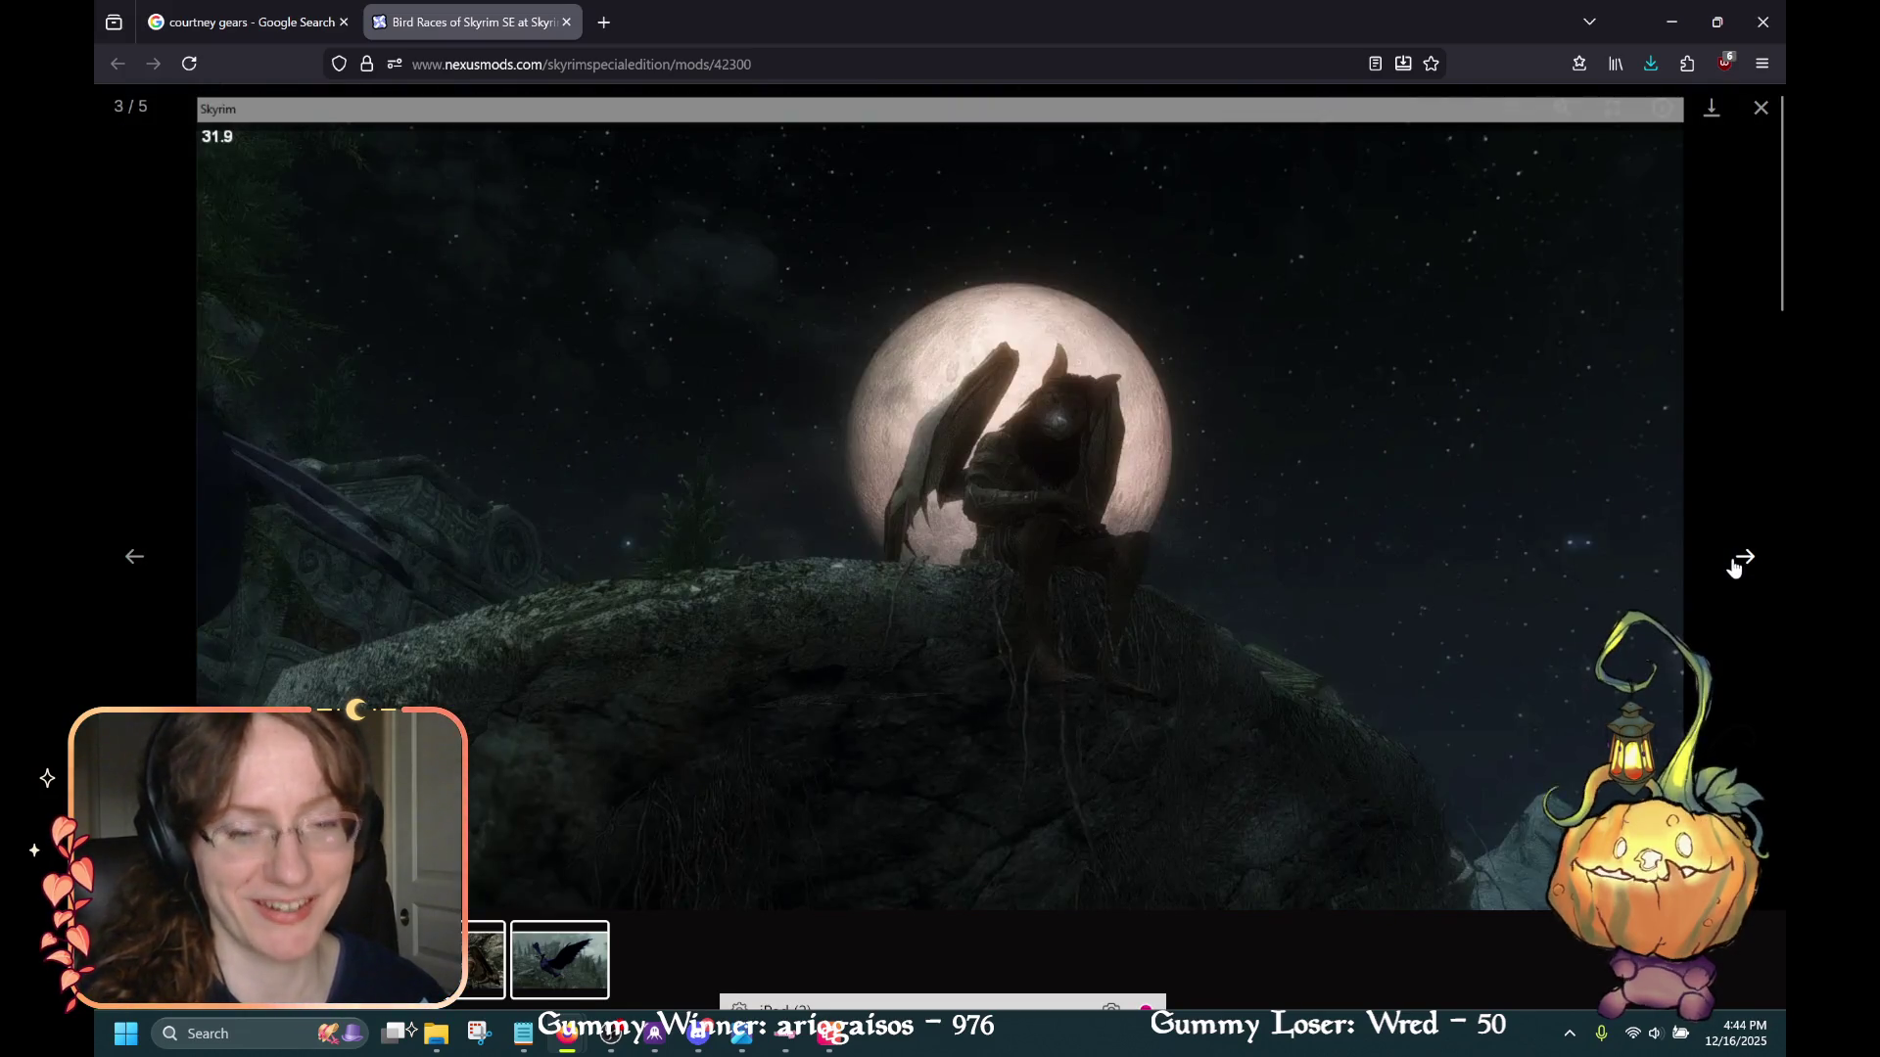
left_click(1737, 560)
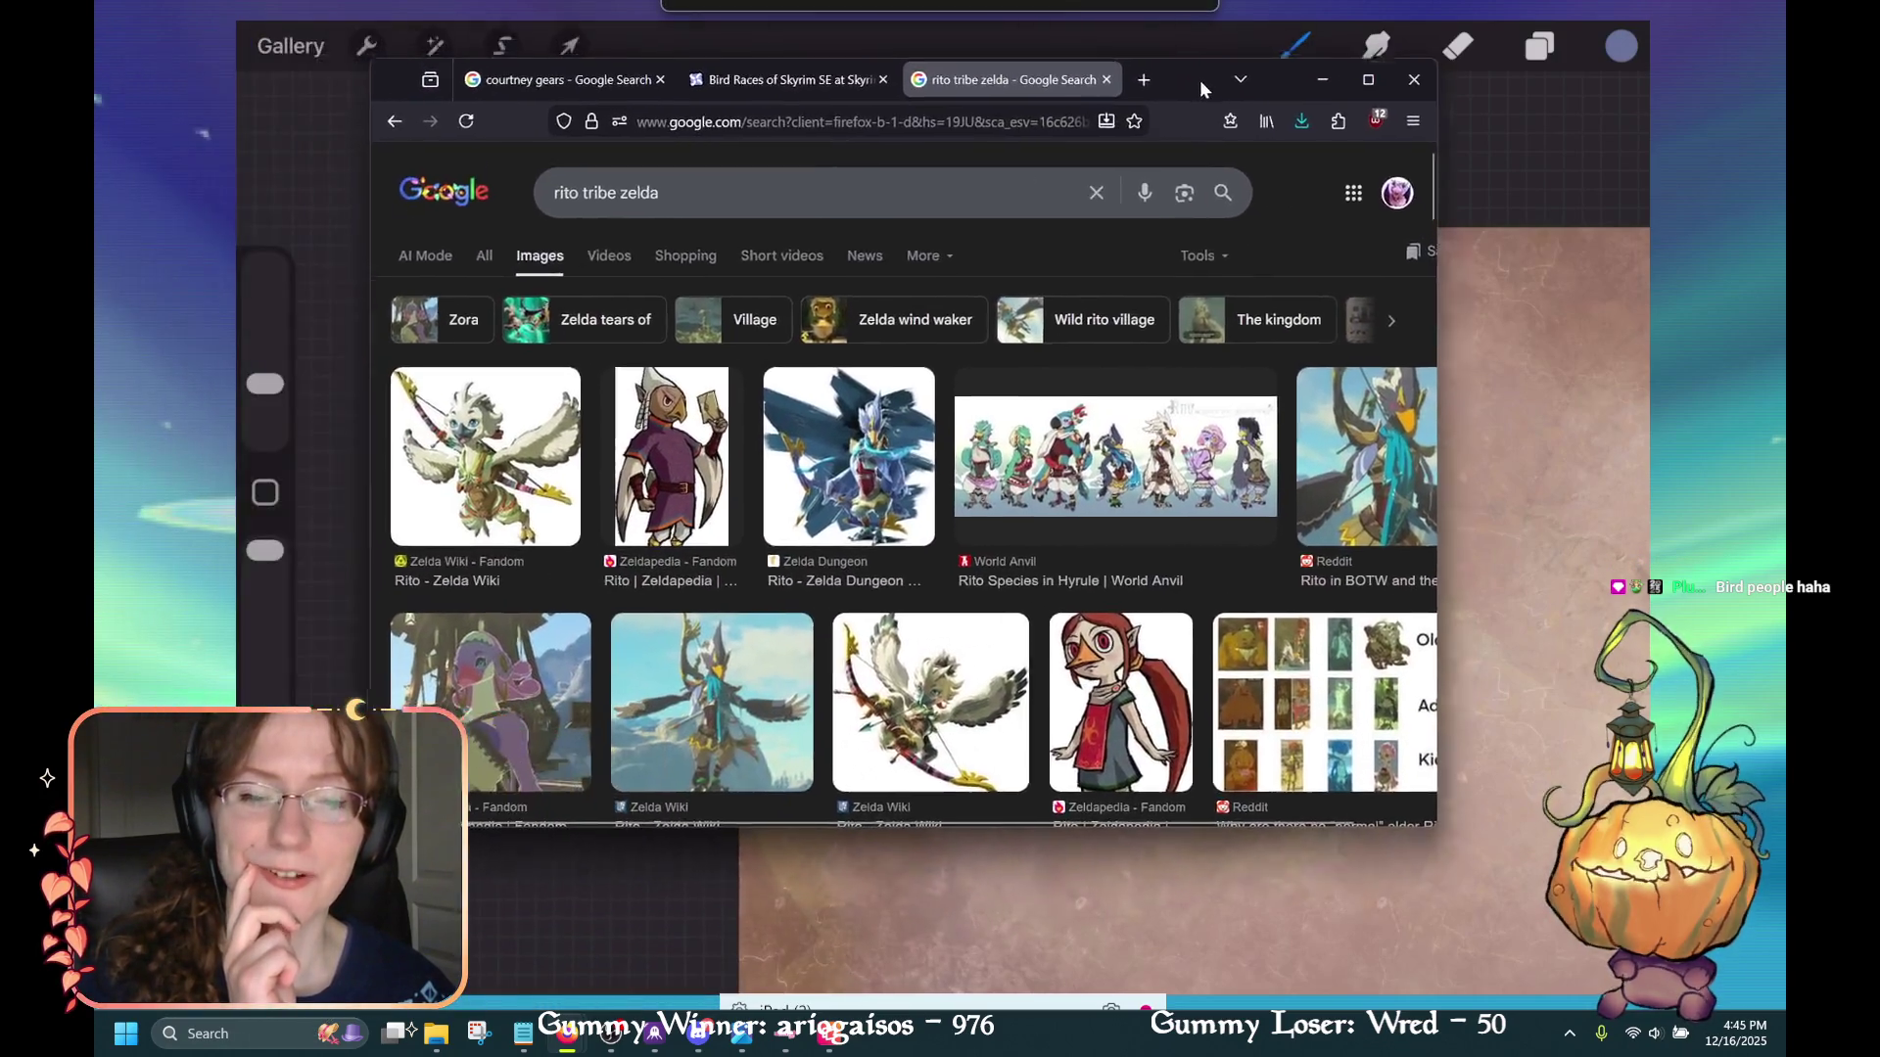
Preview the Zelda Dungeon, Zelda Wiki Fandom and Rito chicken wings reference images
scroll(1206, 306, "down", 3)
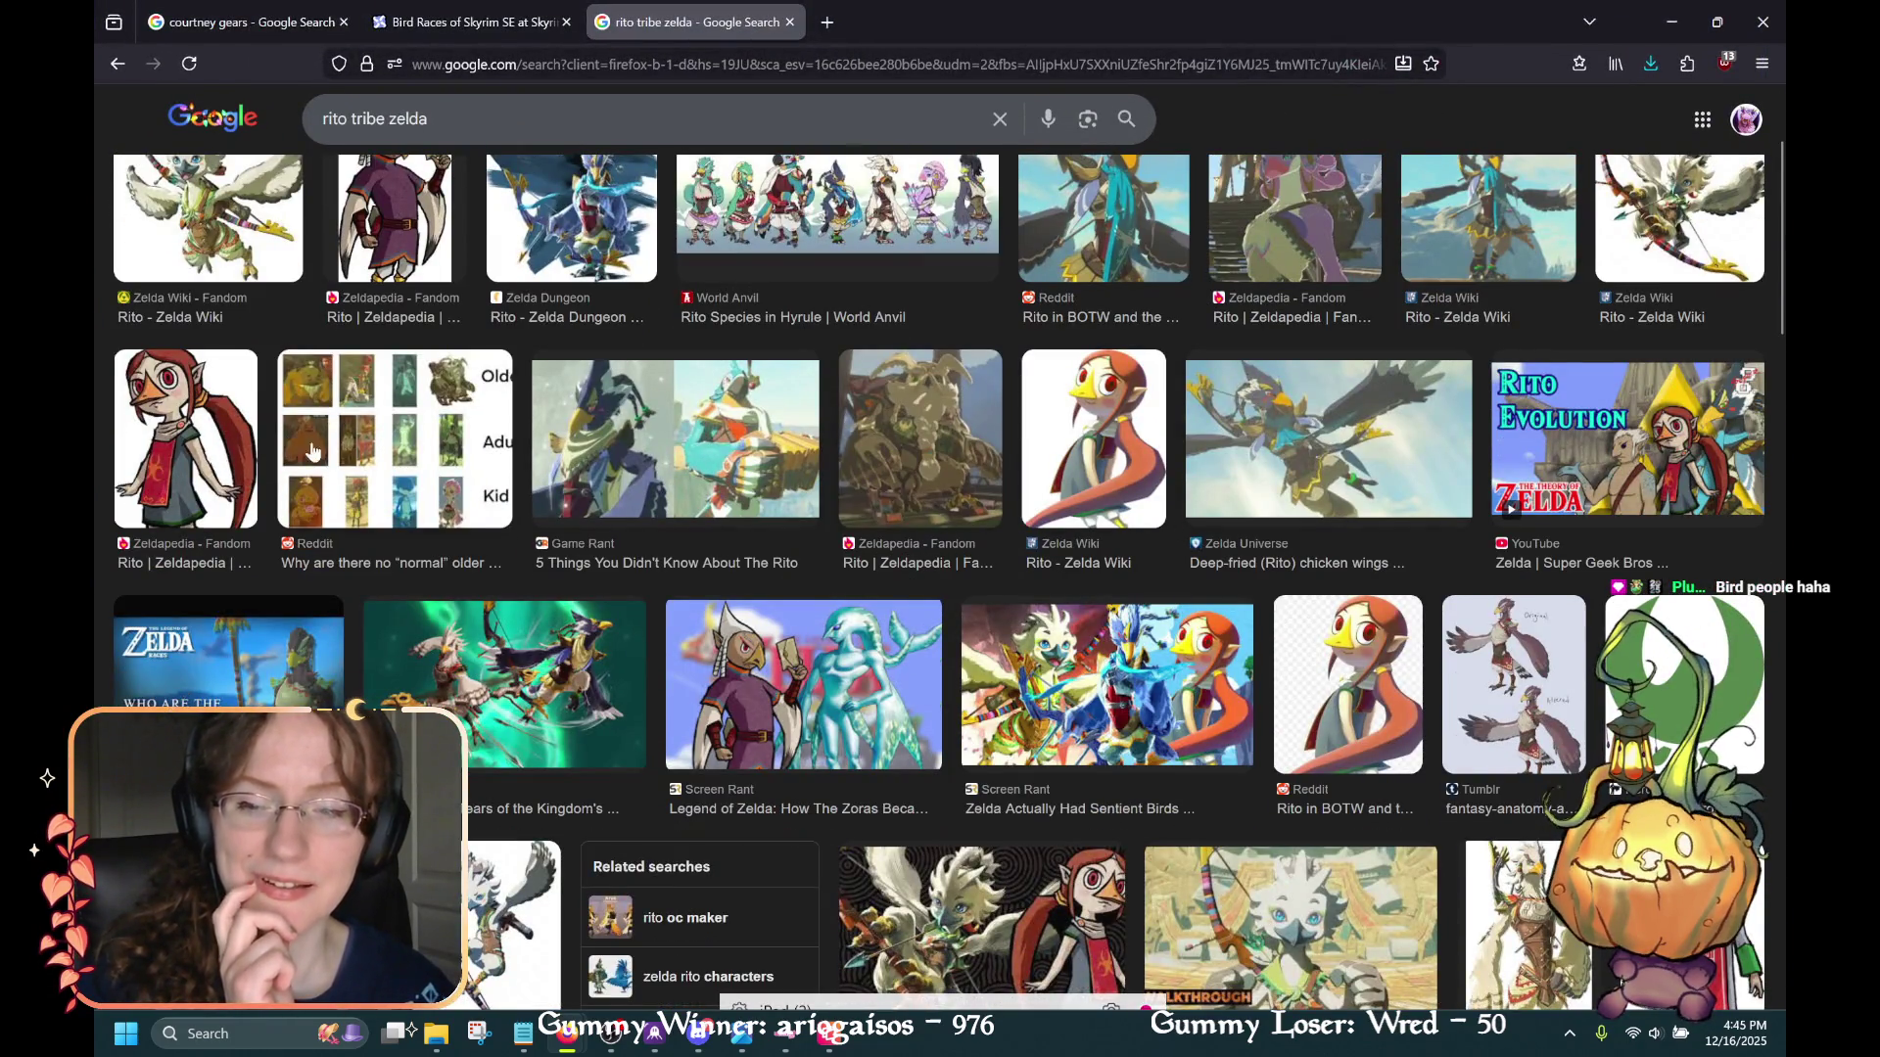
scroll(478, 365, "up", 2)
left_click(516, 307)
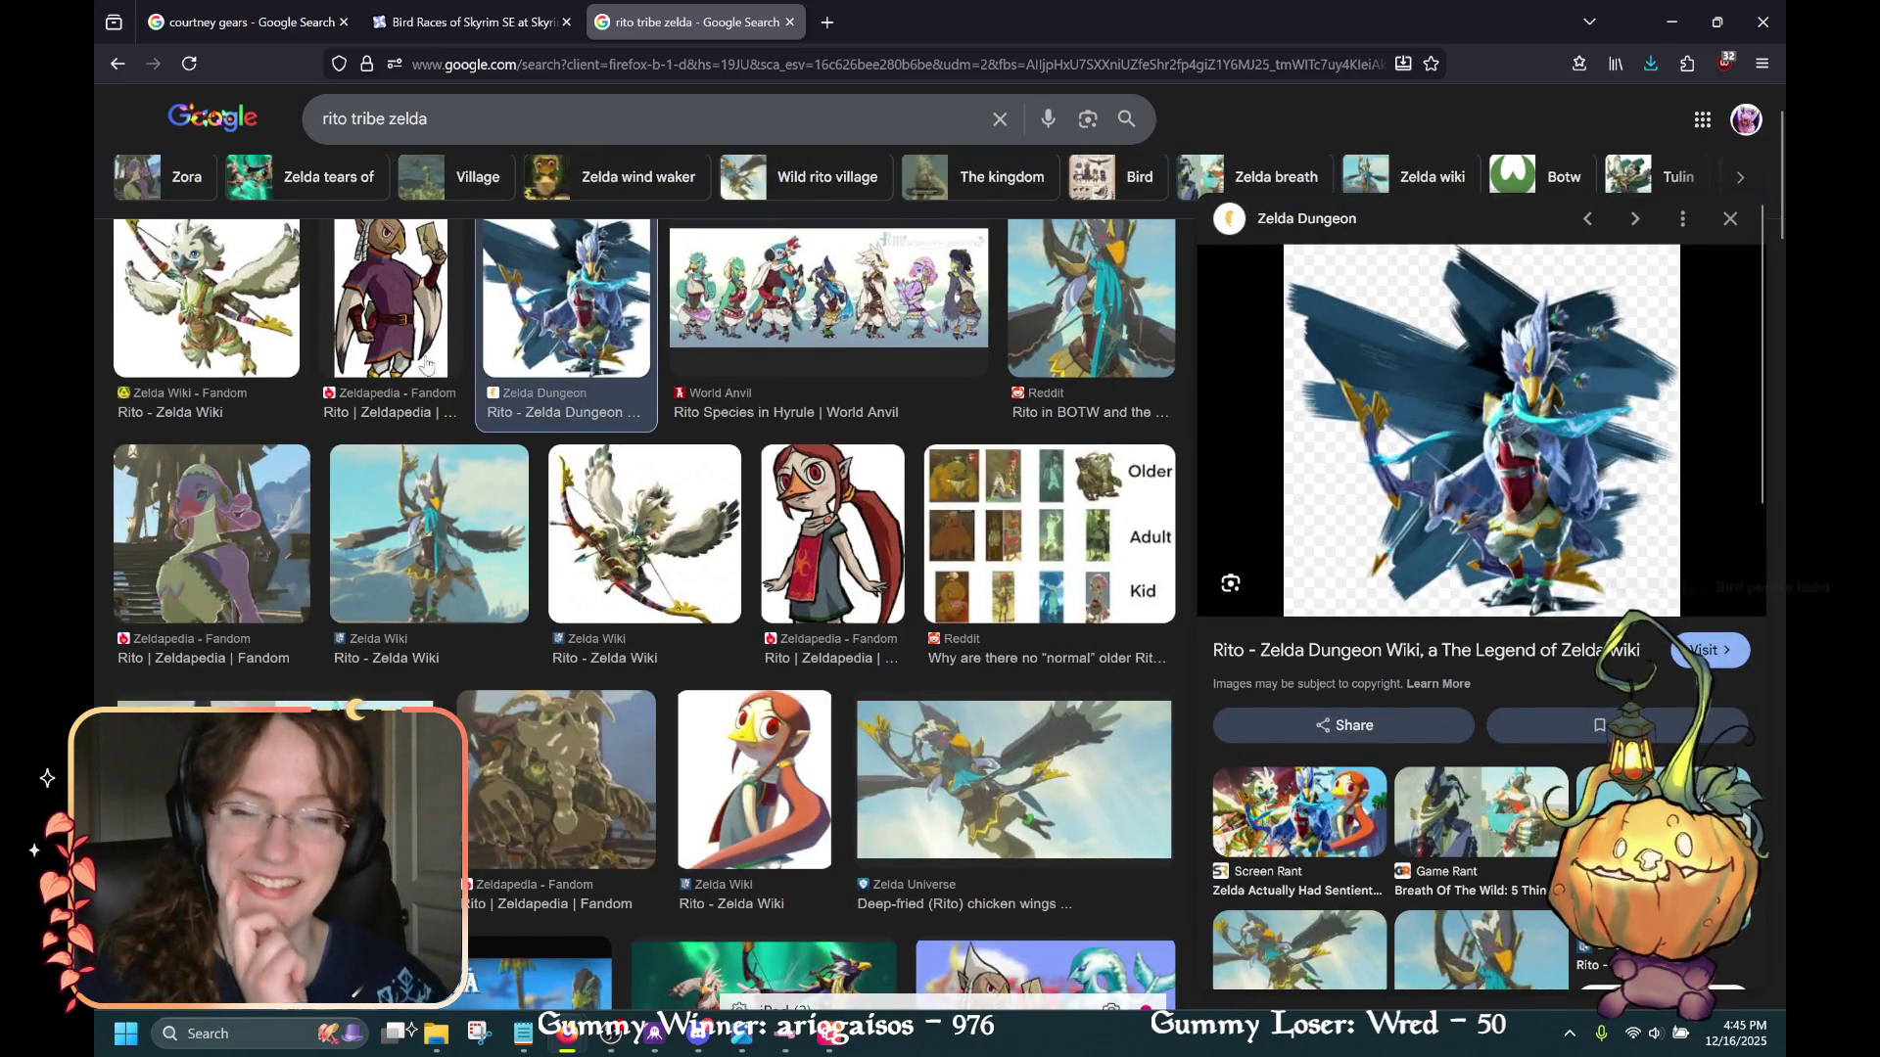
left_click(264, 333)
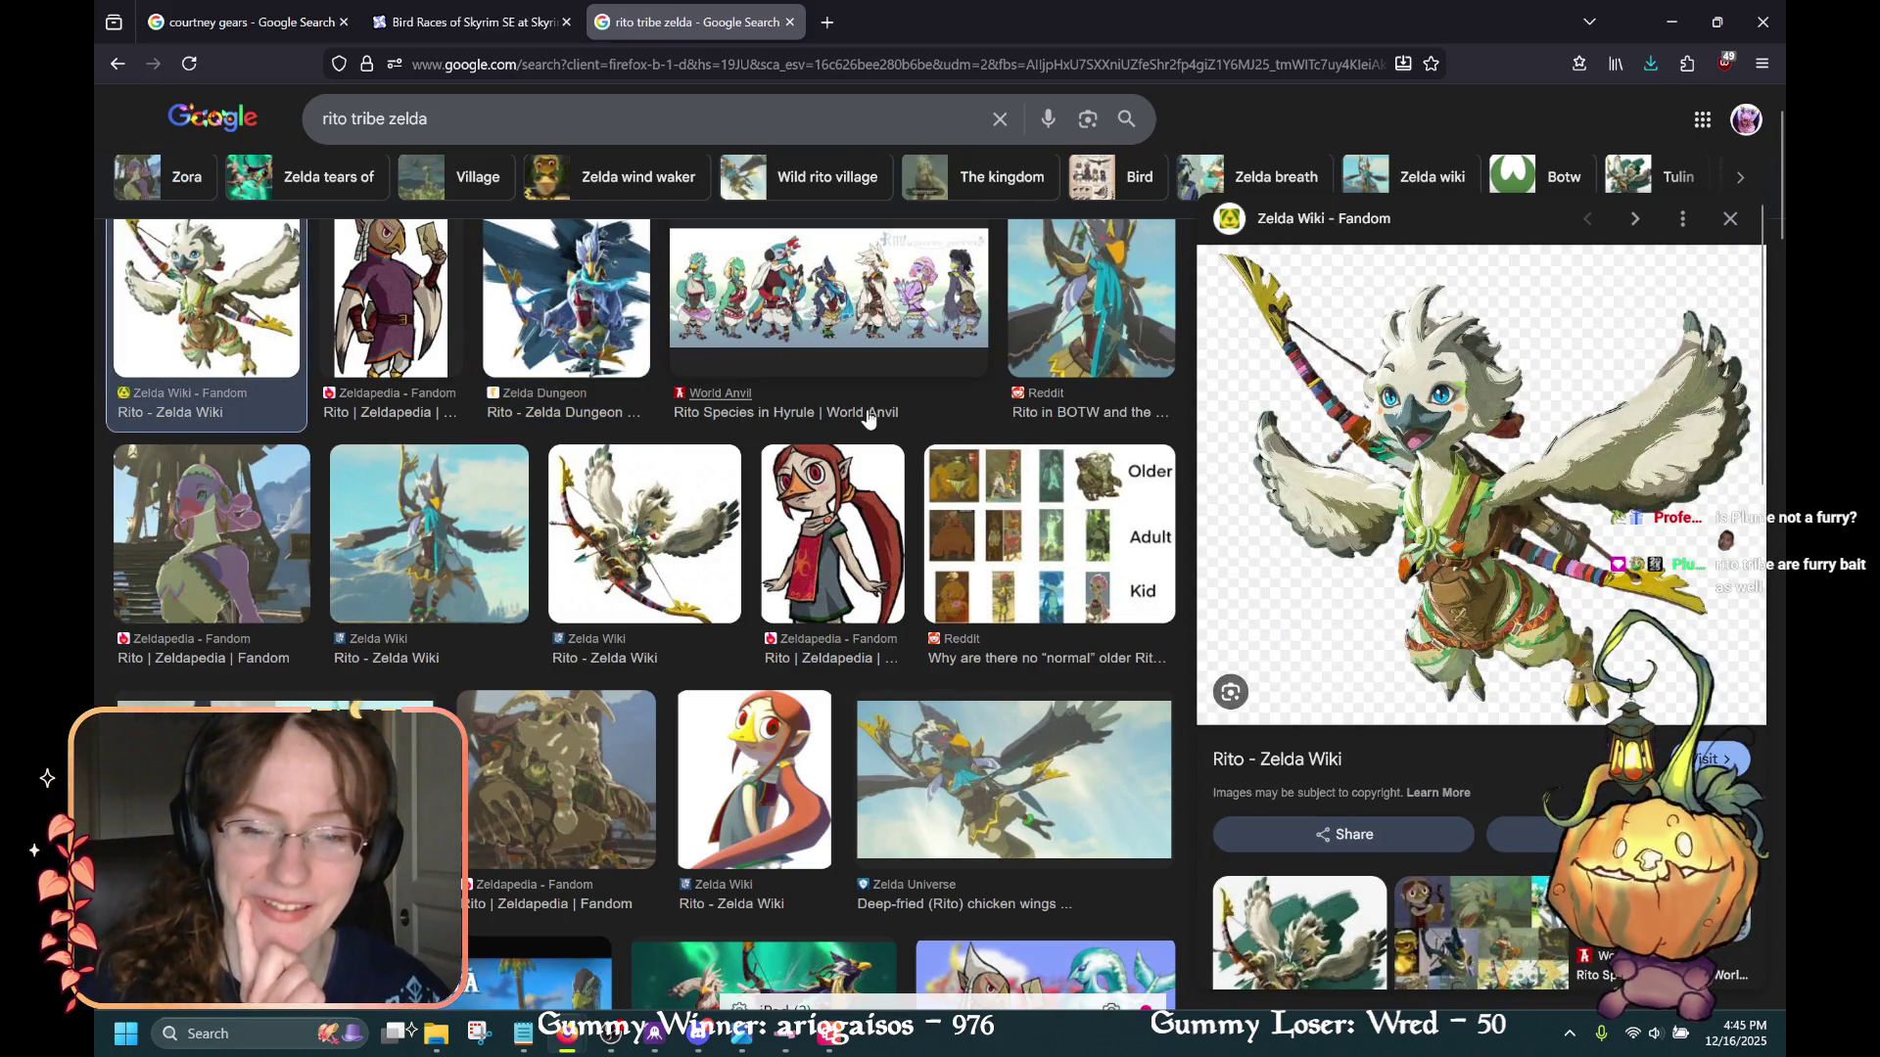
scroll(979, 538, "down", 2)
left_click(979, 539)
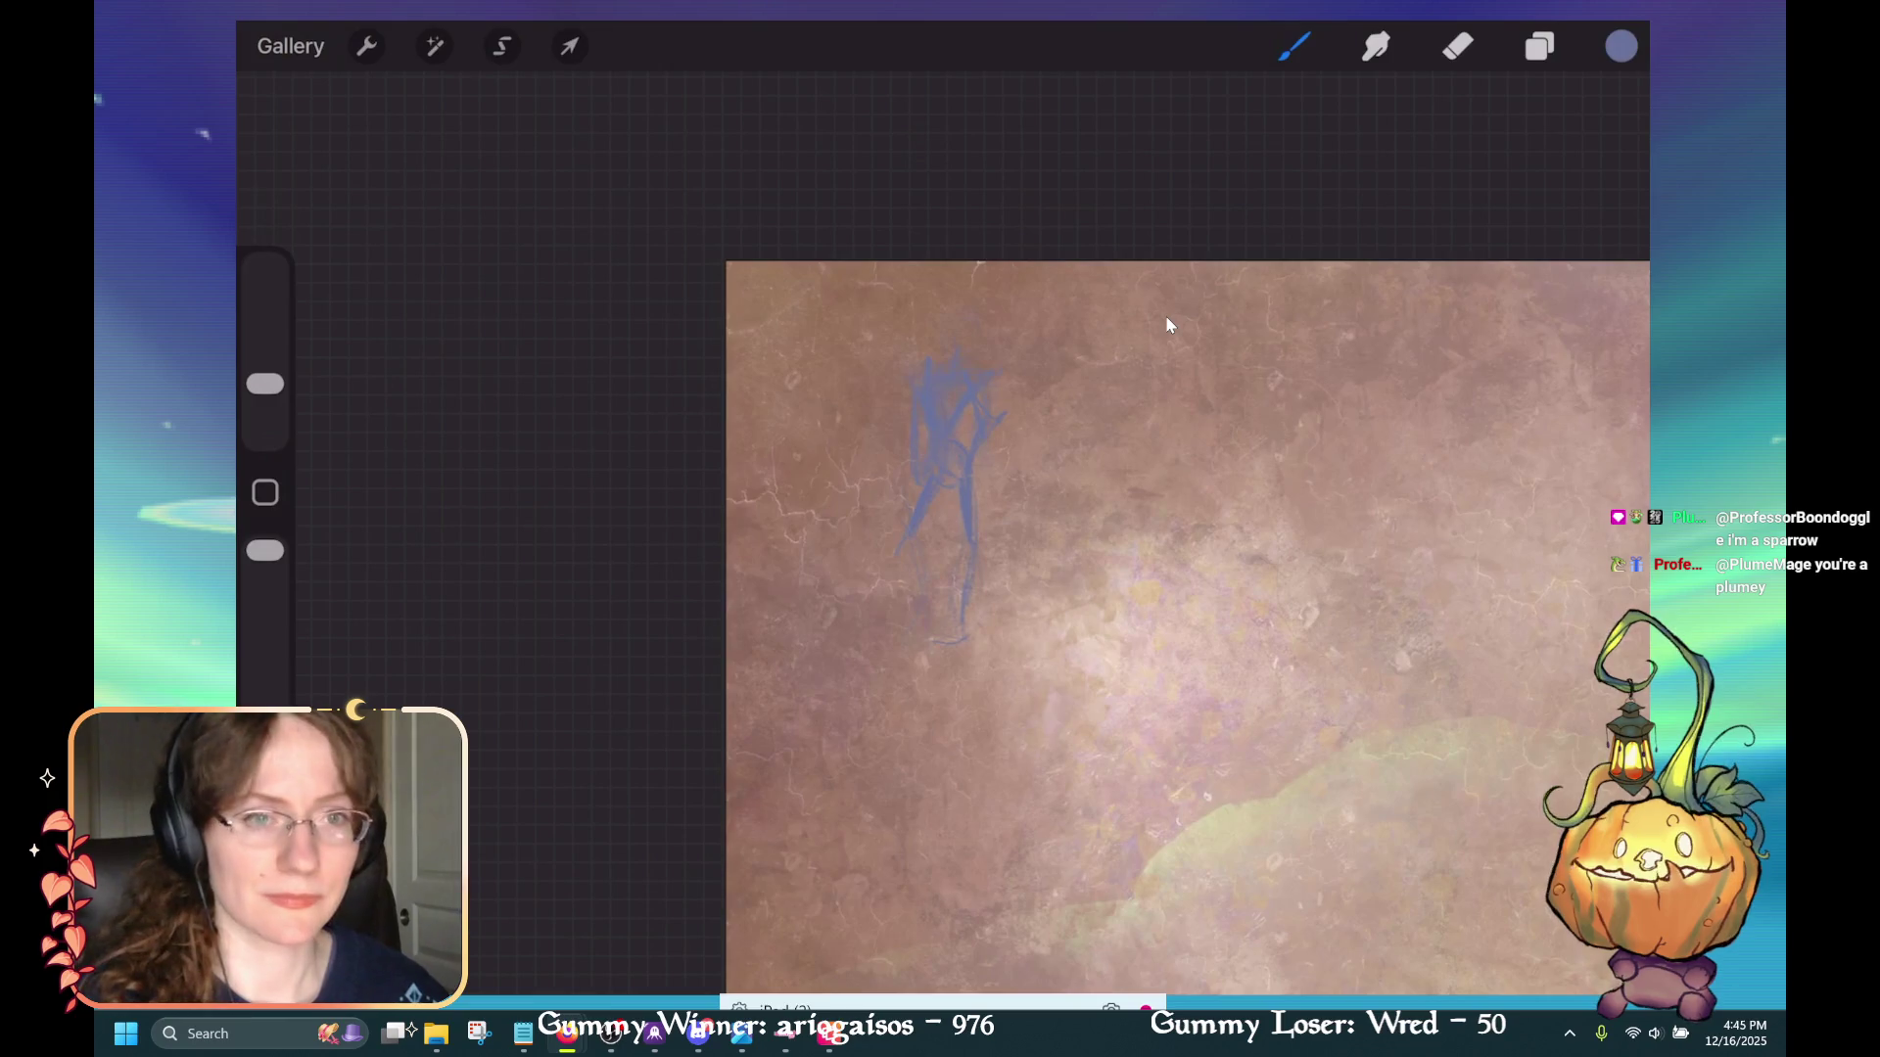
Touch up the blue stick figure, undoing a stray stroke and alternating between eraser and brush
mouse_move(934, 5)
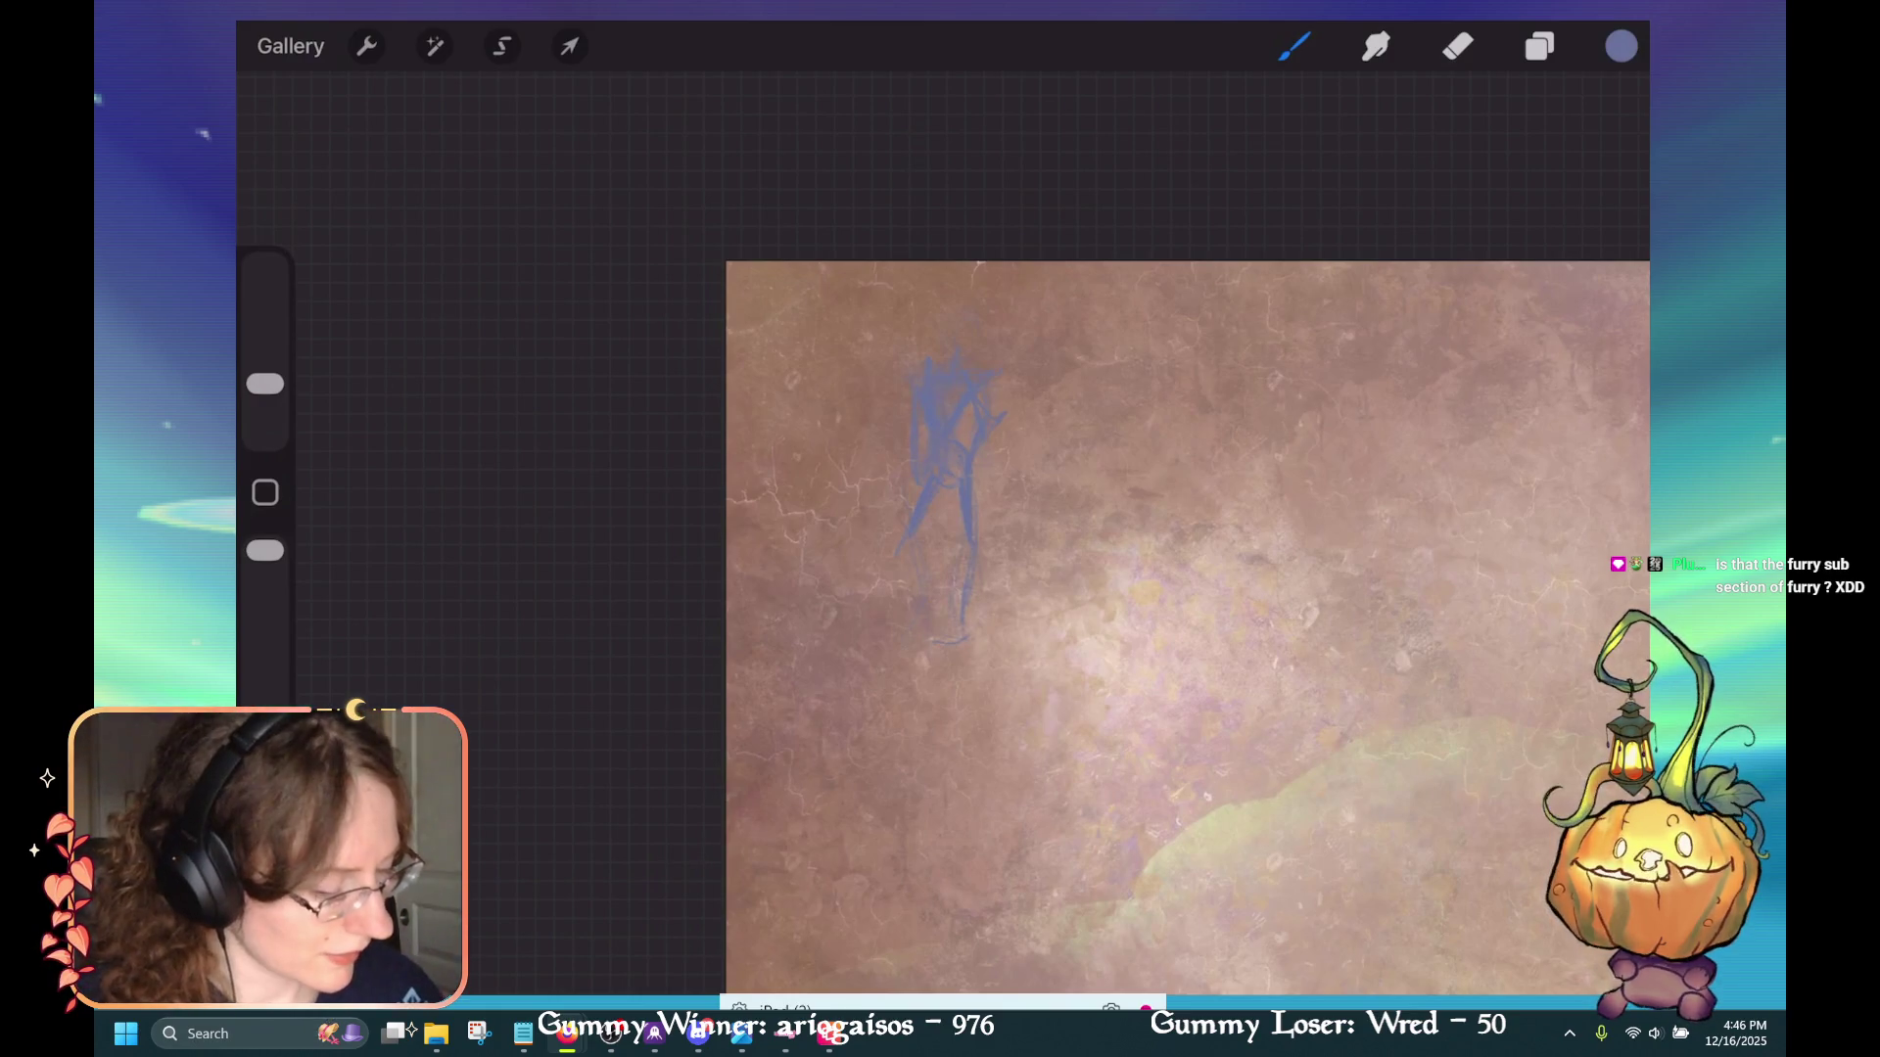
left_click_drag(966, 555, 964, 617)
key("ctrl+z")
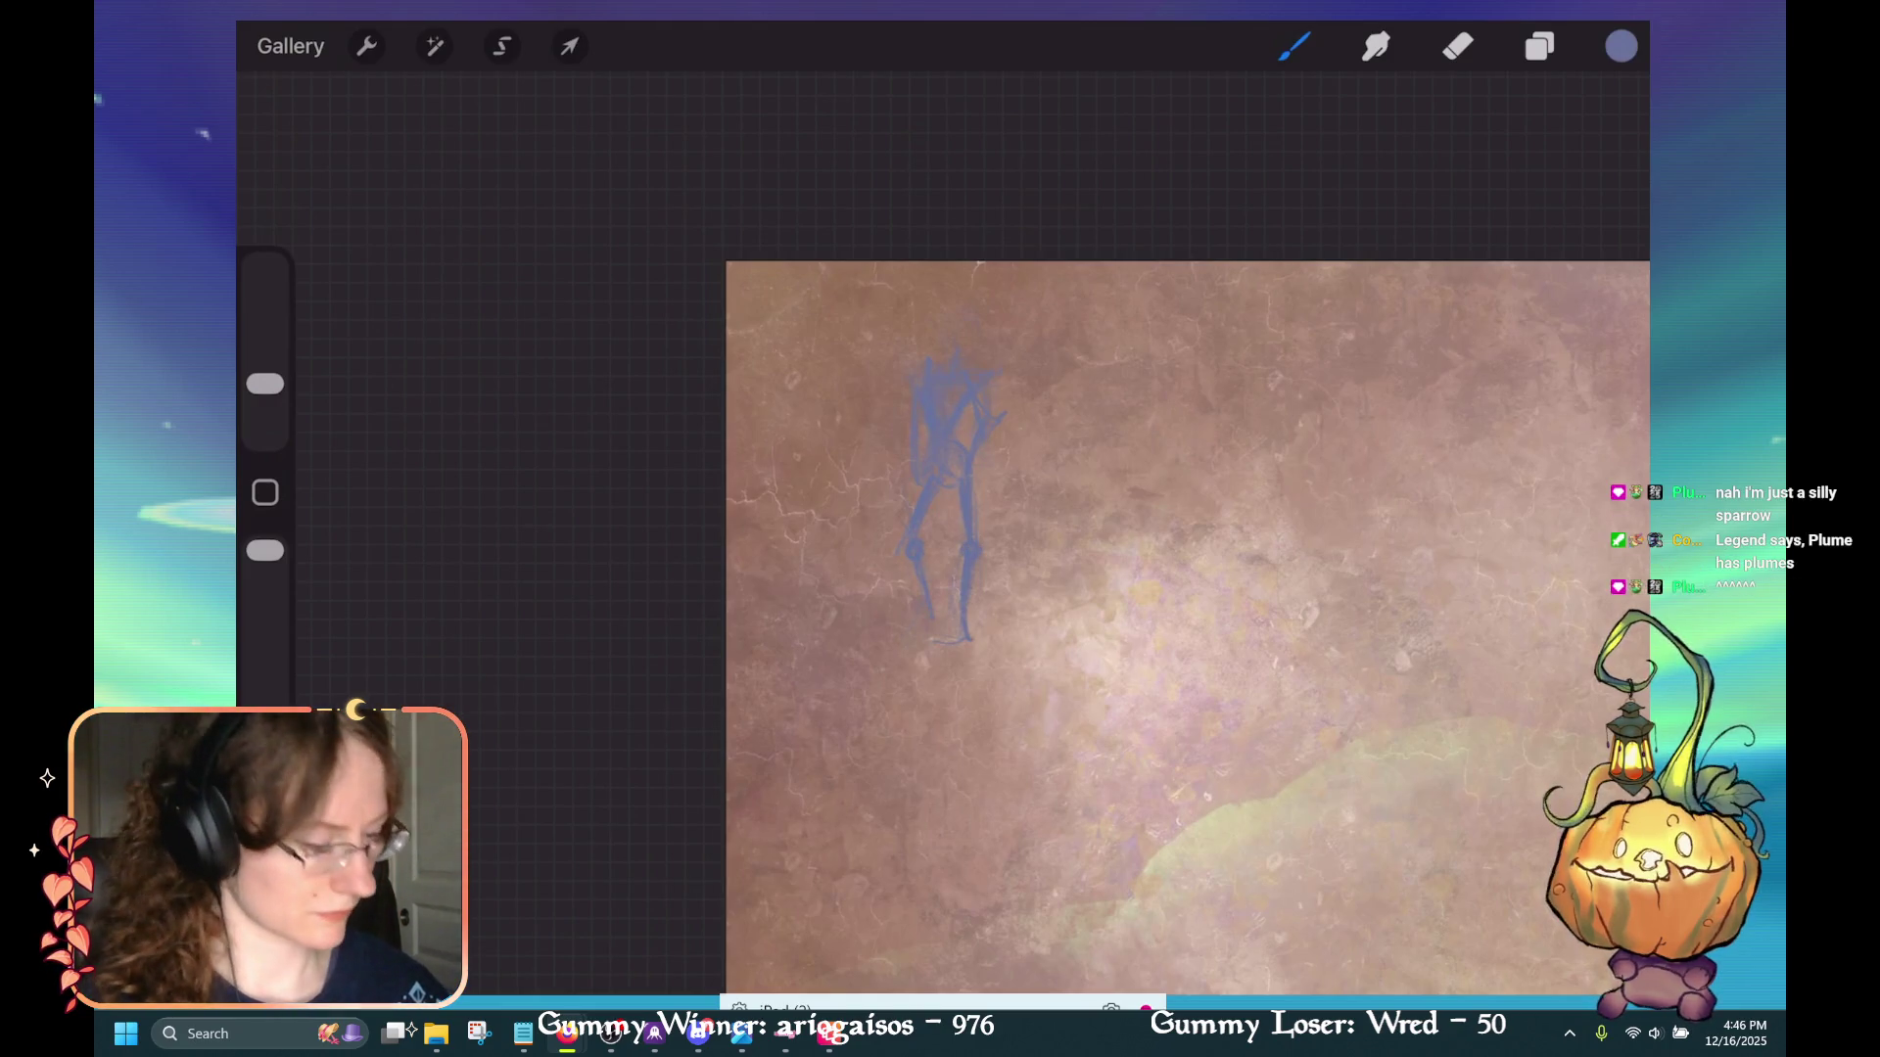
key("e")
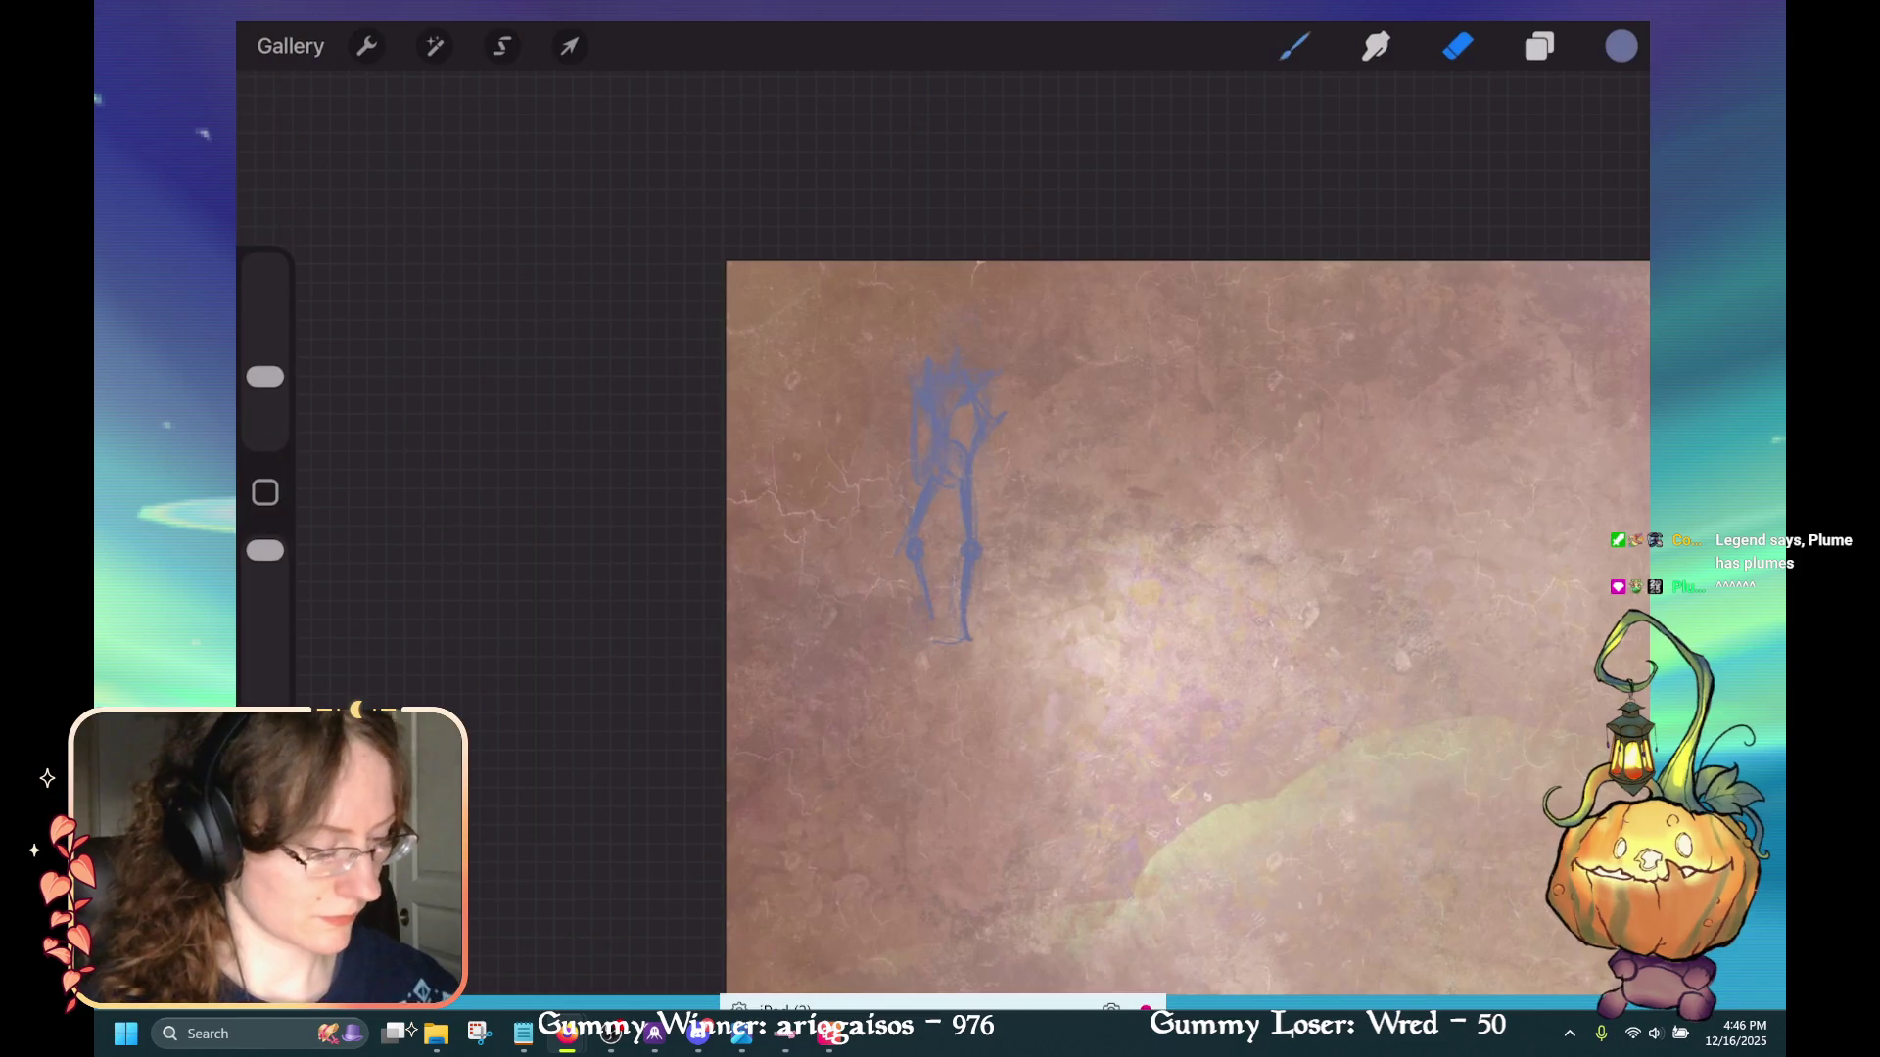
key("b")
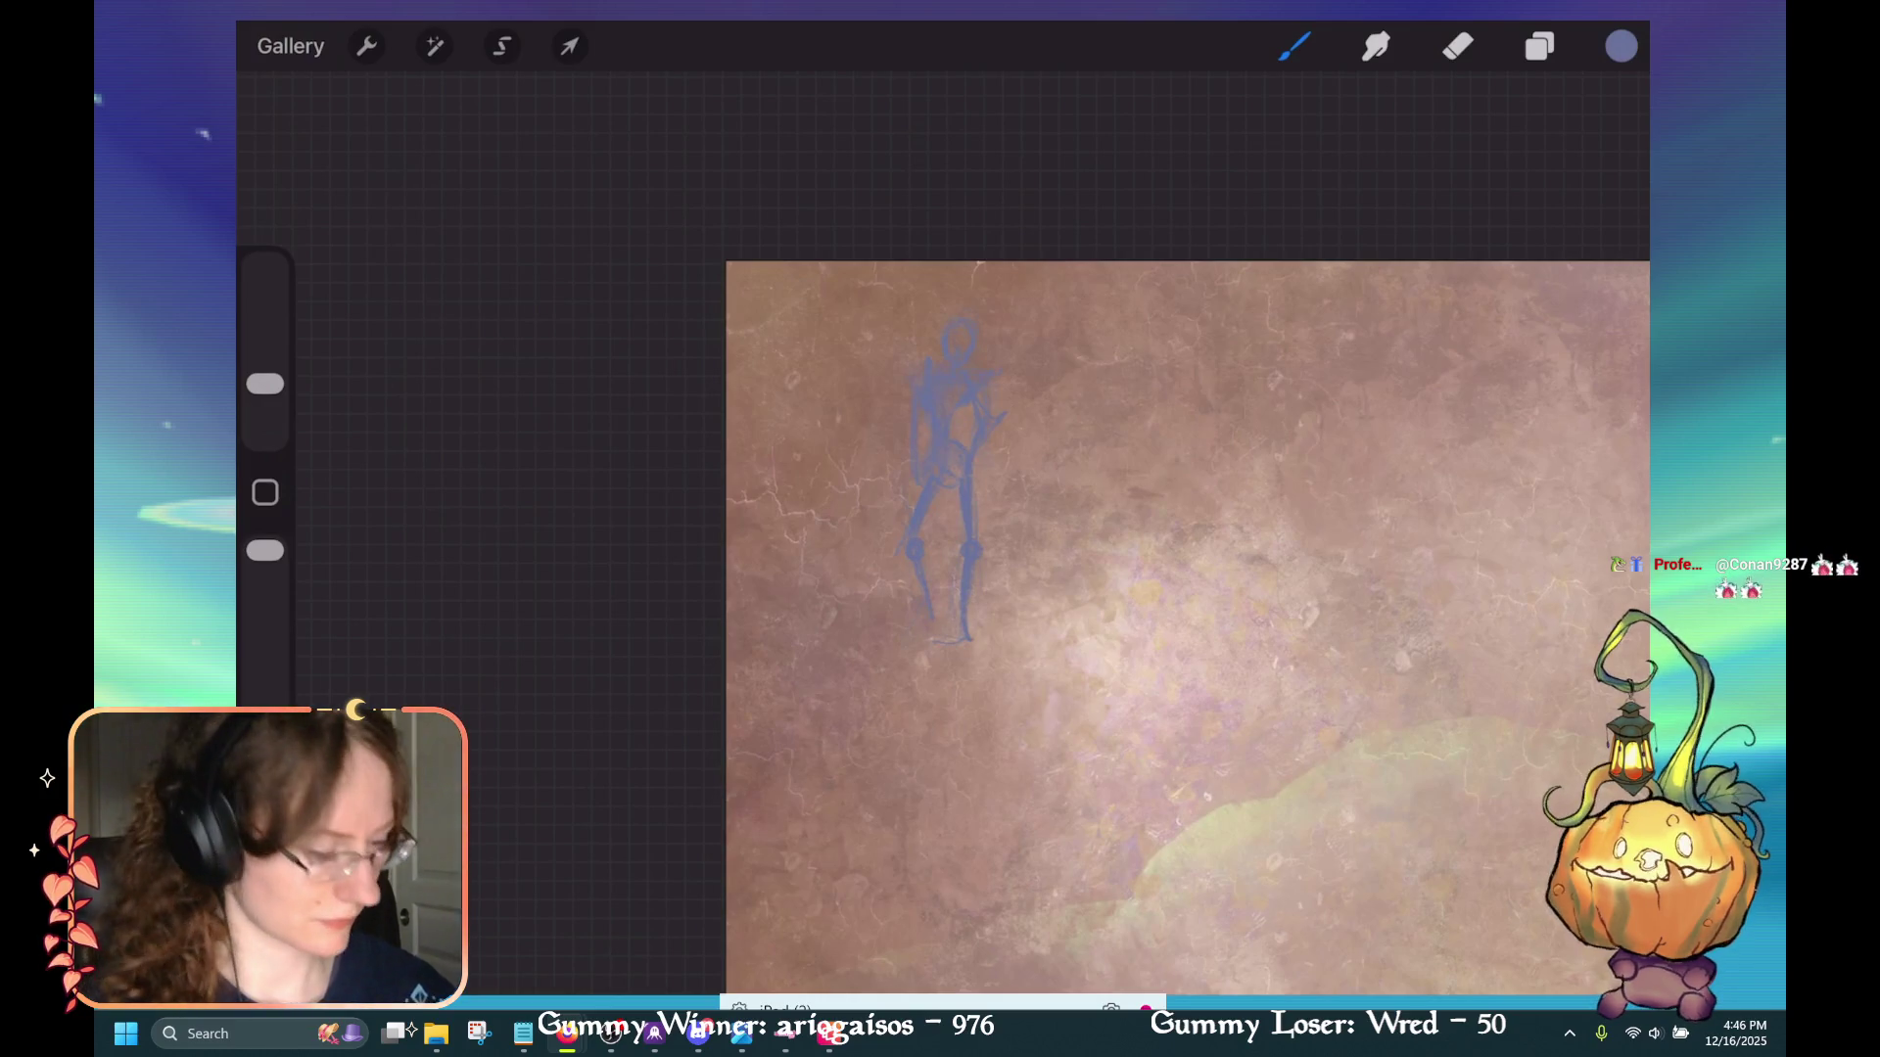
key("e")
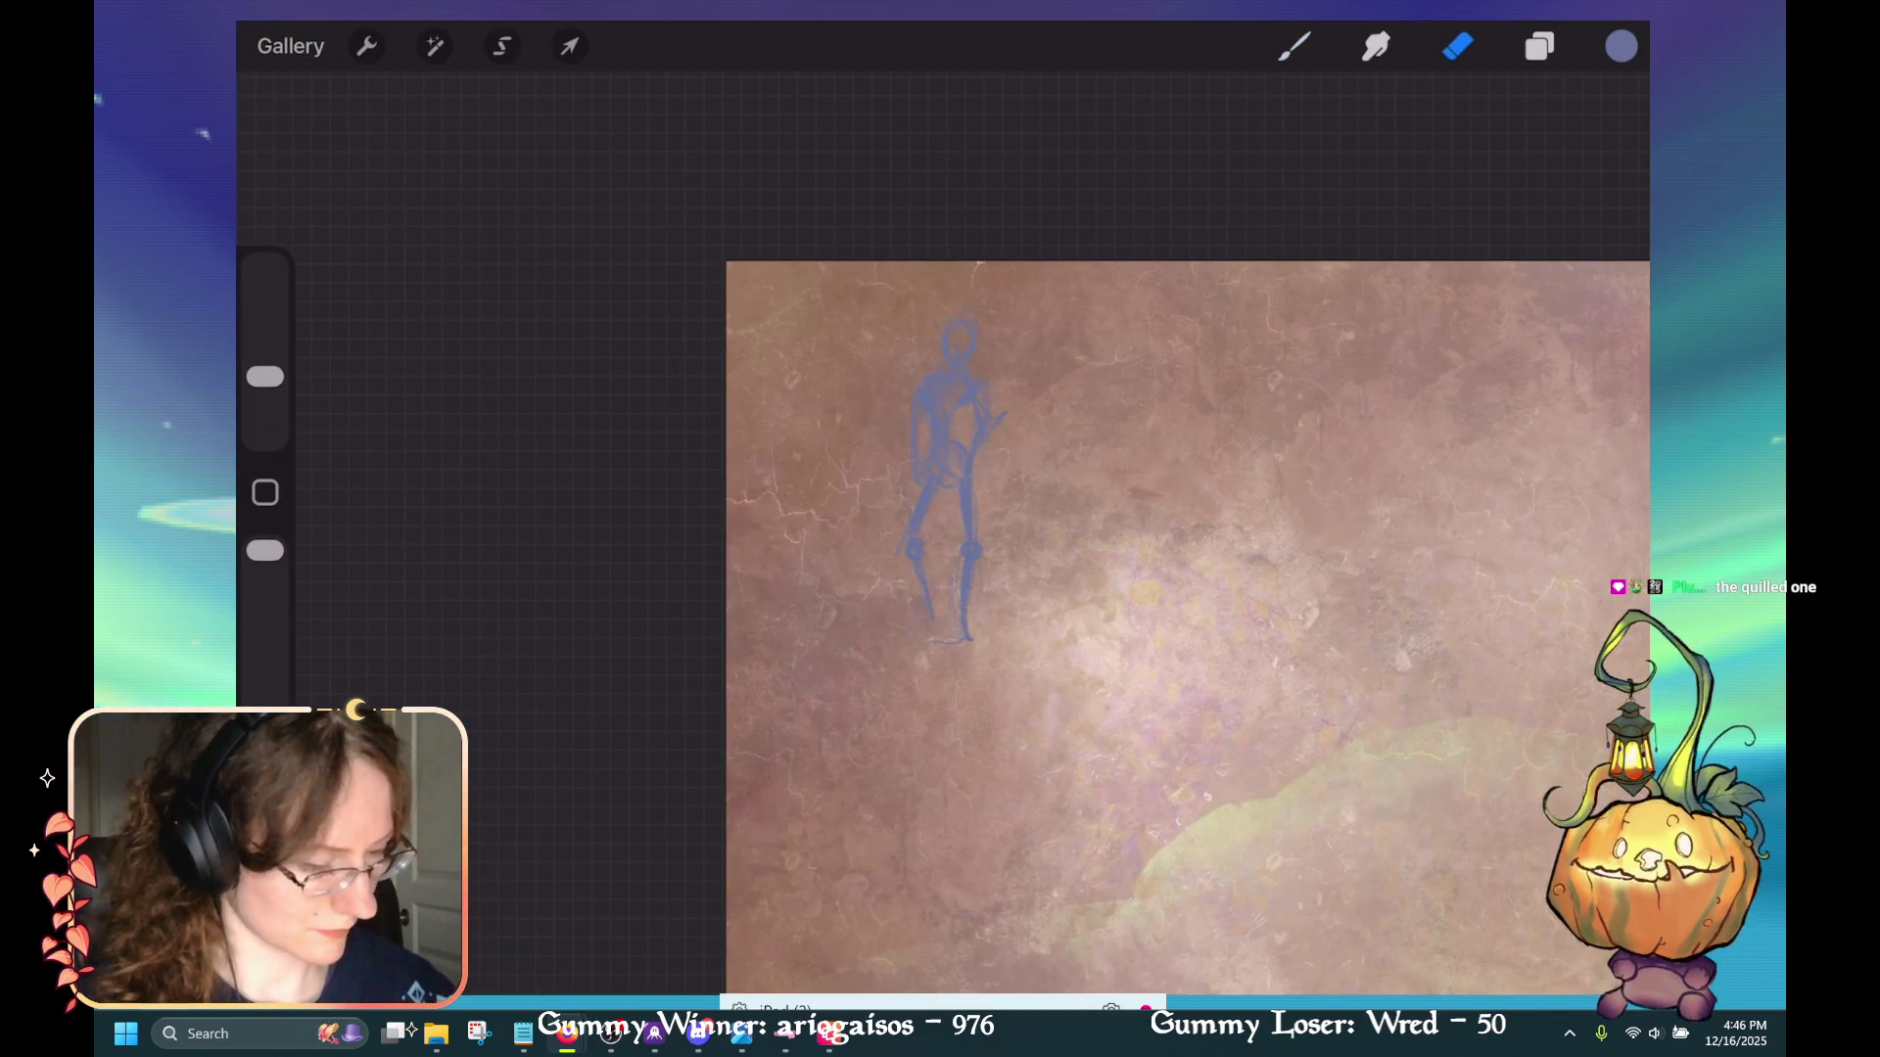
left_click(569, 47)
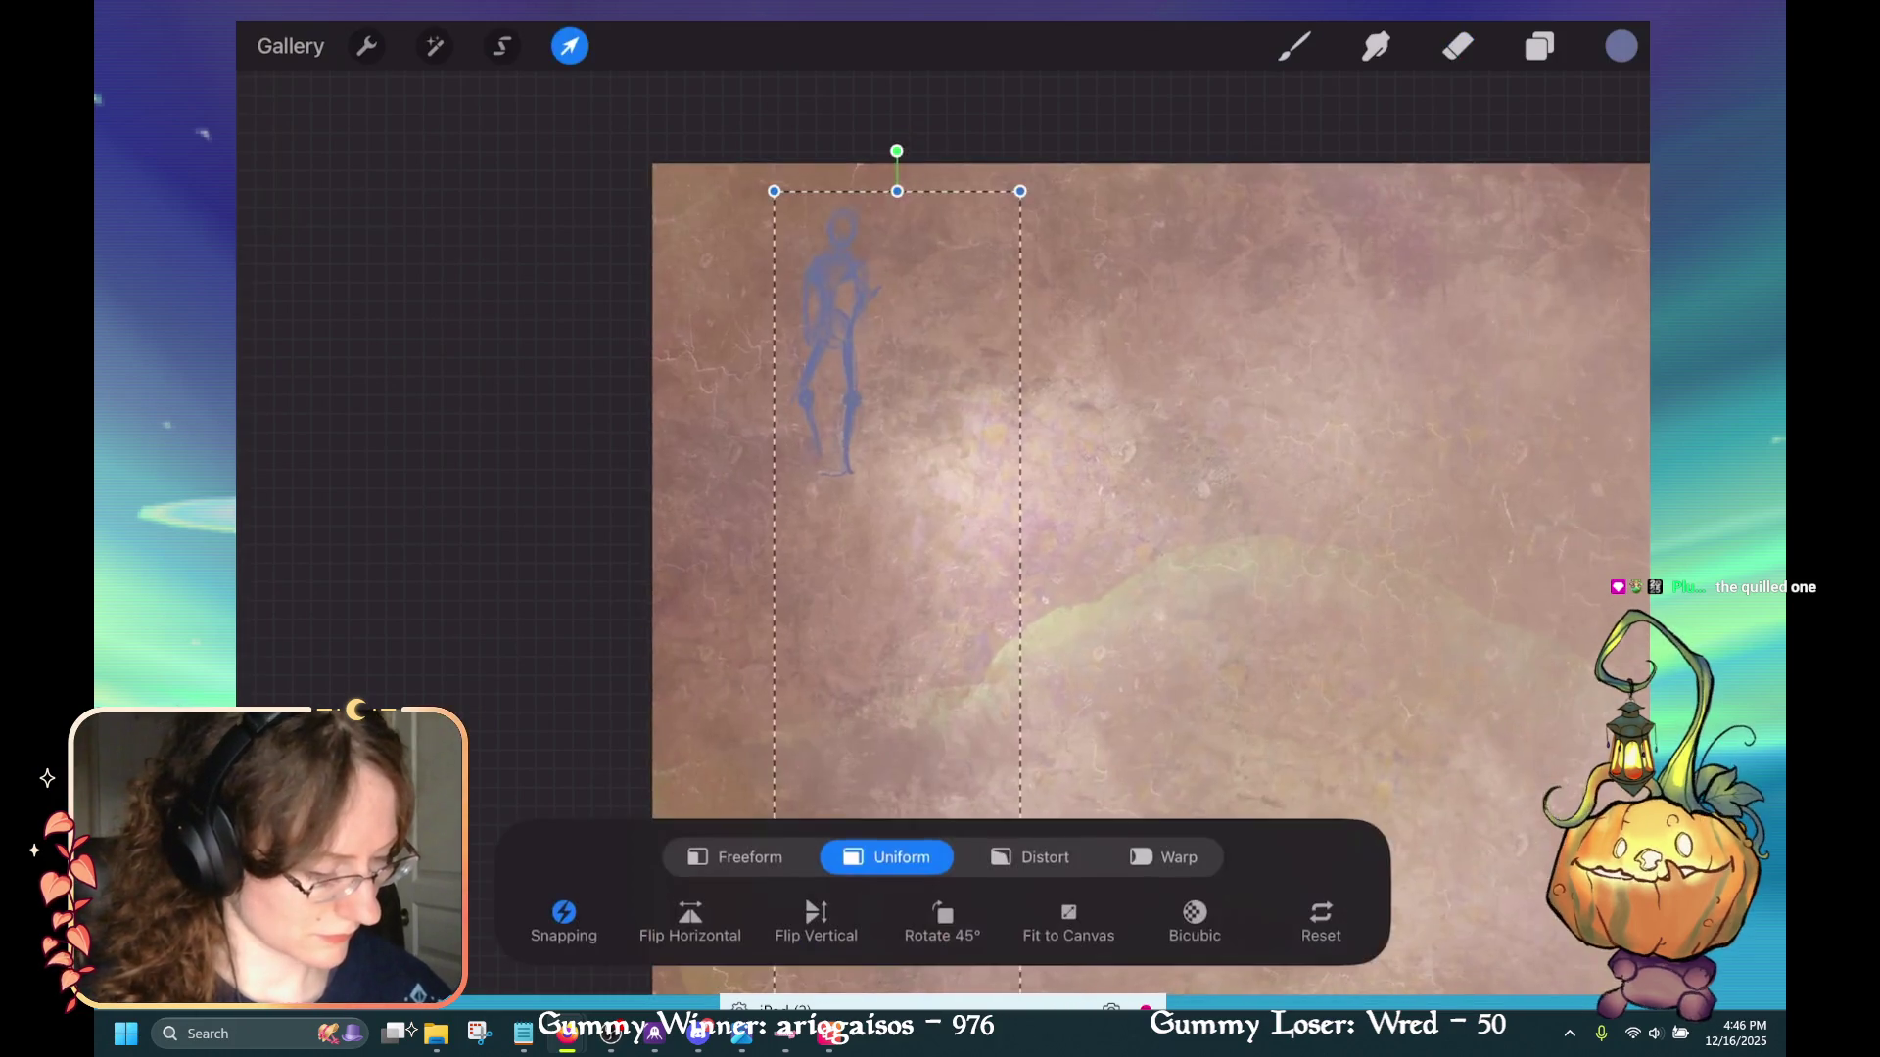
Enlarge the blue stick figure and shift it up and left on the parchment
mouse_move(1028, 419)
left_mouse_down()
mouse_move(1066, 503)
mouse_move(1217, 508)
mouse_move(1048, 508)
mouse_move(1120, 489)
mouse_move(1094, 490)
left_mouse_up()
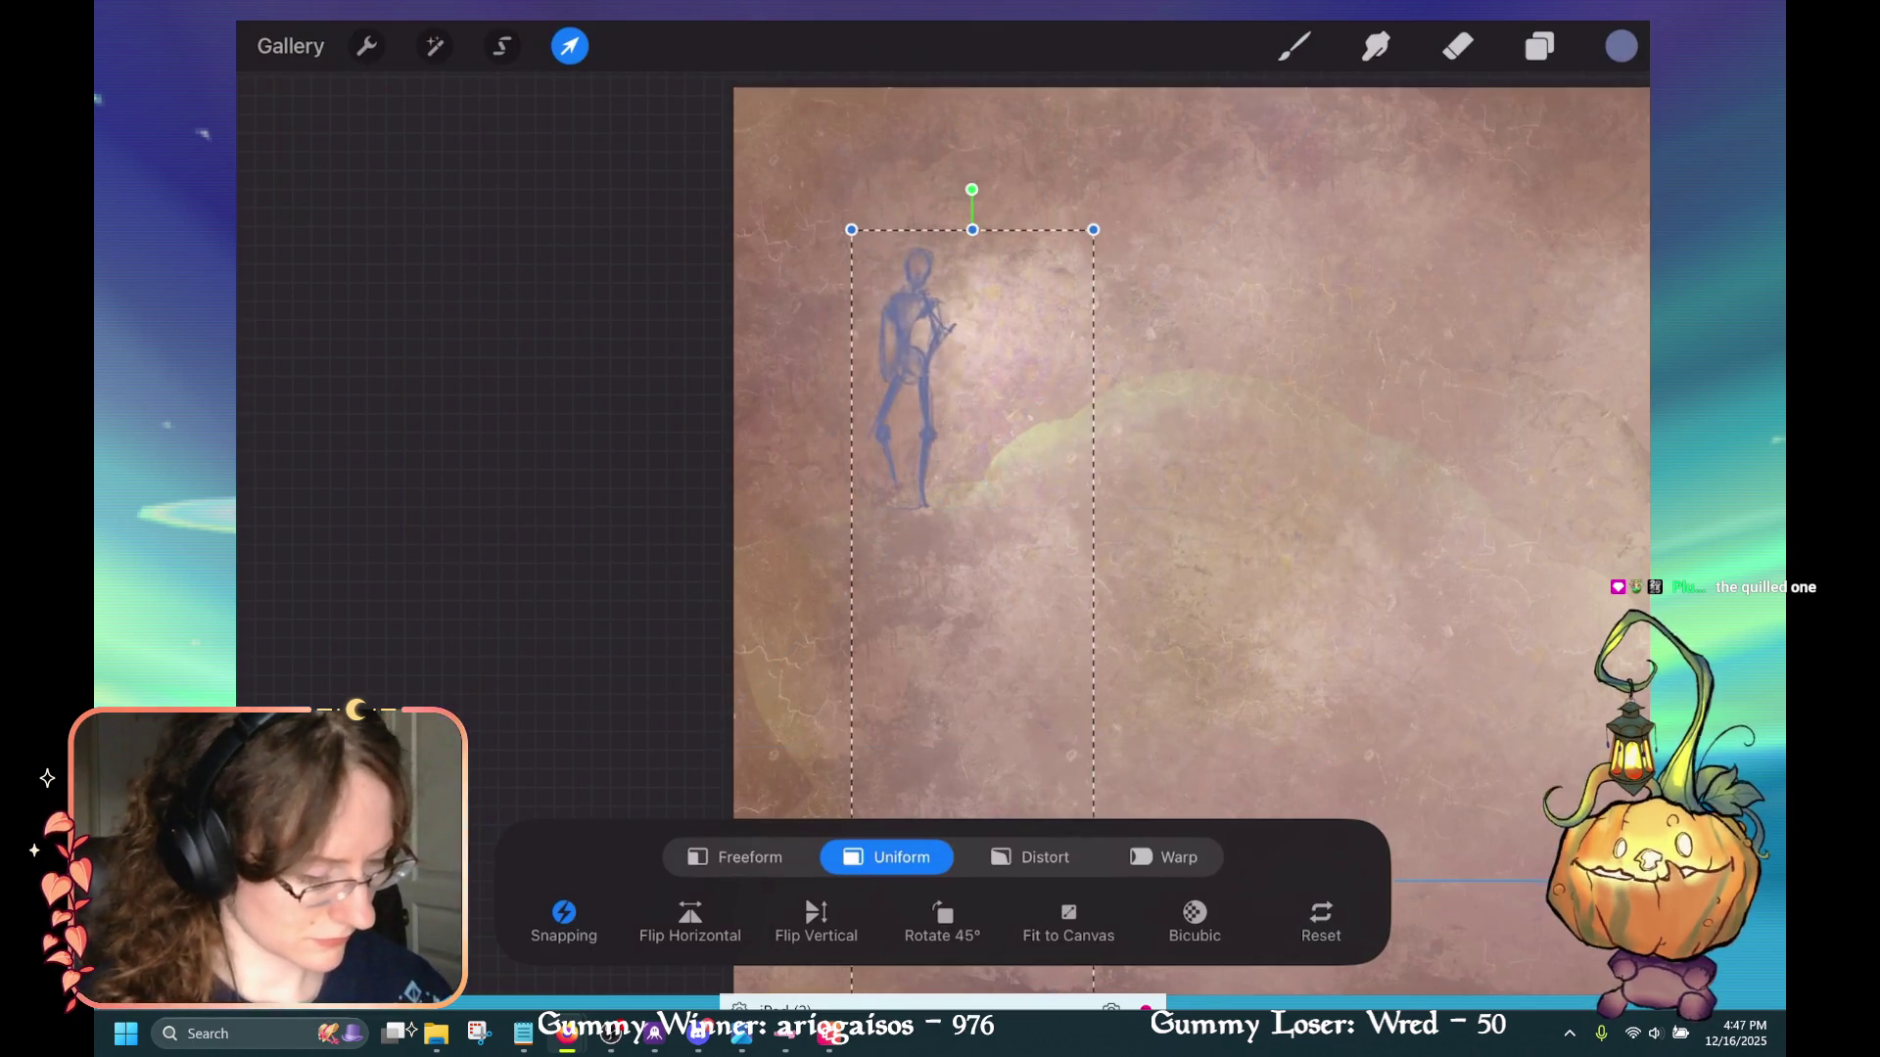
scroll(1018, 450, "down", 3)
left_click_drag(850, 653, 990, 637)
mouse_move(881, 489)
left_mouse_down()
mouse_move(871, 389)
mouse_move(725, 412)
left_mouse_up()
left_click_drag(955, 191, 965, 184)
mouse_move(725, 411)
left_mouse_down()
mouse_move(675, 352)
mouse_move(710, 509)
left_mouse_up()
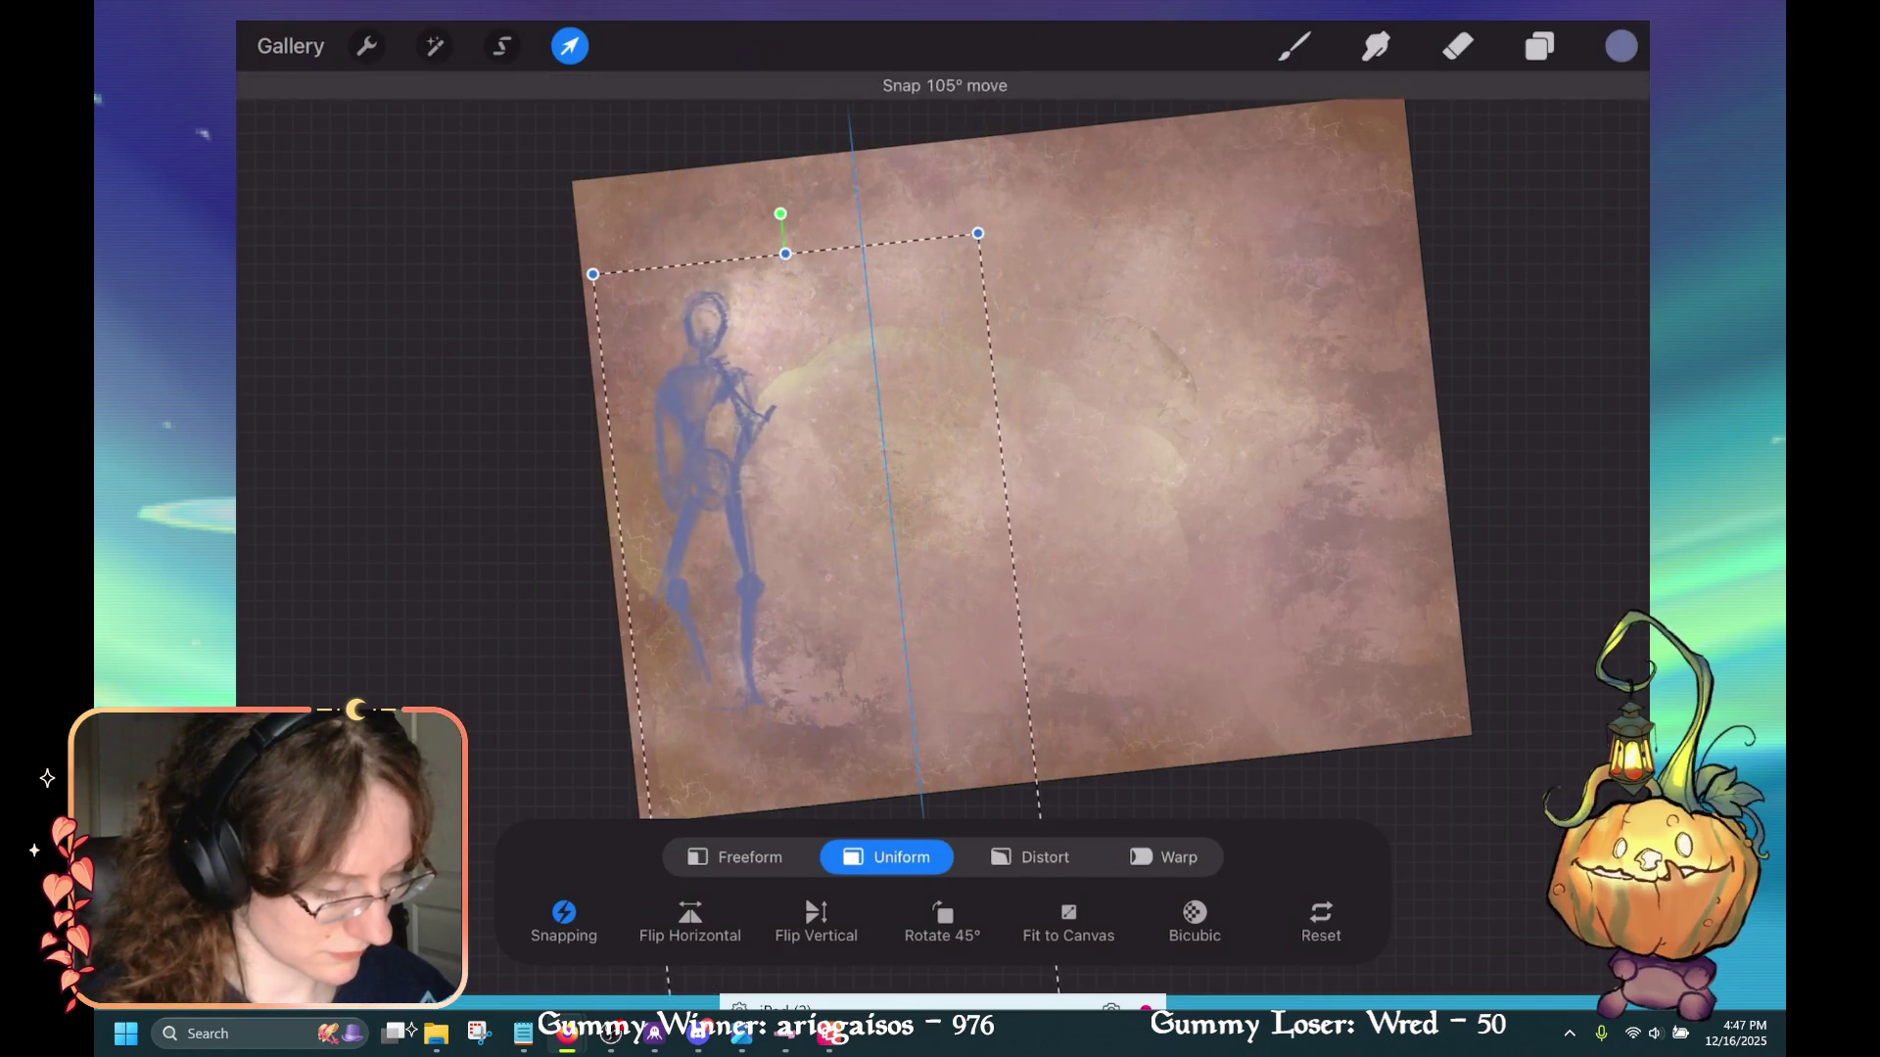
left_click(1294, 46)
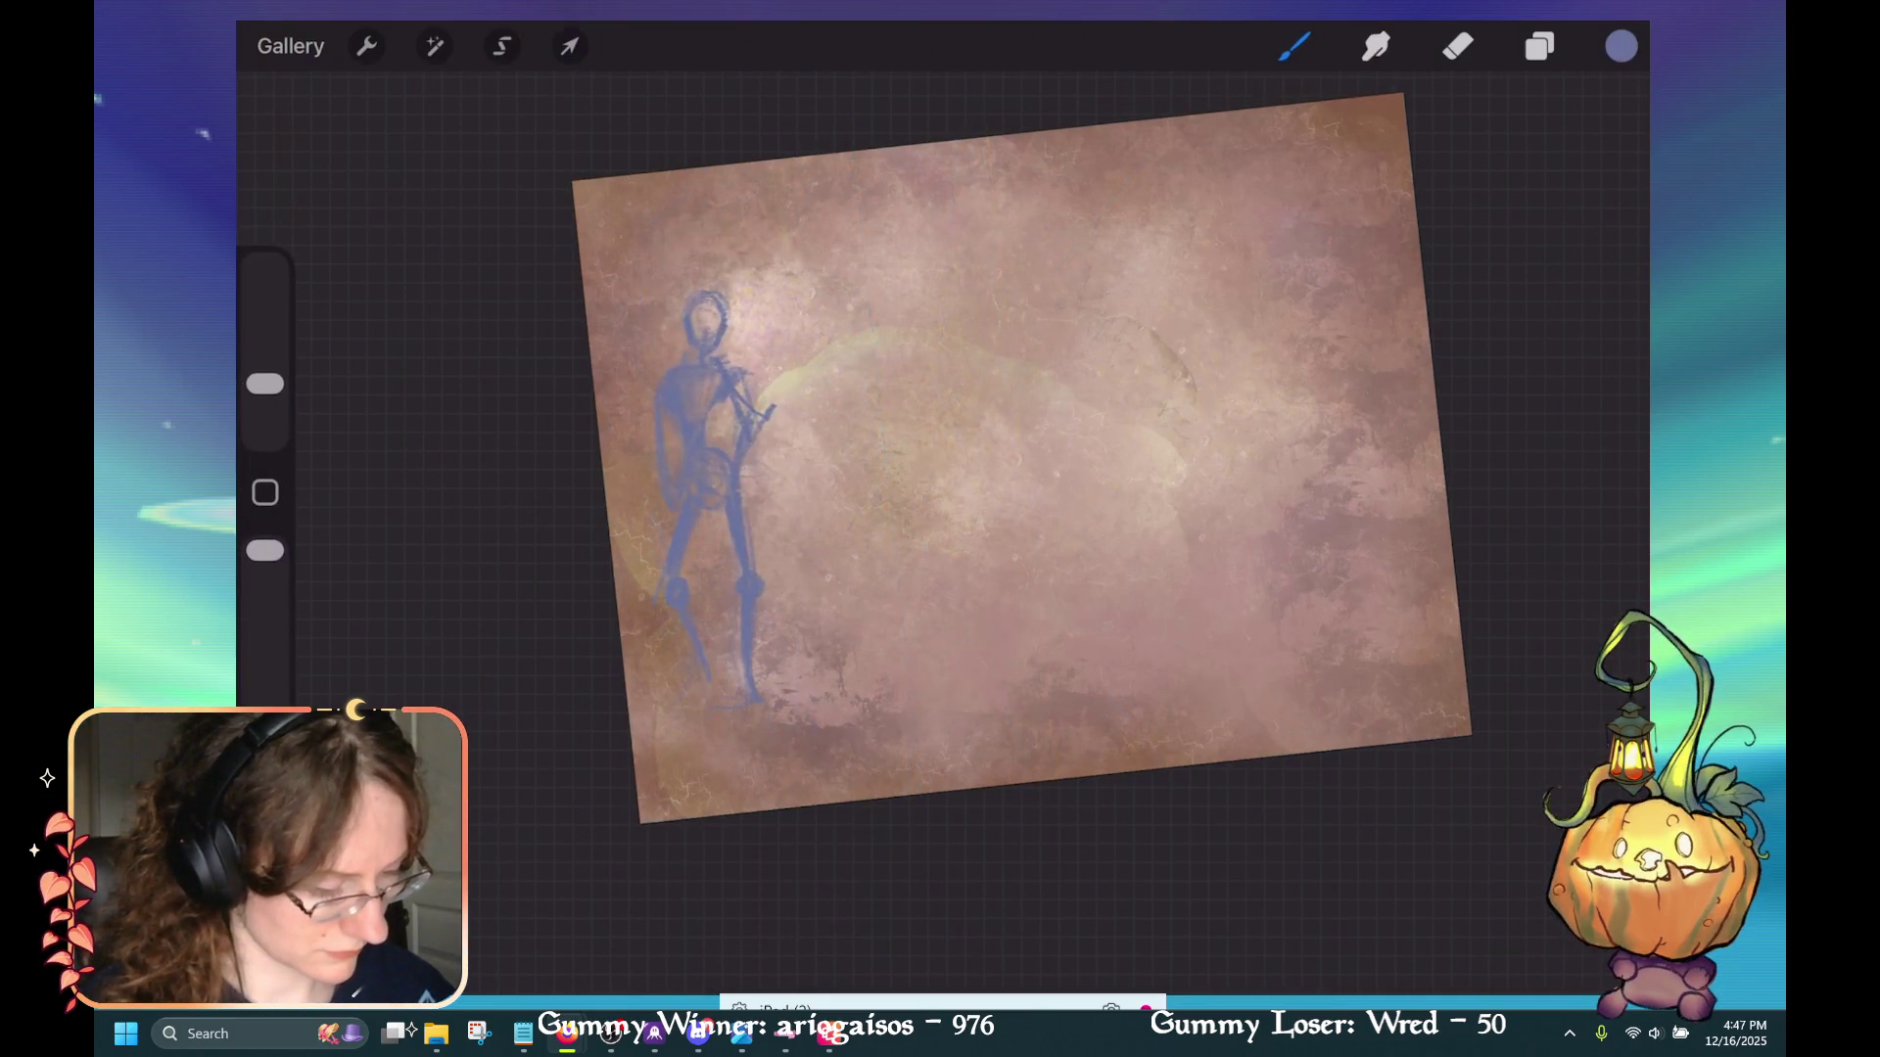
Fine-tune the figure's size and move it slightly lower along the parchment's left side
left_click(568, 46)
mouse_move(1002, 466)
left_mouse_down()
mouse_move(1071, 460)
mouse_move(979, 411)
left_mouse_up()
left_click_drag(802, 490, 793, 358)
mouse_move(950, 339)
left_mouse_down()
mouse_move(893, 357)
mouse_move(970, 336)
left_mouse_up()
mouse_move(785, 355)
left_mouse_down()
mouse_move(807, 561)
mouse_move(789, 578)
left_mouse_up()
left_click_drag(957, 332, 917, 389)
left_click_drag(783, 588, 814, 563)
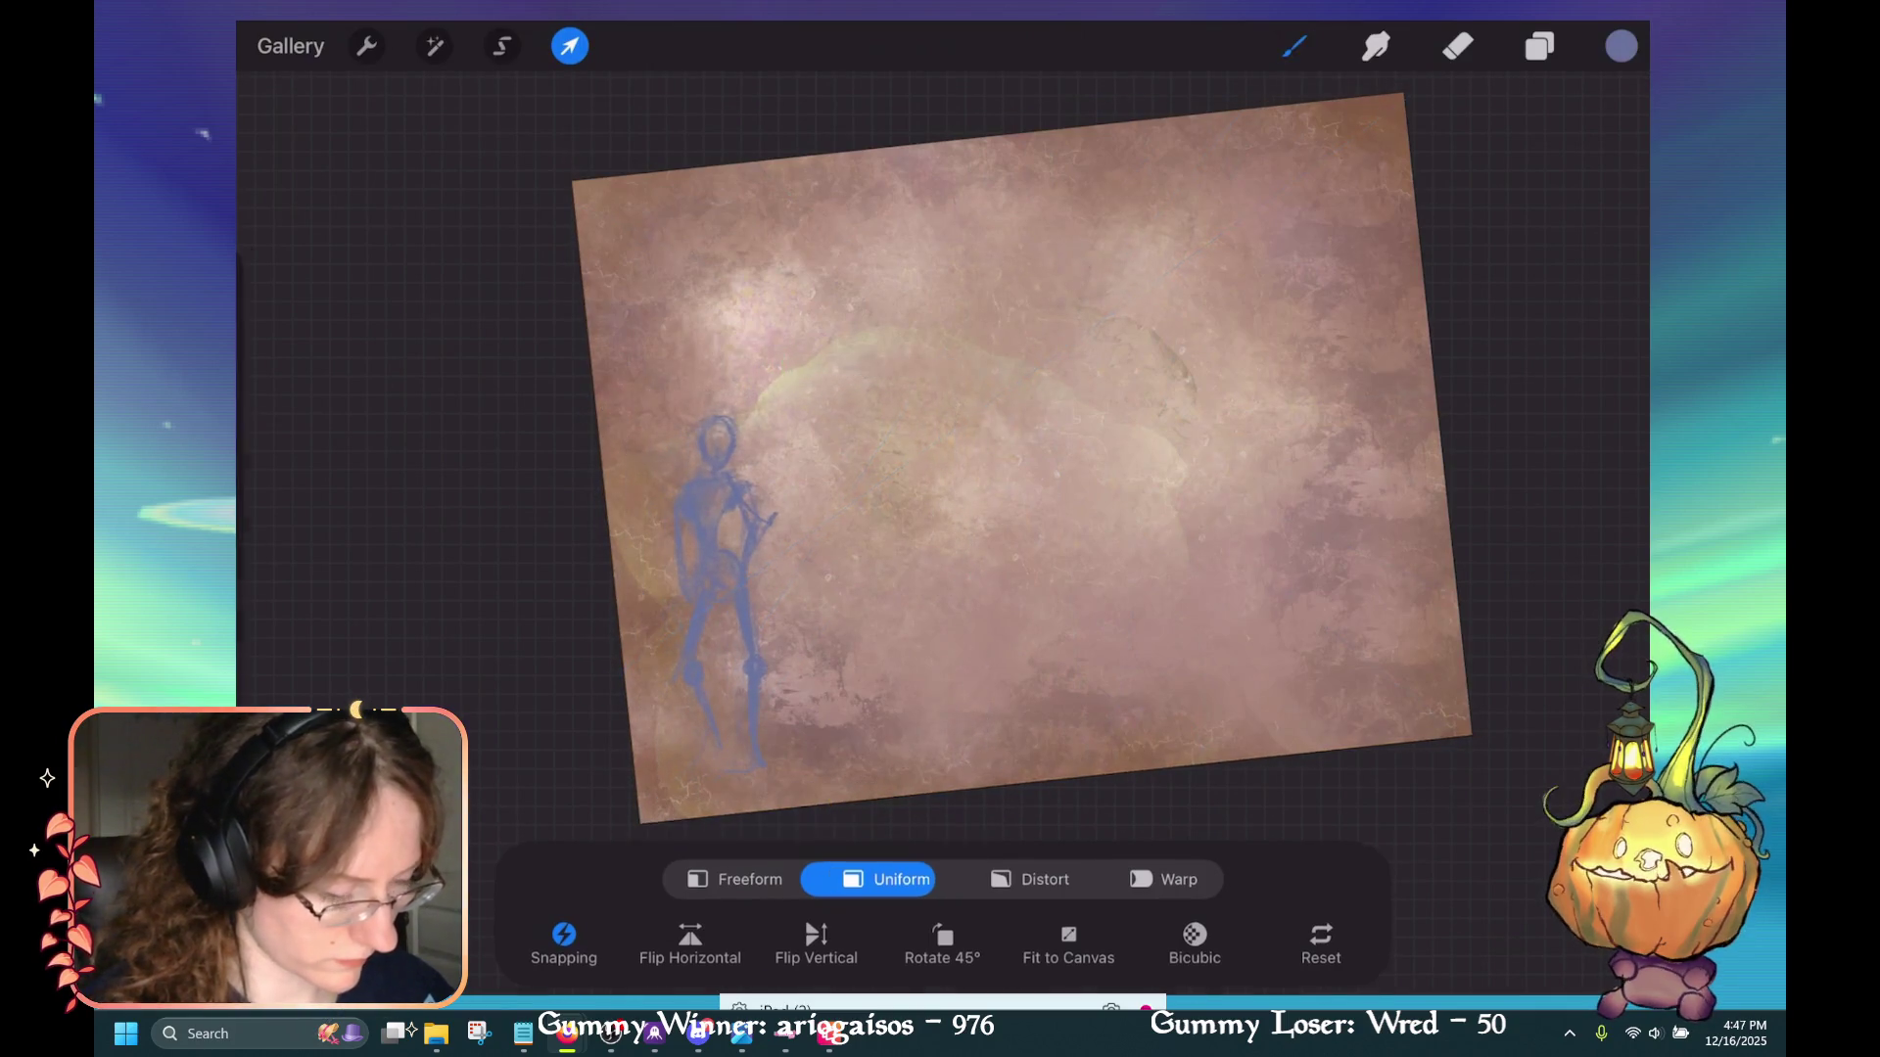
left_click(1294, 46)
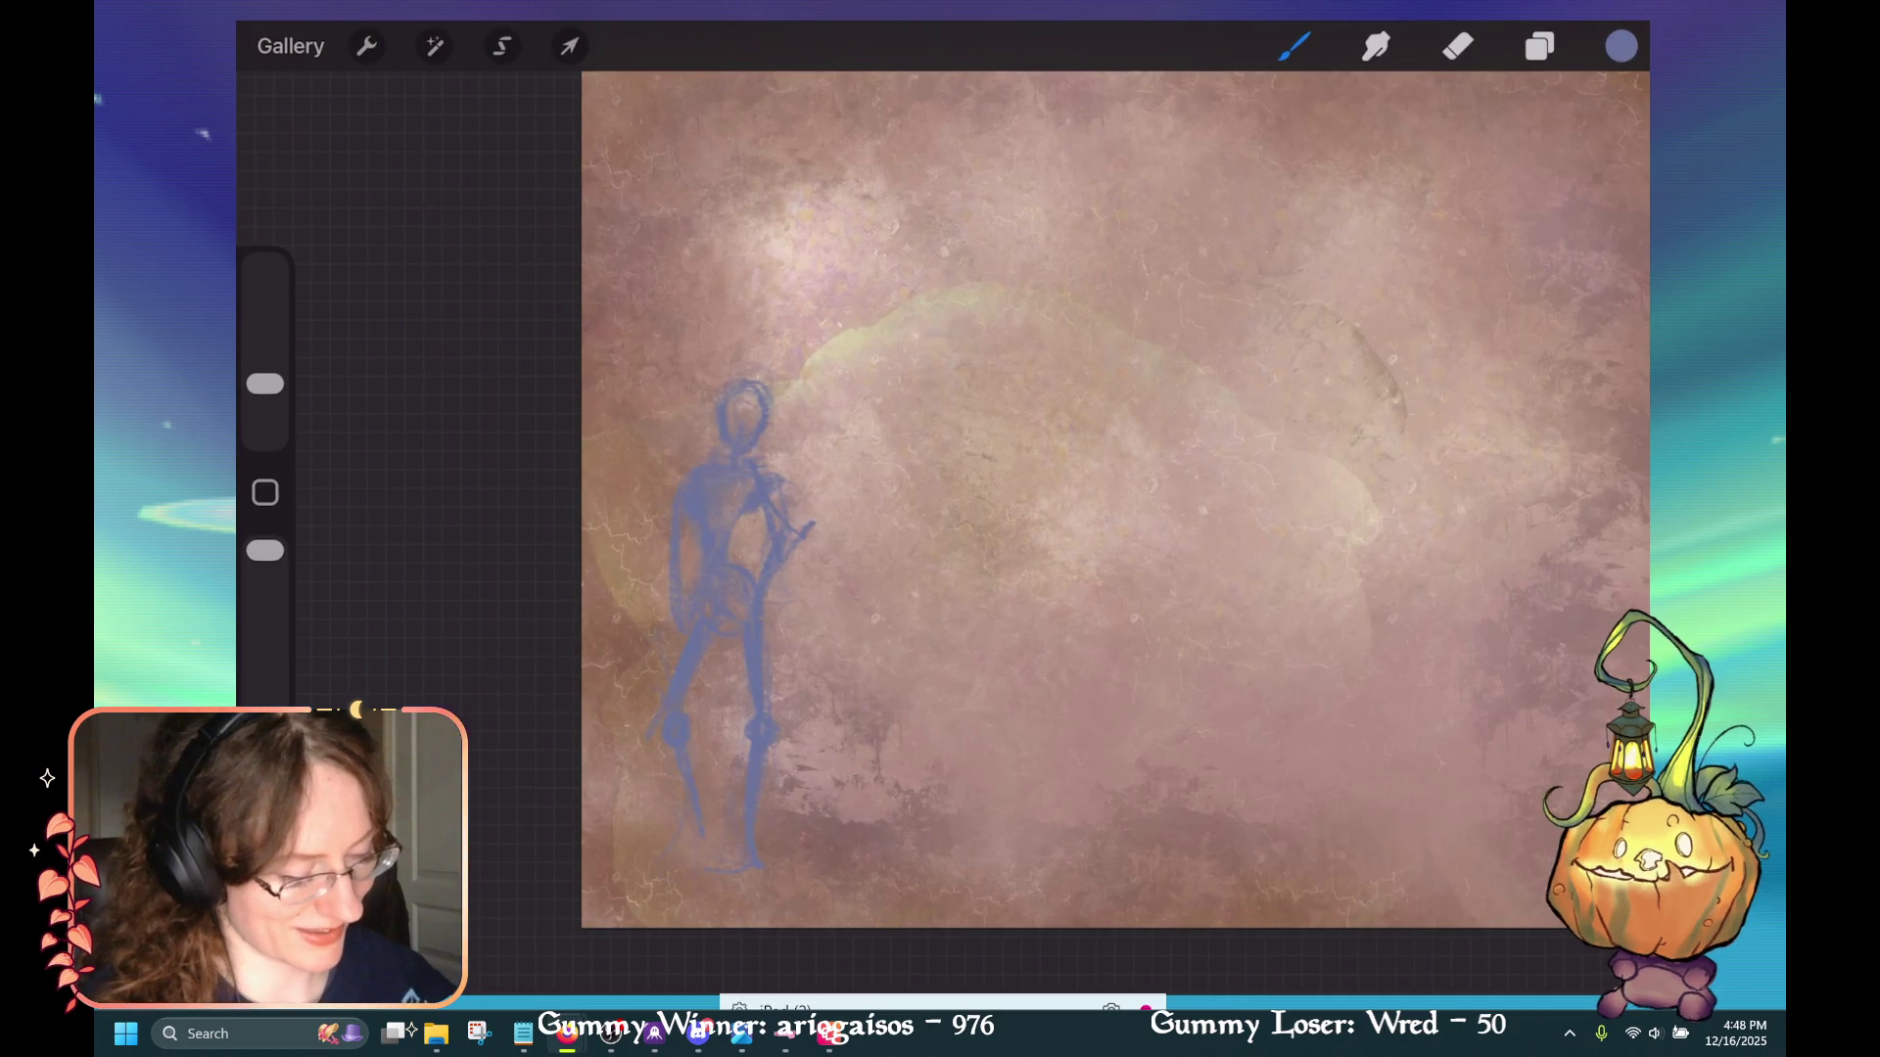
Erase the tip of the figure's outstretched arm so the hand rests on its hip
left_click(1458, 46)
left_click_drag(813, 526, 801, 538)
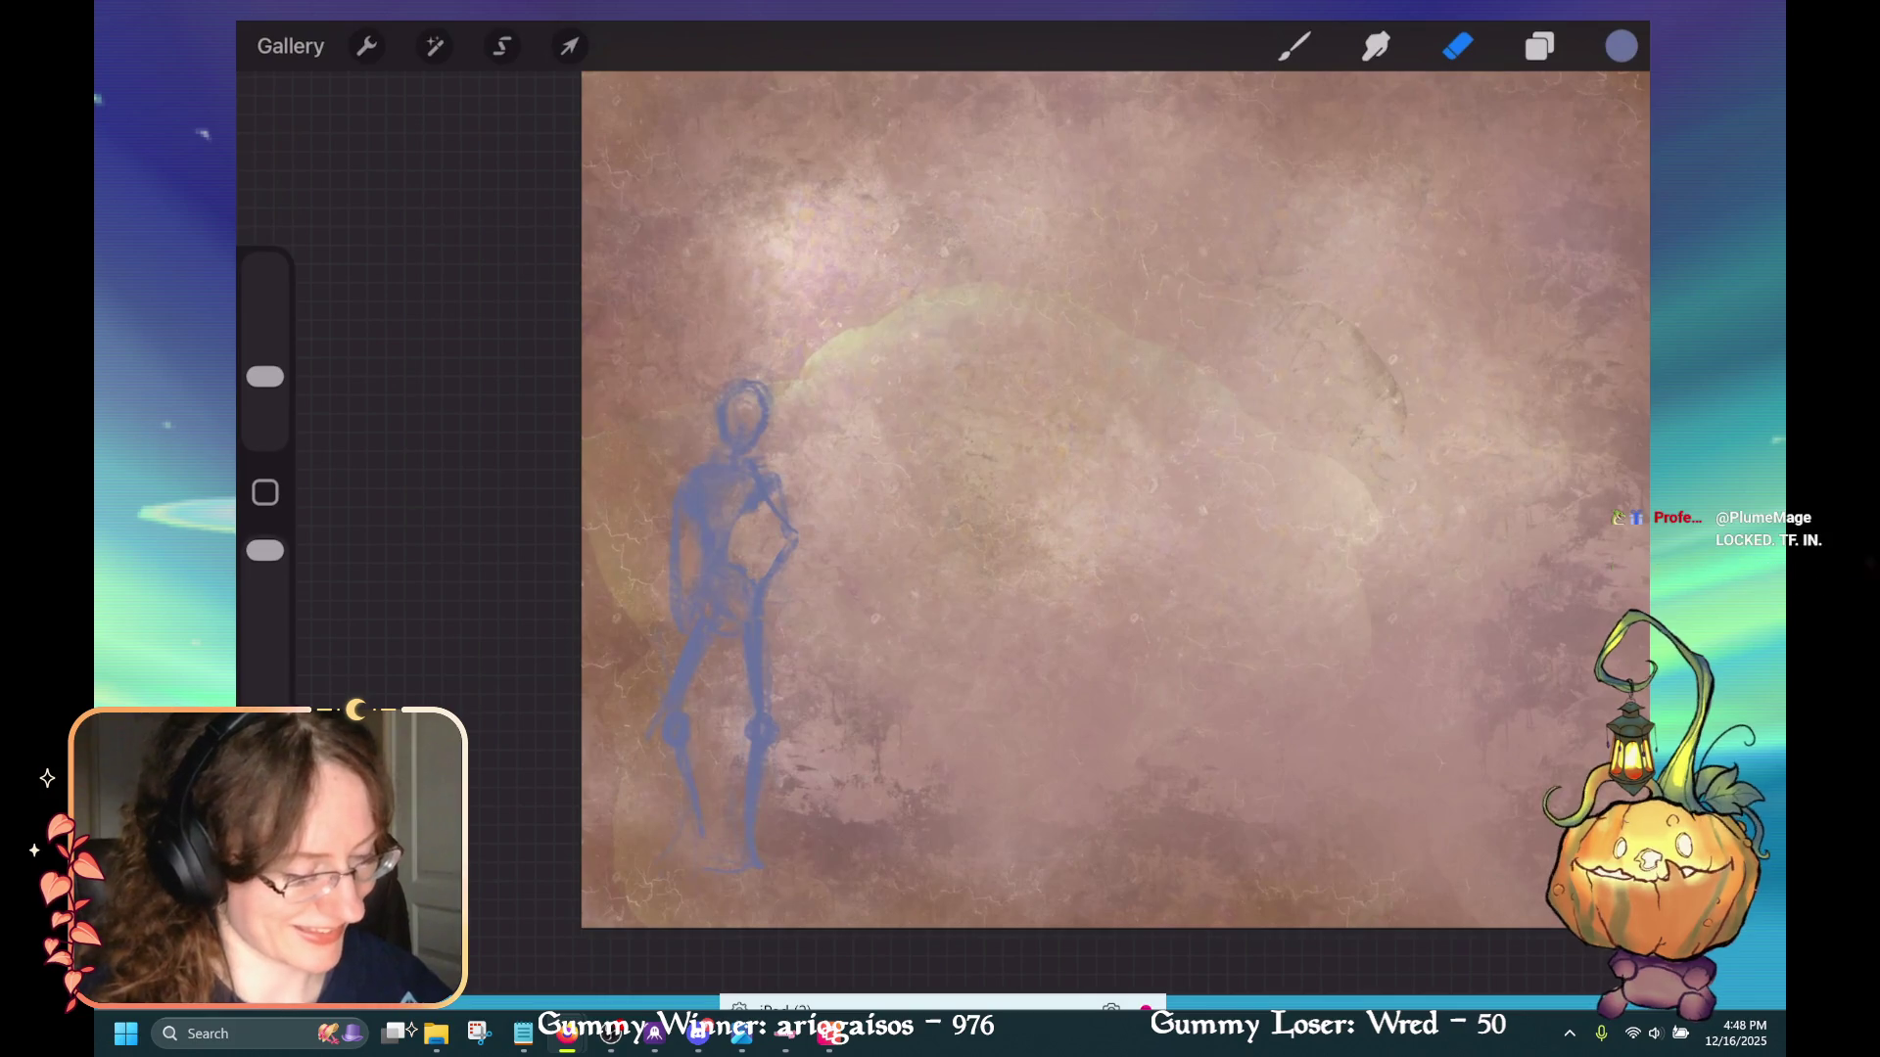
key("b")
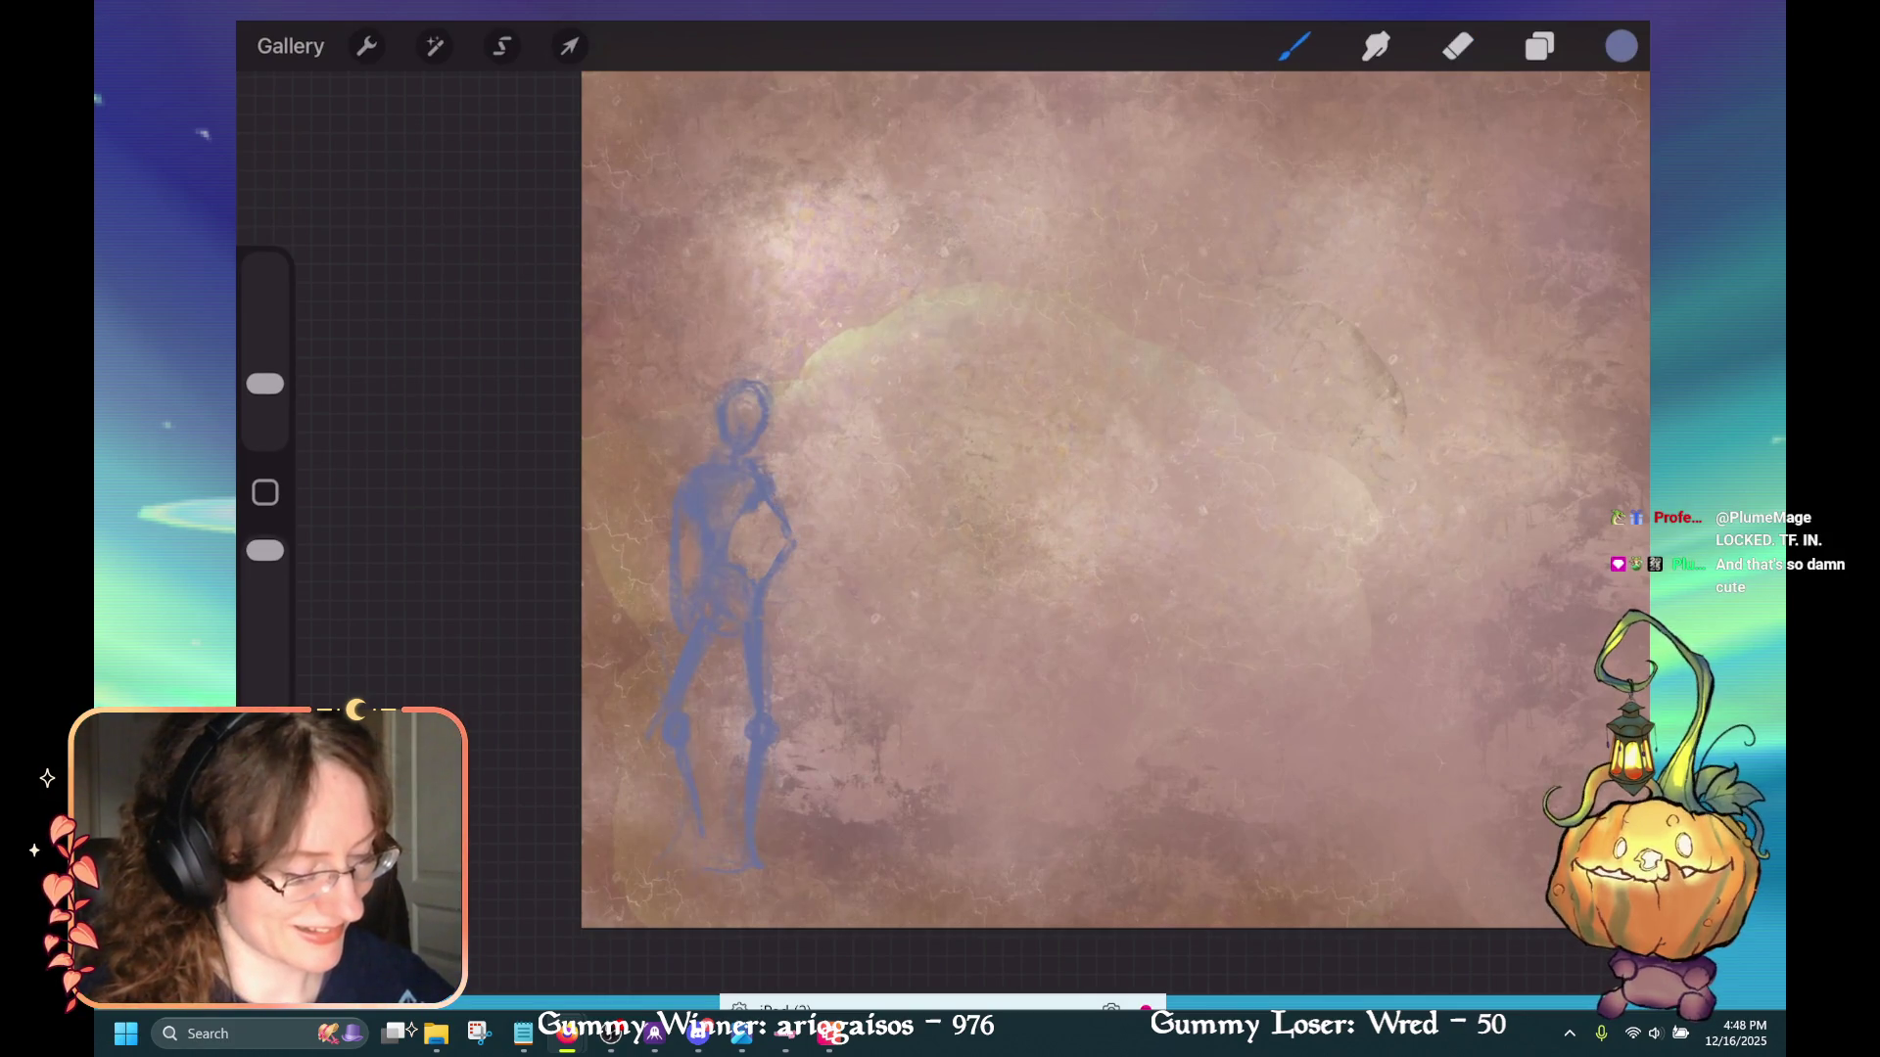
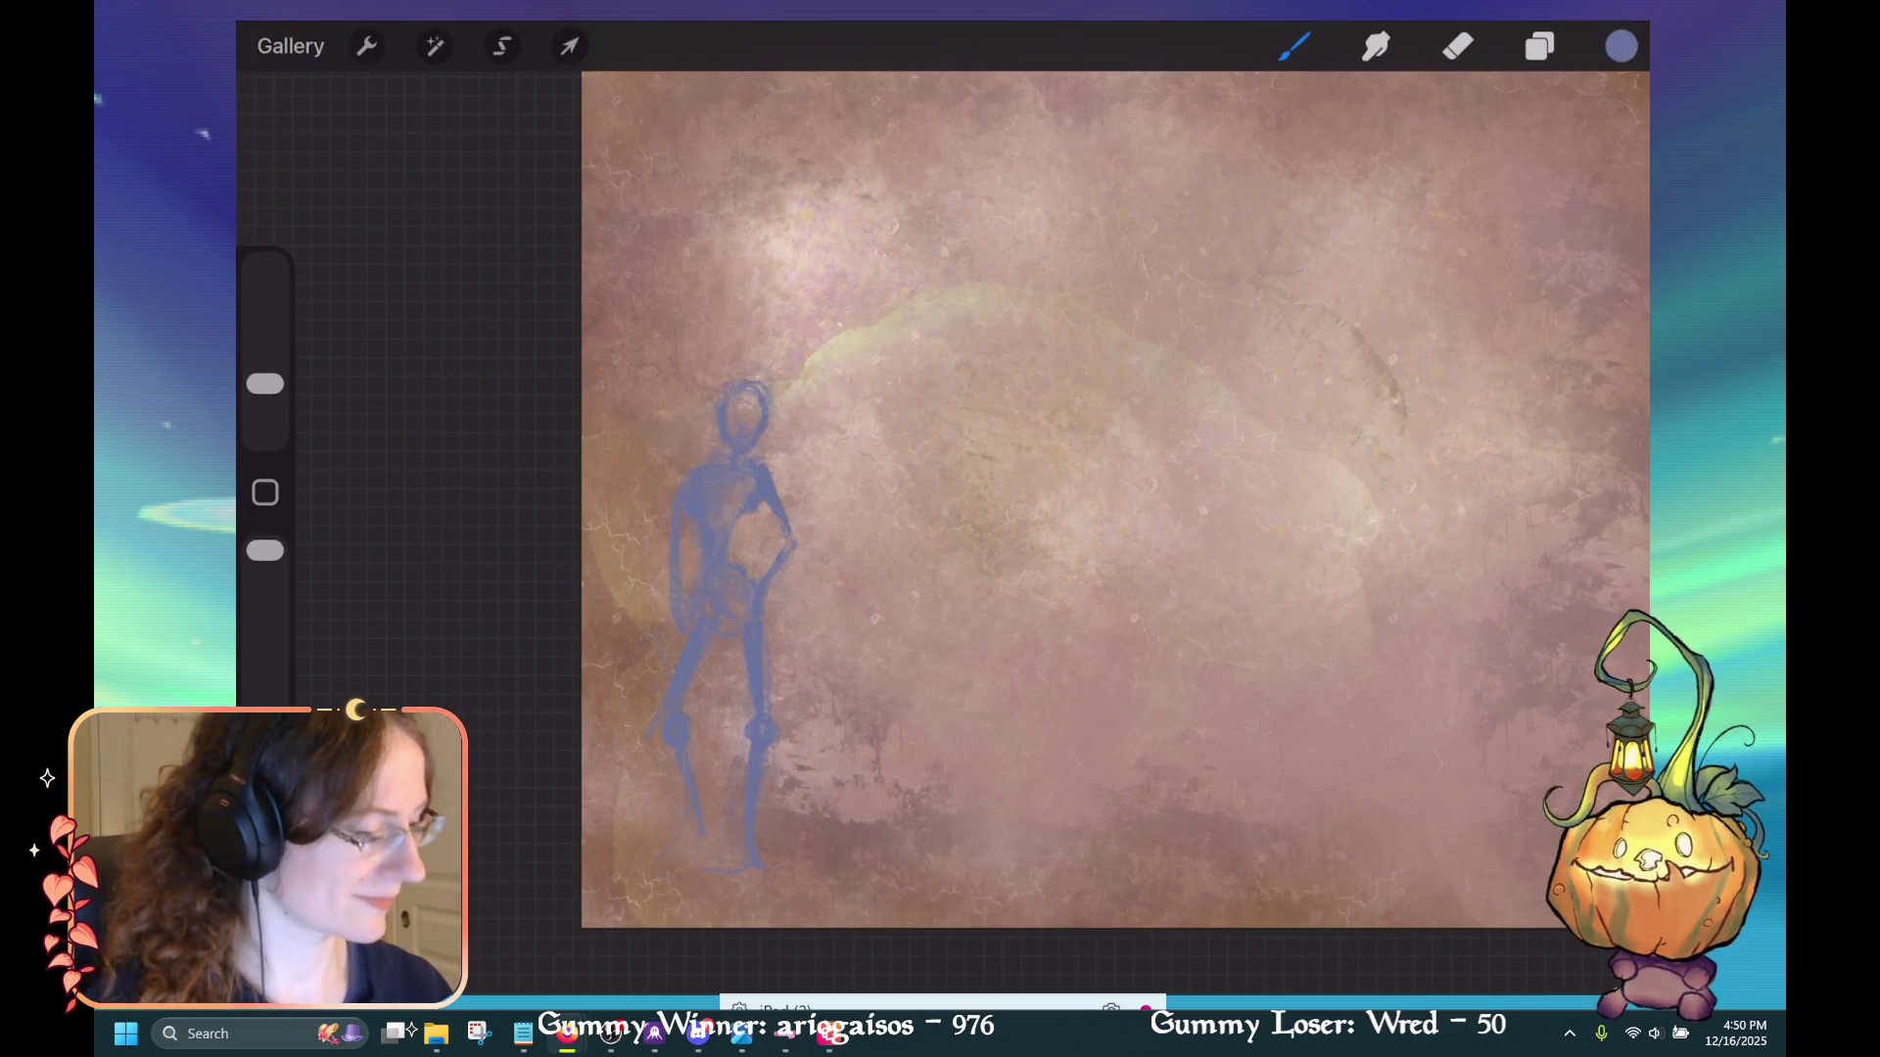
Enlarge the blue skeleton sketch with a uniform transform, then undo the last stroke
left_click(1539, 46)
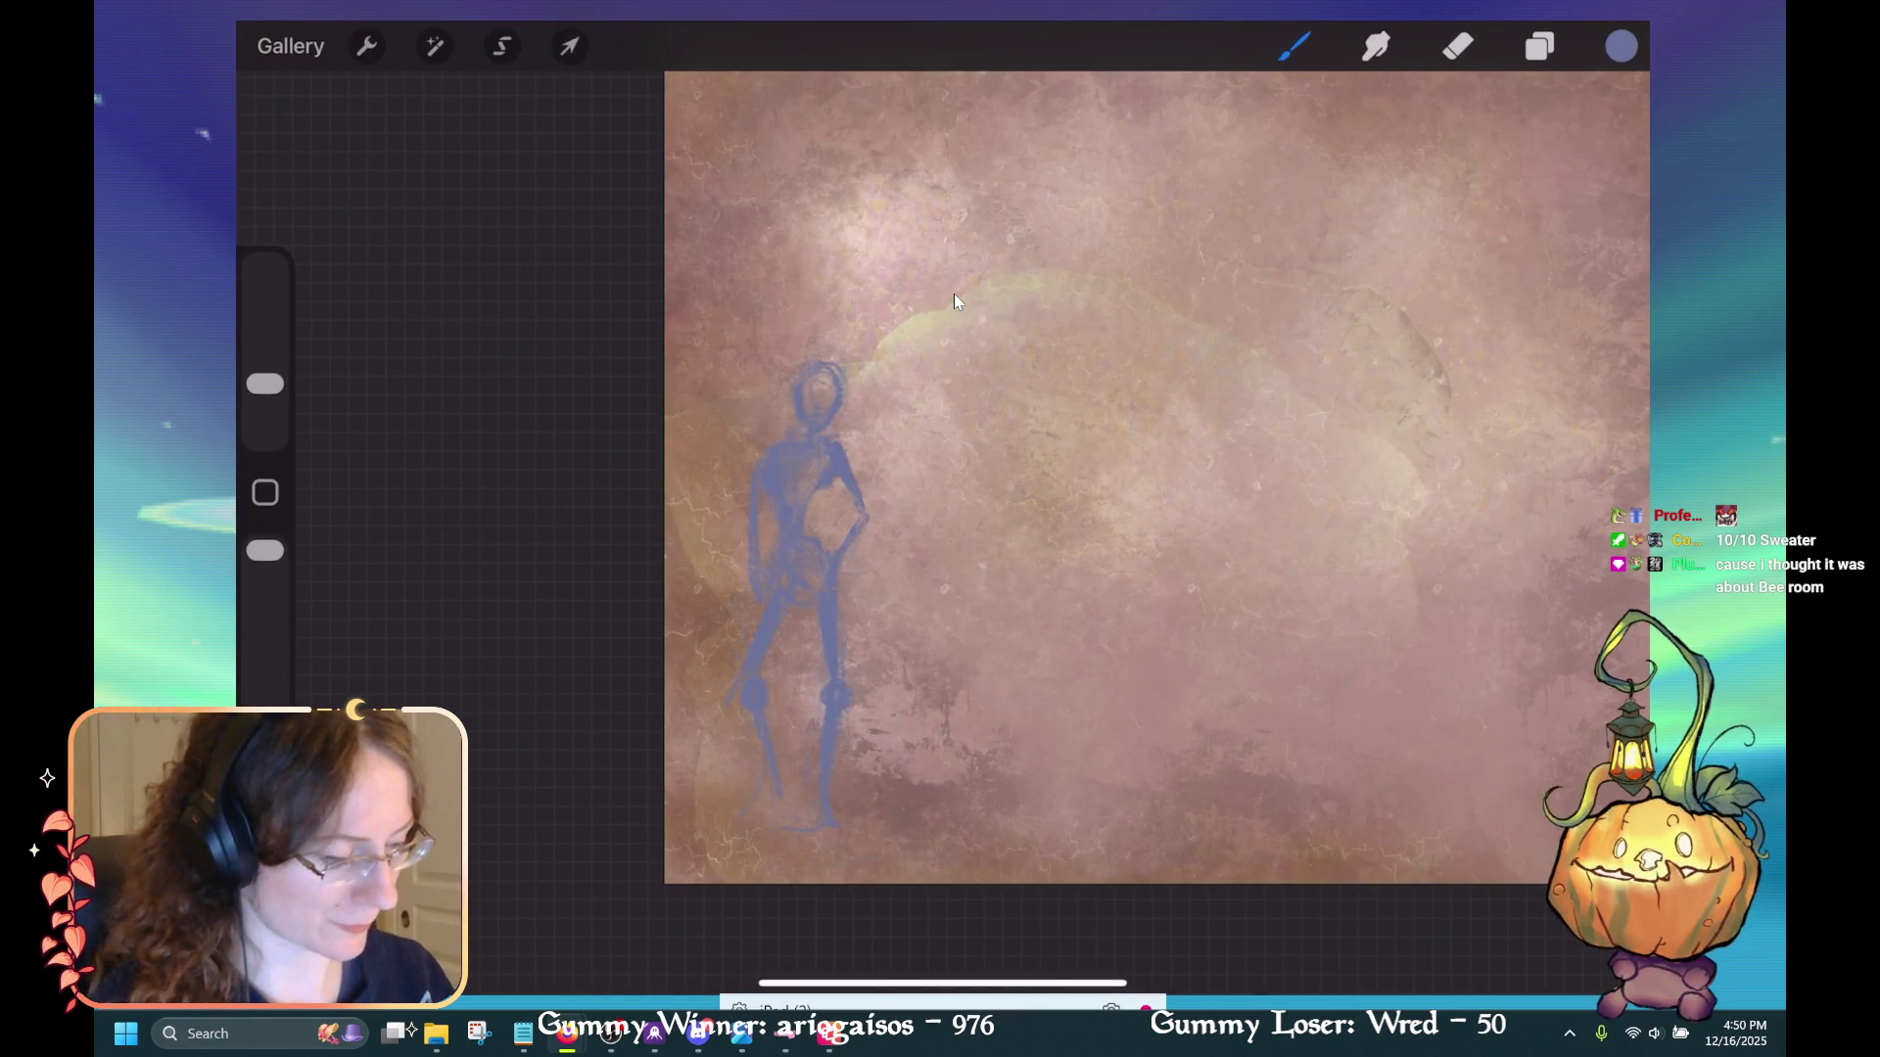
key("v")
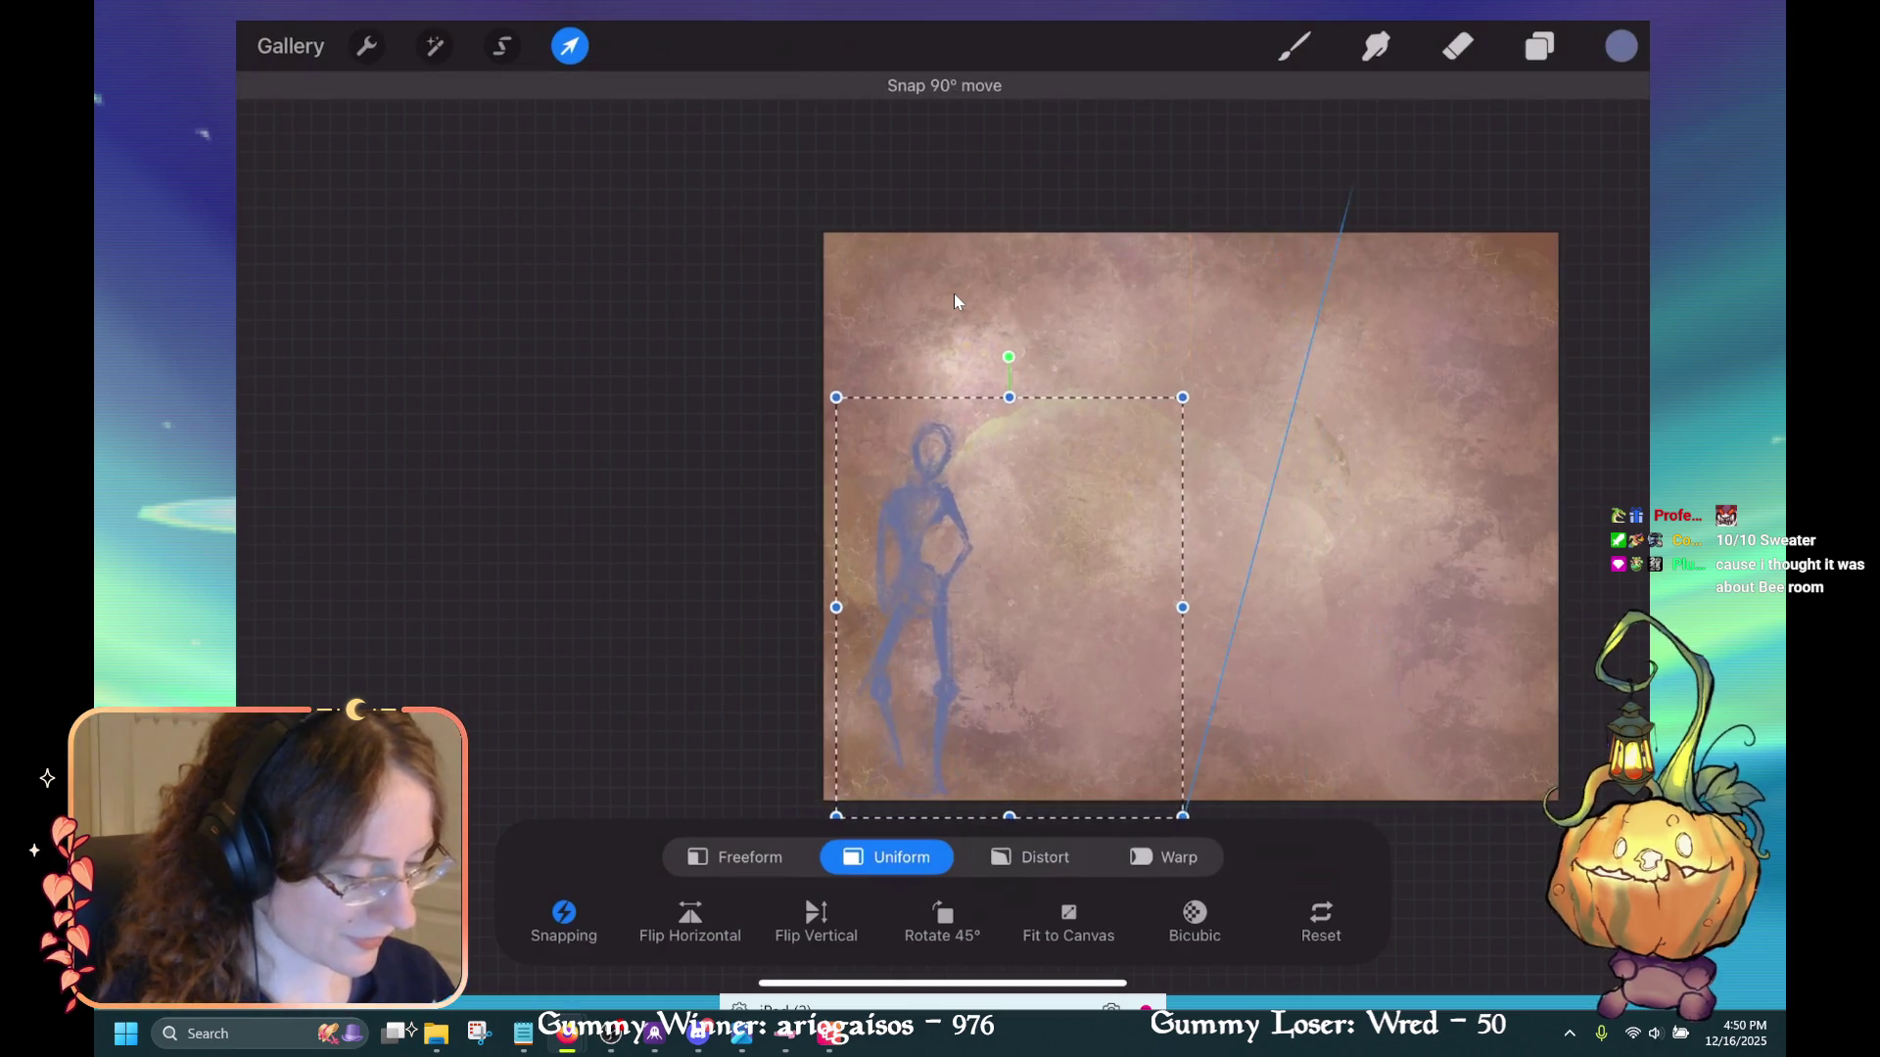
key("b")
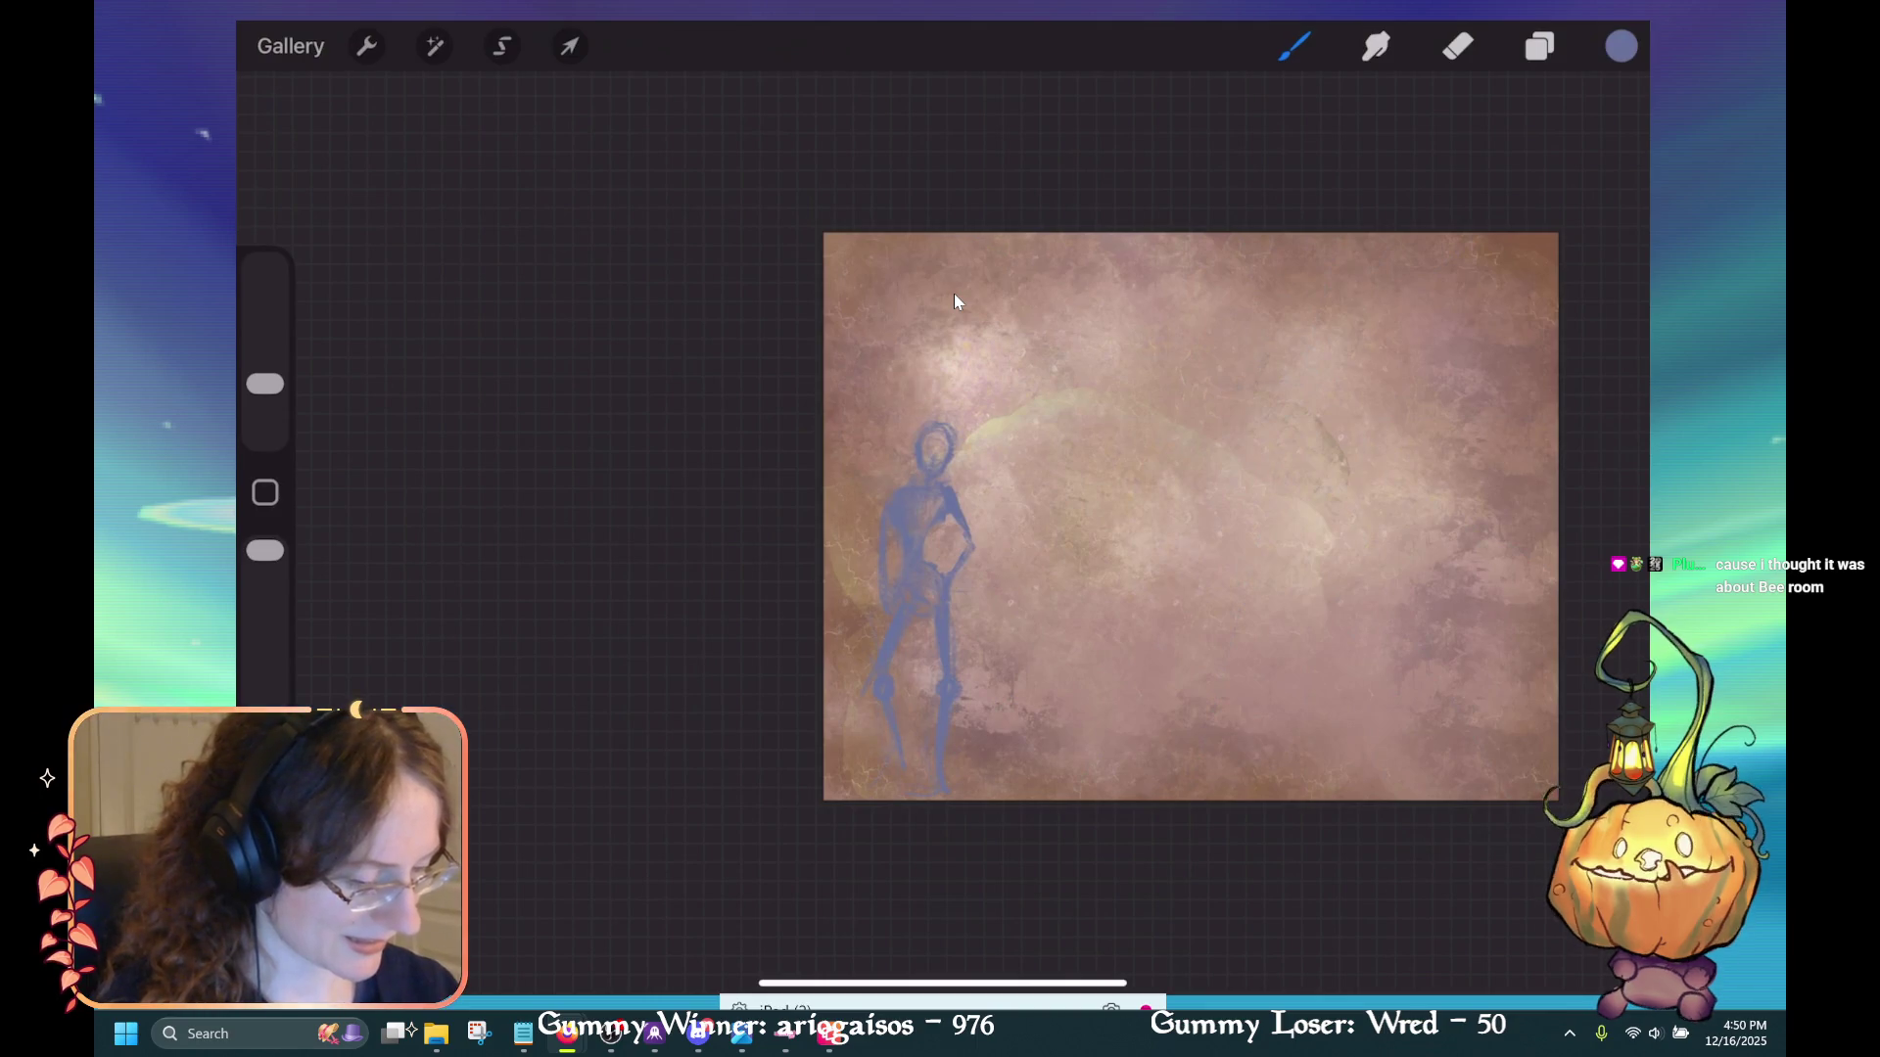
key("ctrl+z")
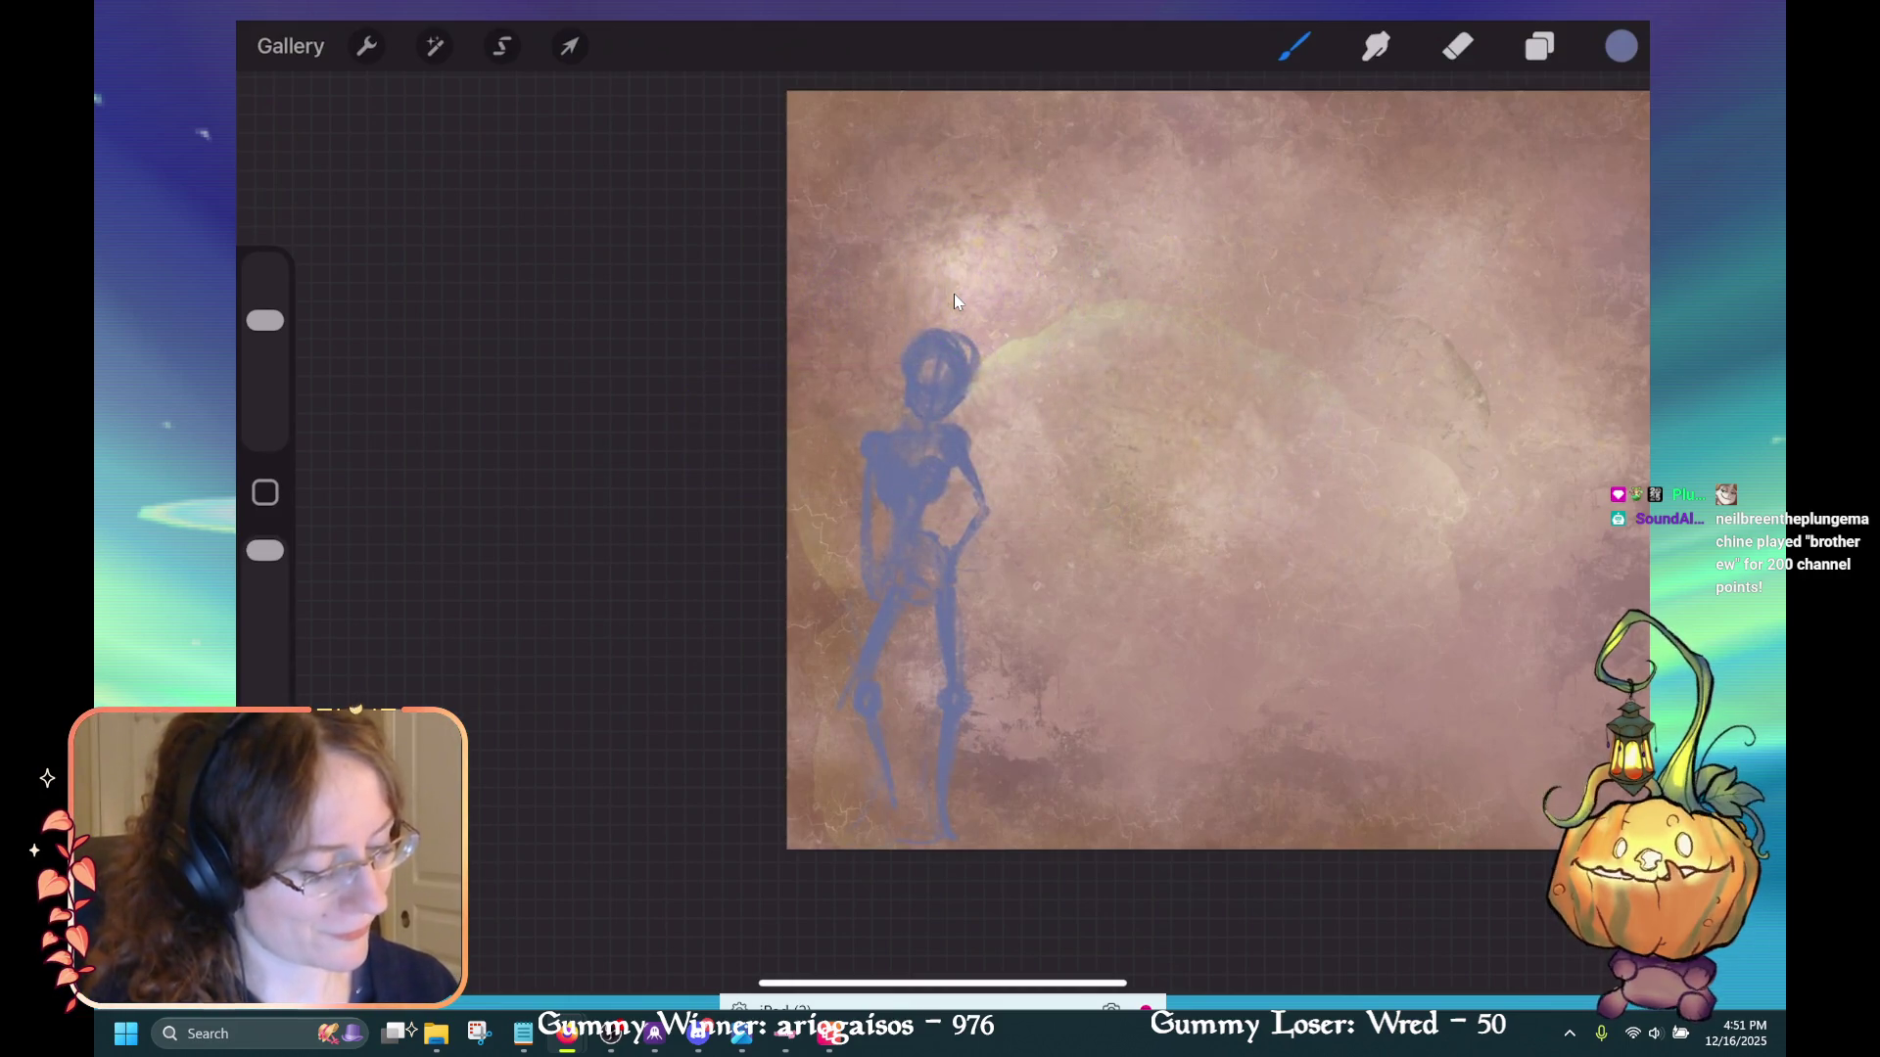
Undo the last hair or face stroke on the figure's head
key("ctrl+z")
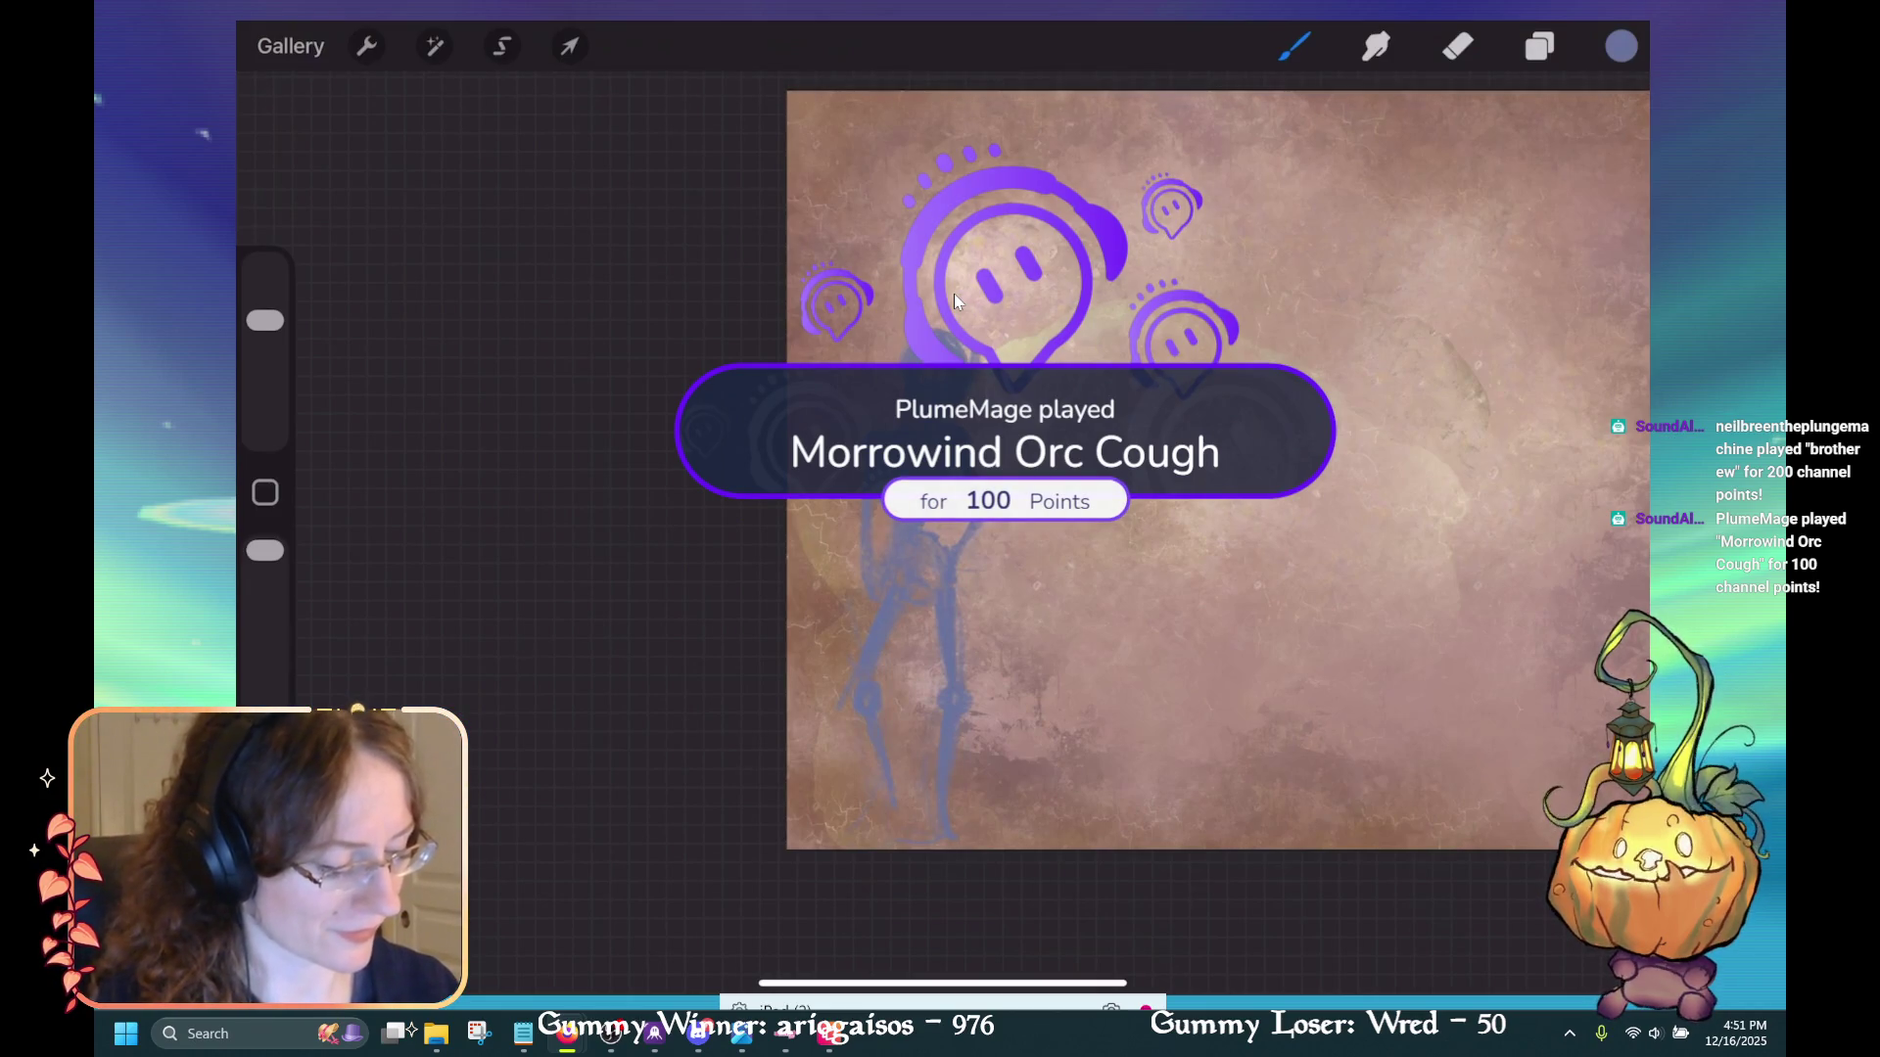
Touch up the chest and hip with erasing and painting, undoing a stray hip stroke
key("e")
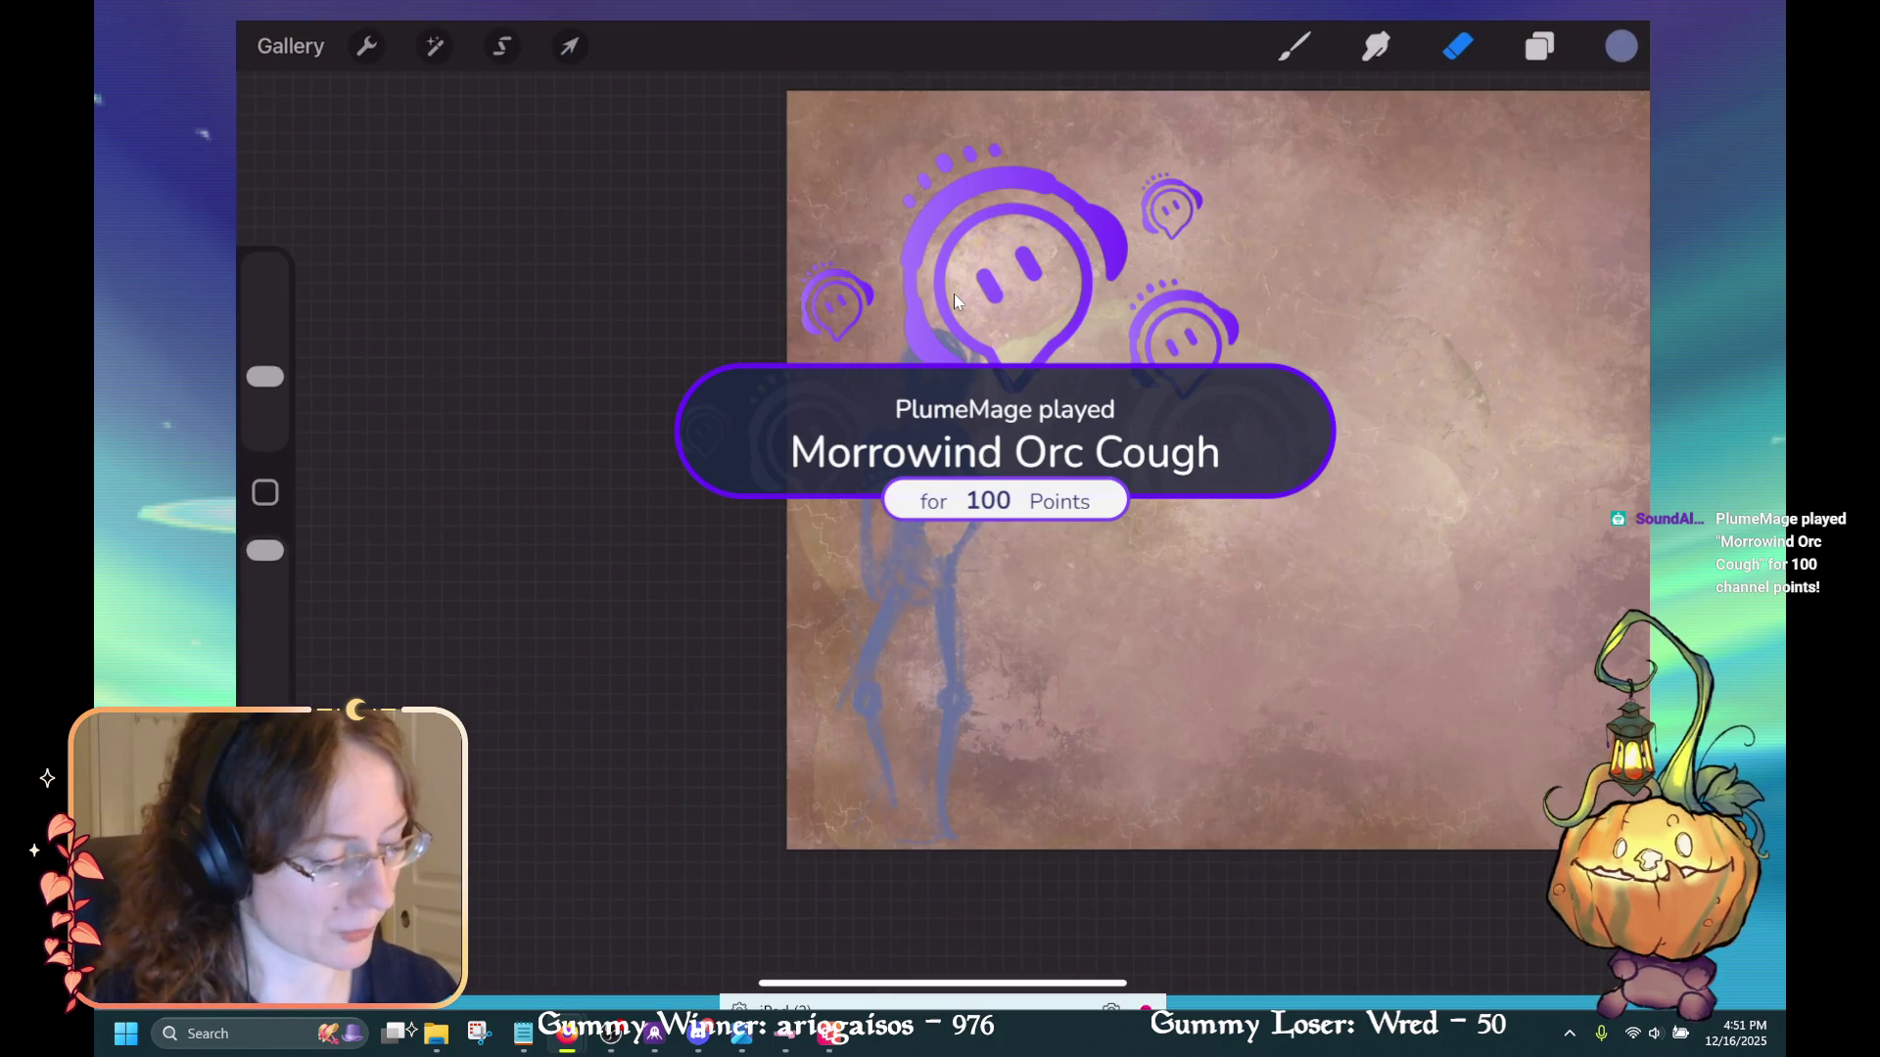
key("b")
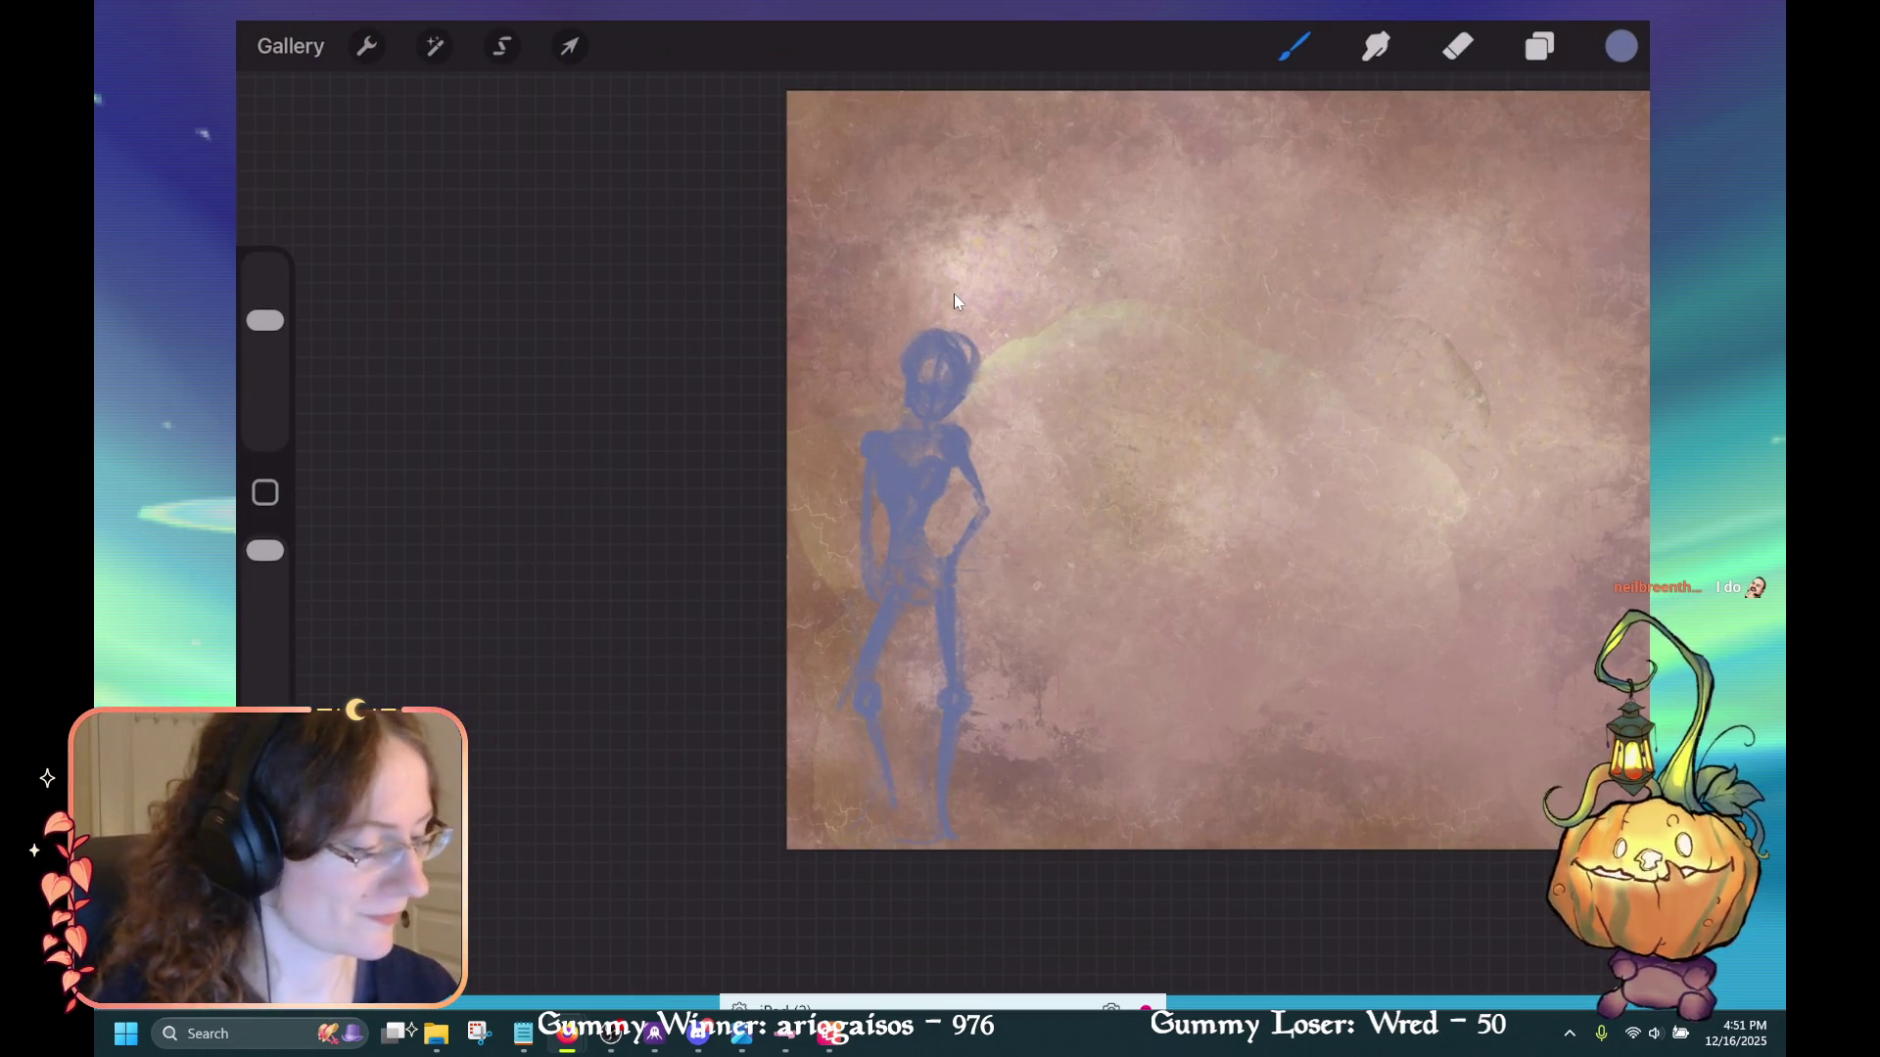
key("e")
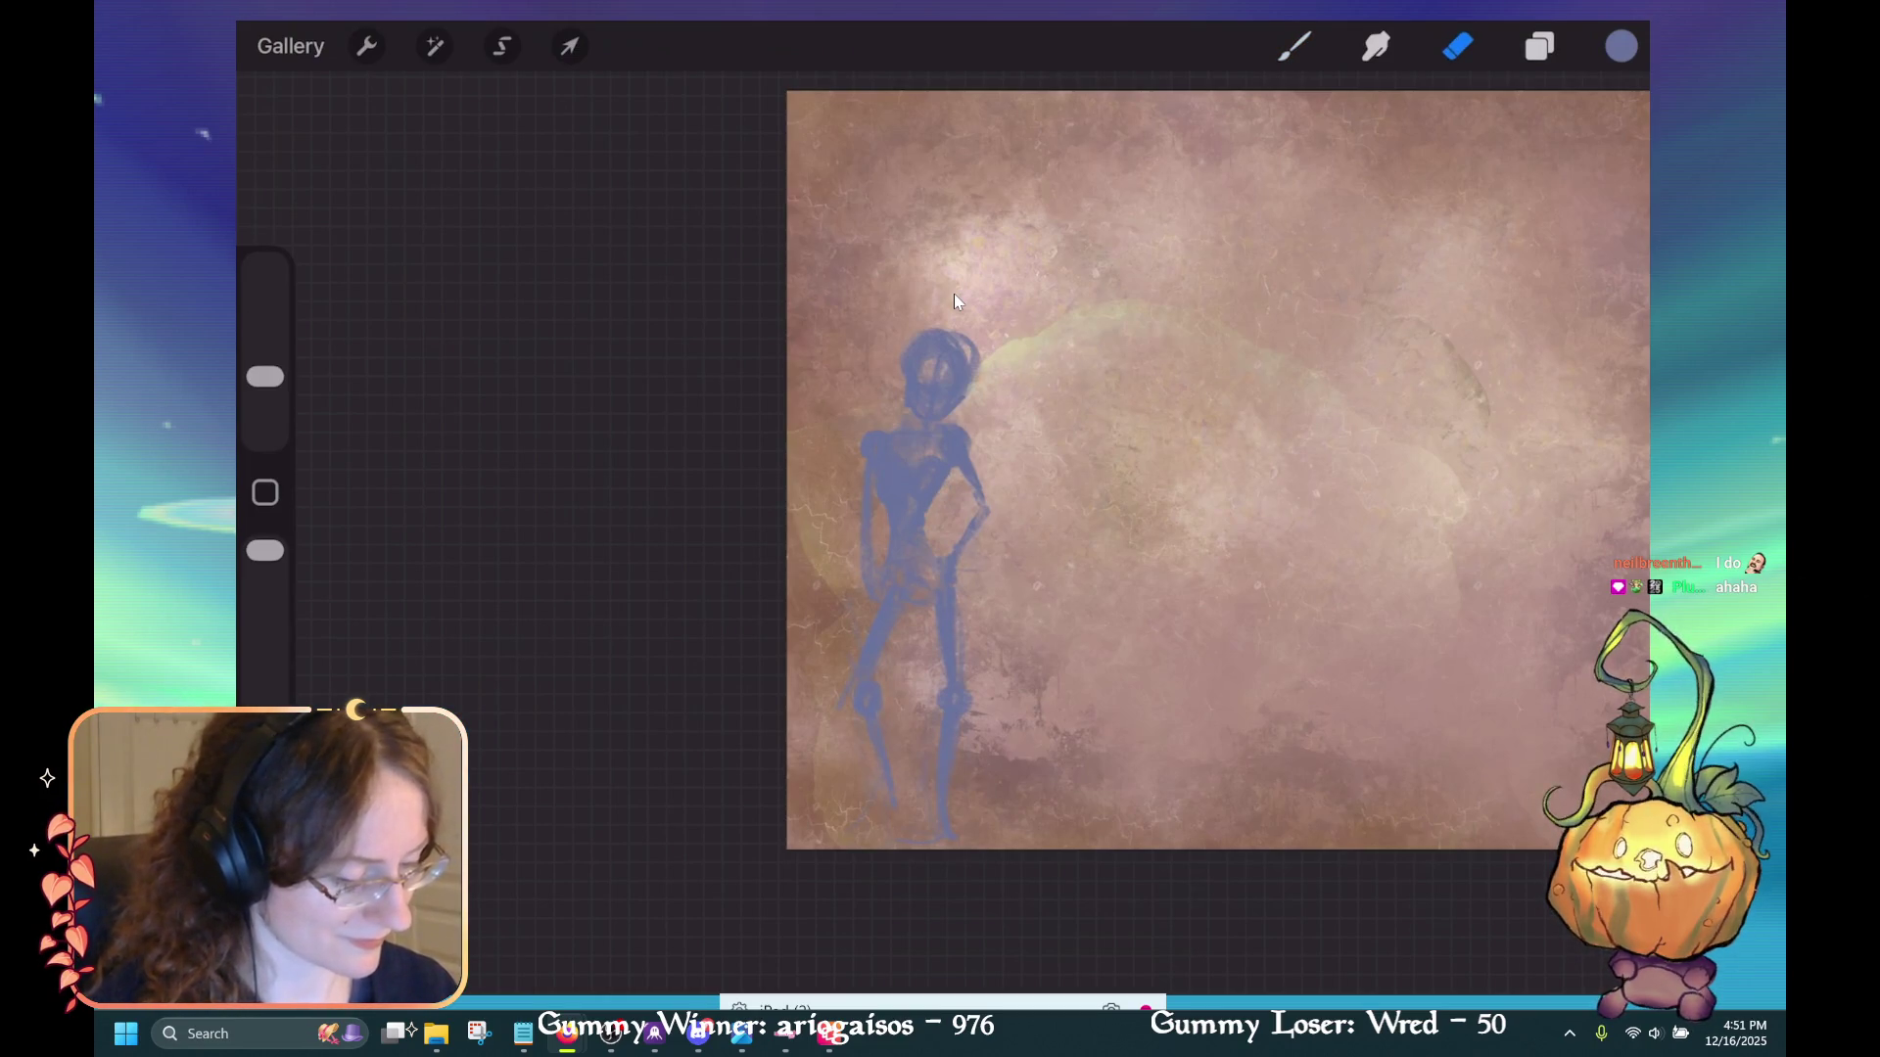
key("b")
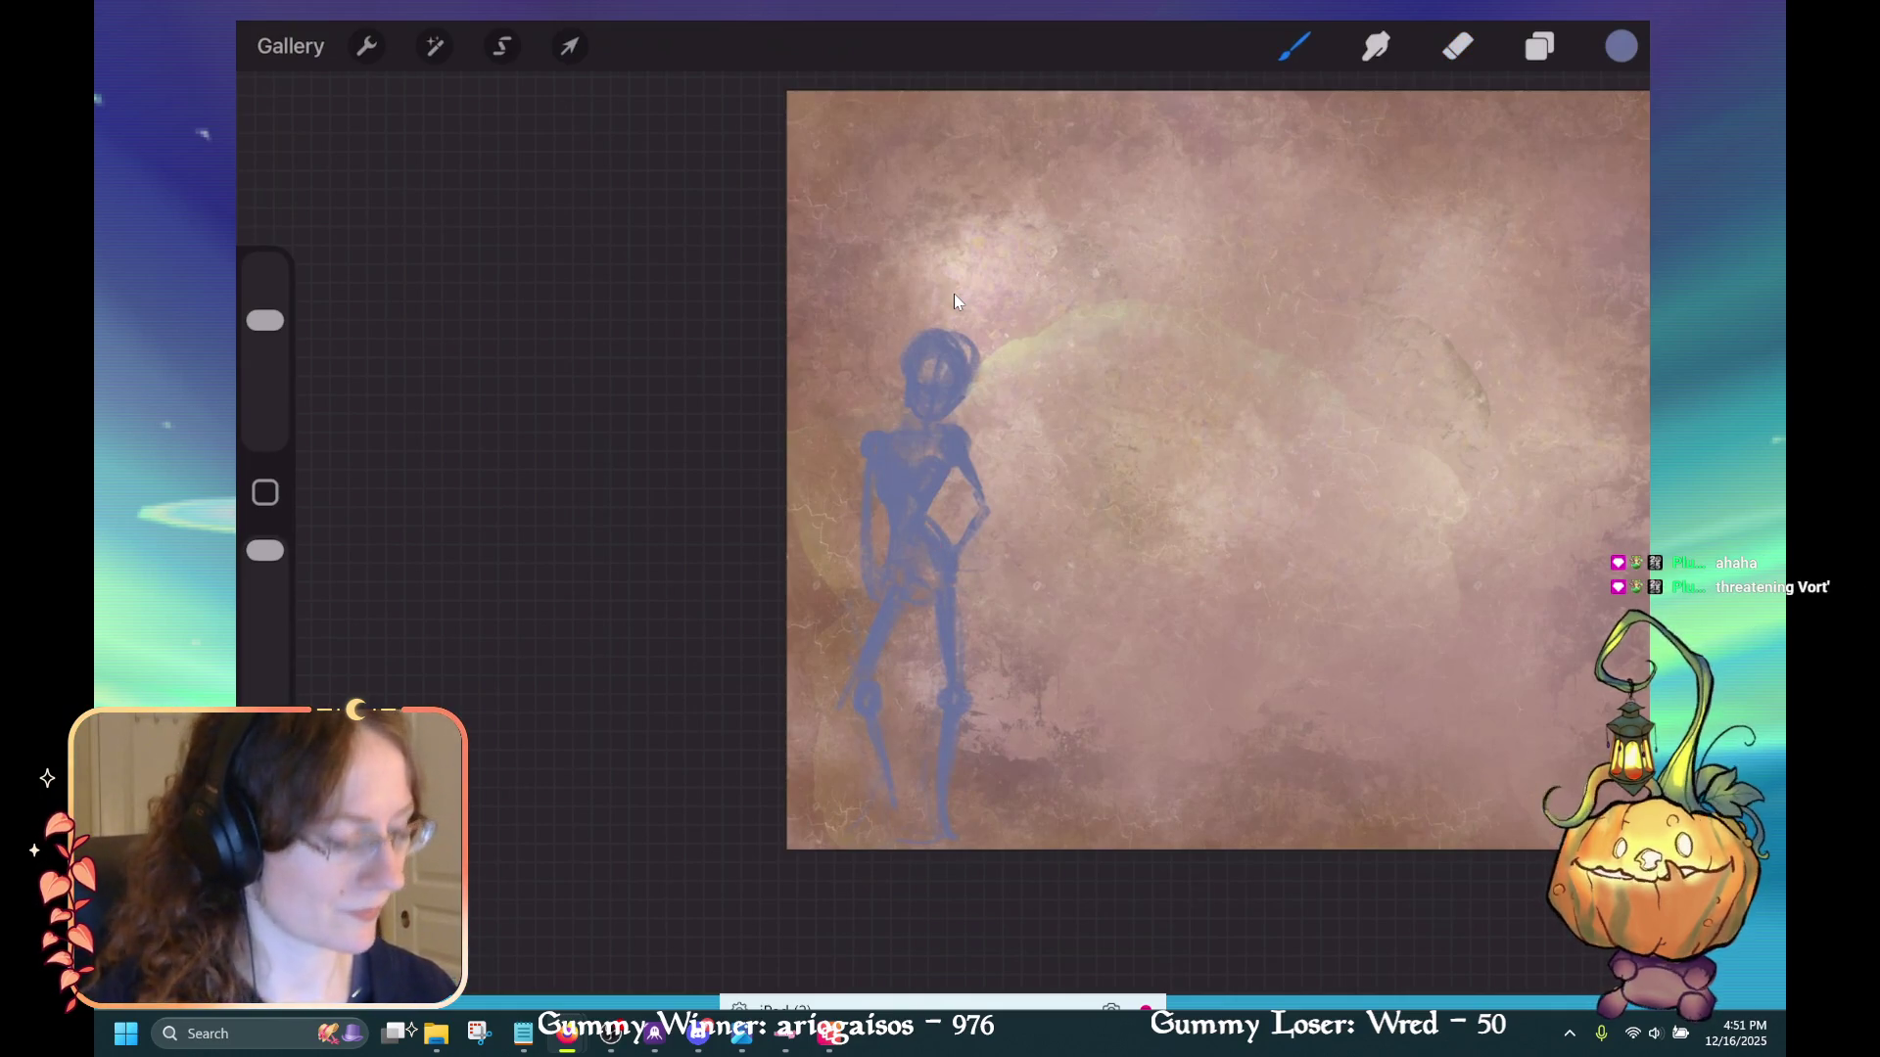
key("ctrl+z")
key("ctrl+z")
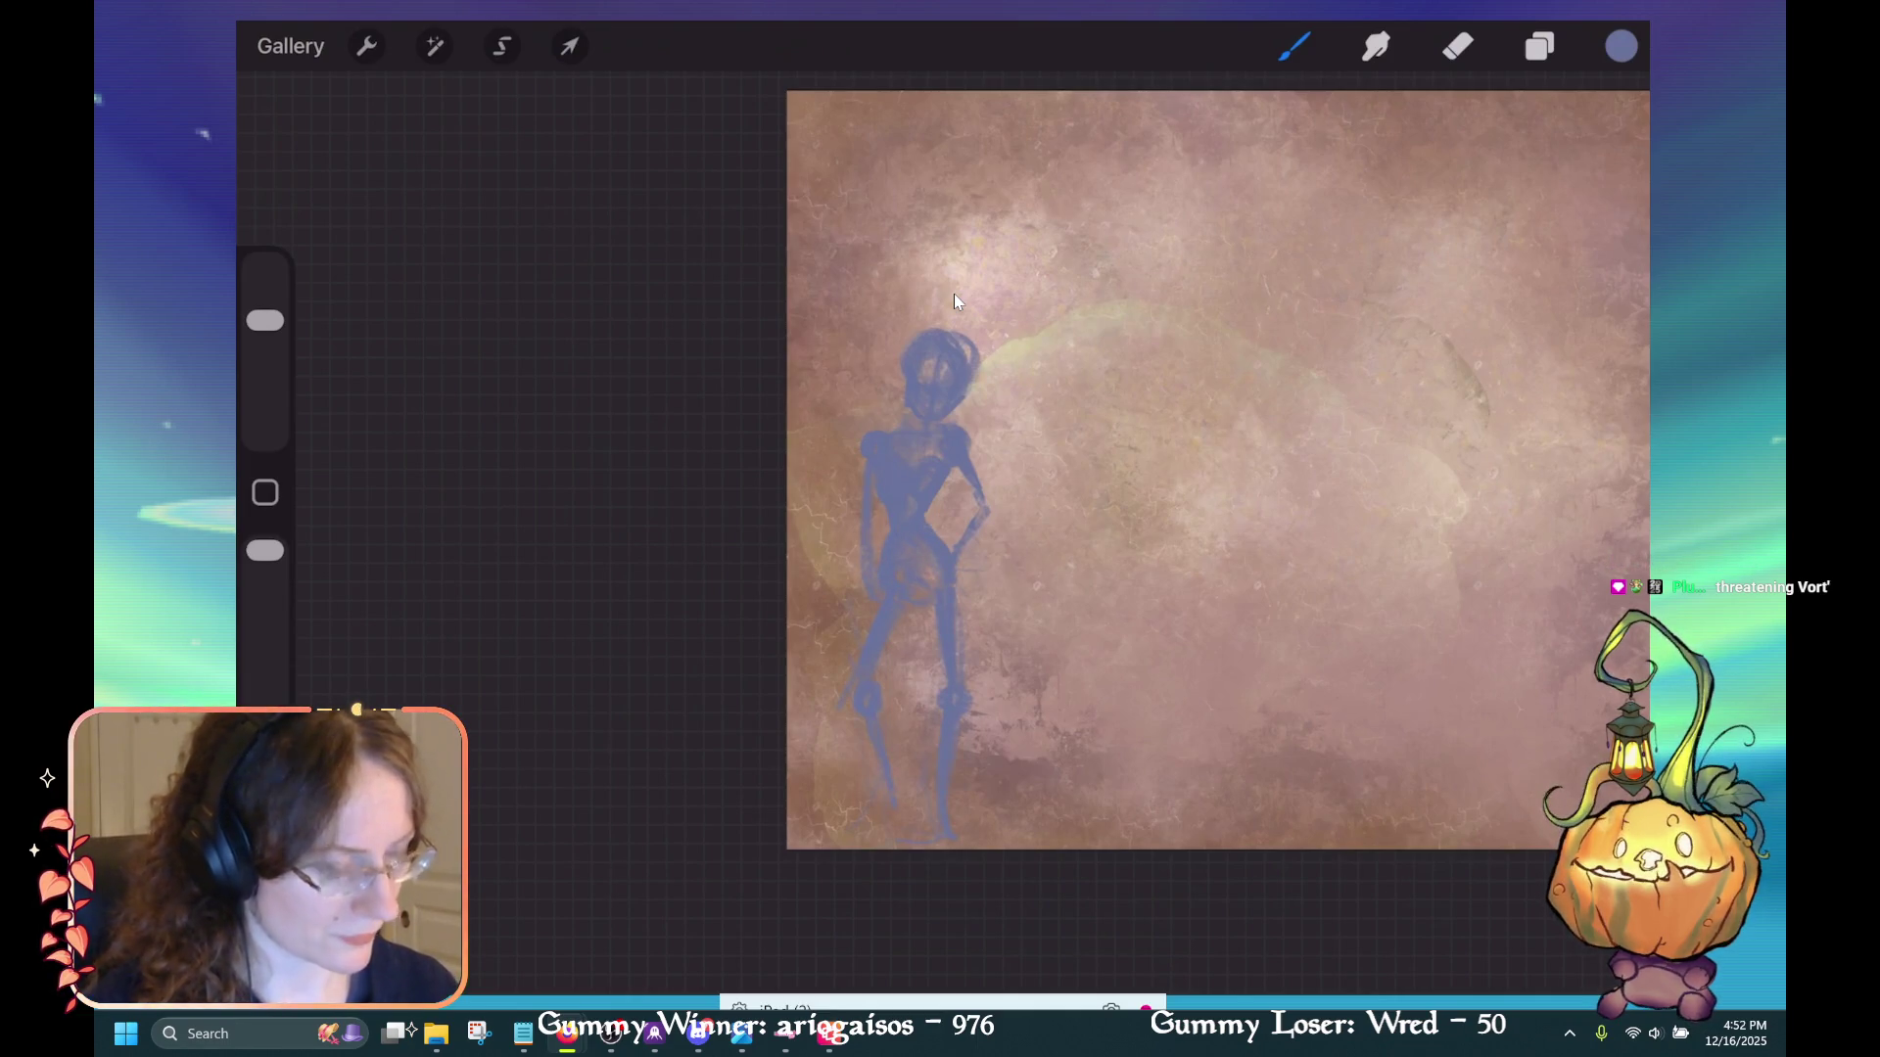
Rework the chest and hip again, undoing the last hip and chest strokes
key("e")
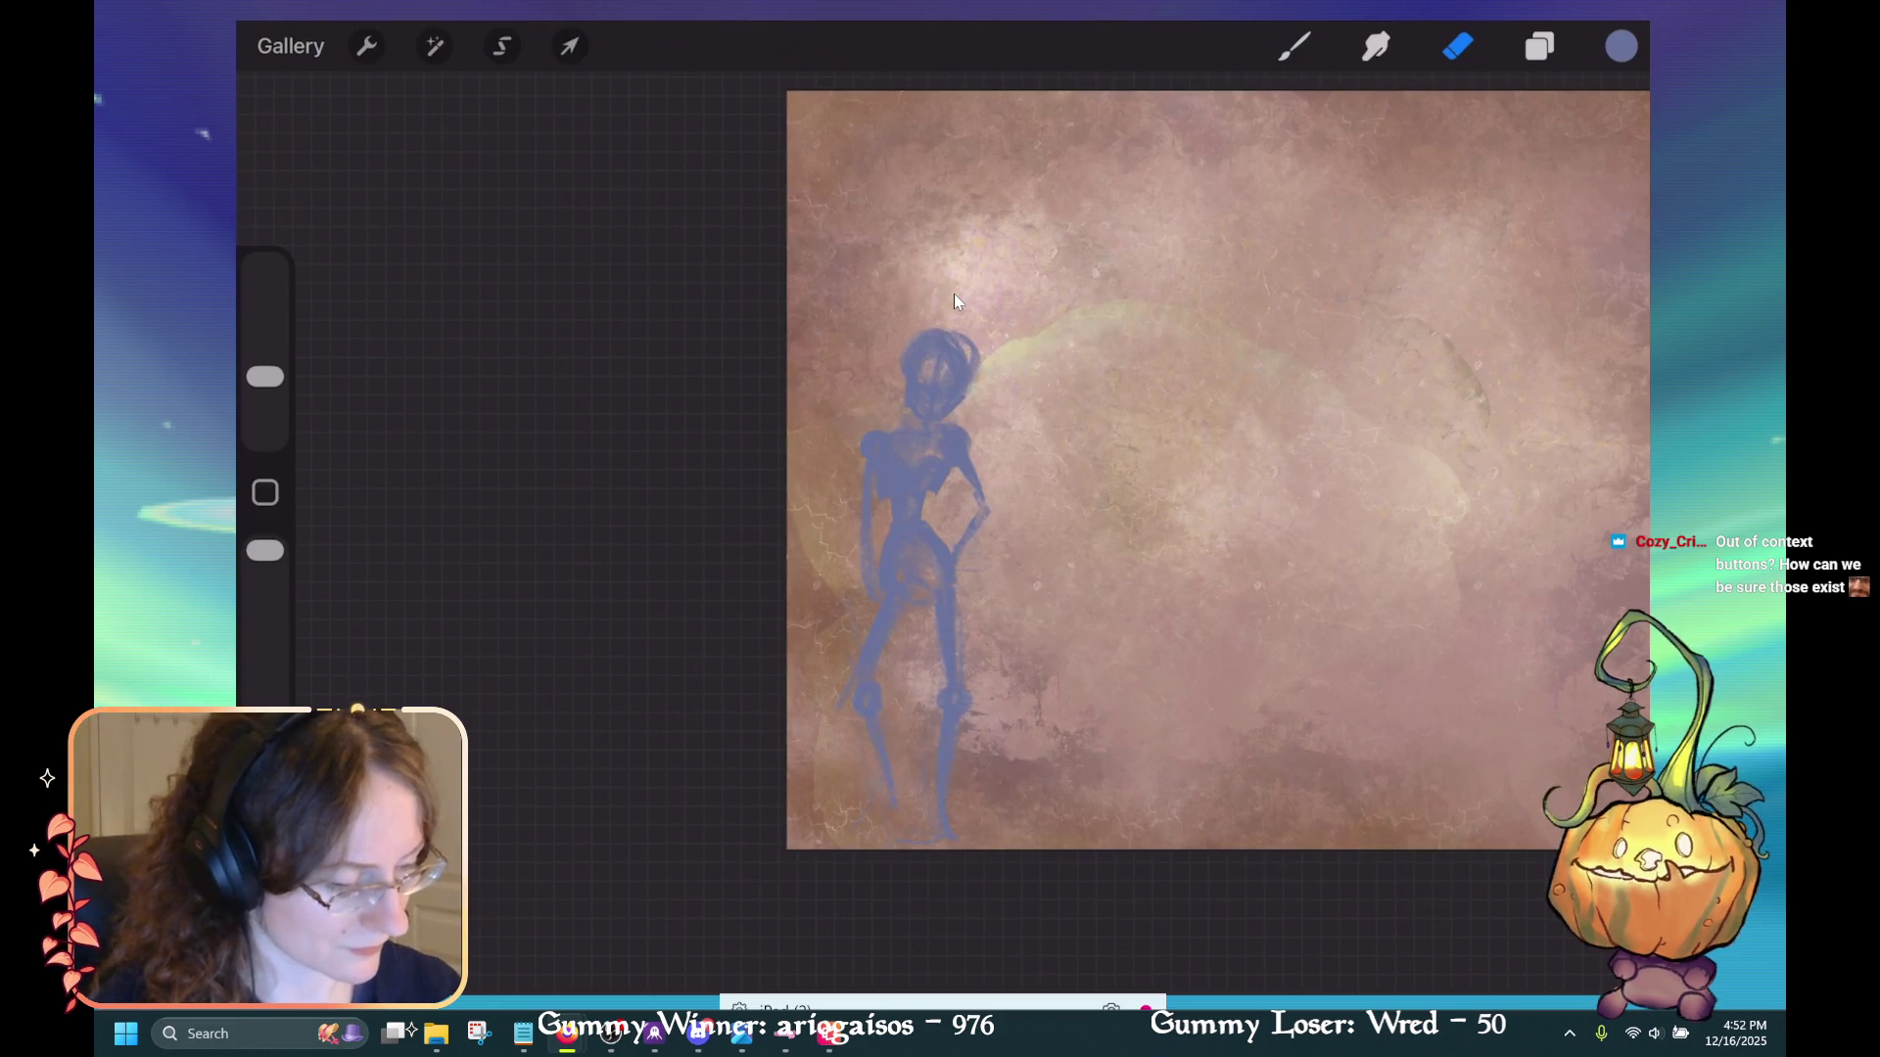
key("b")
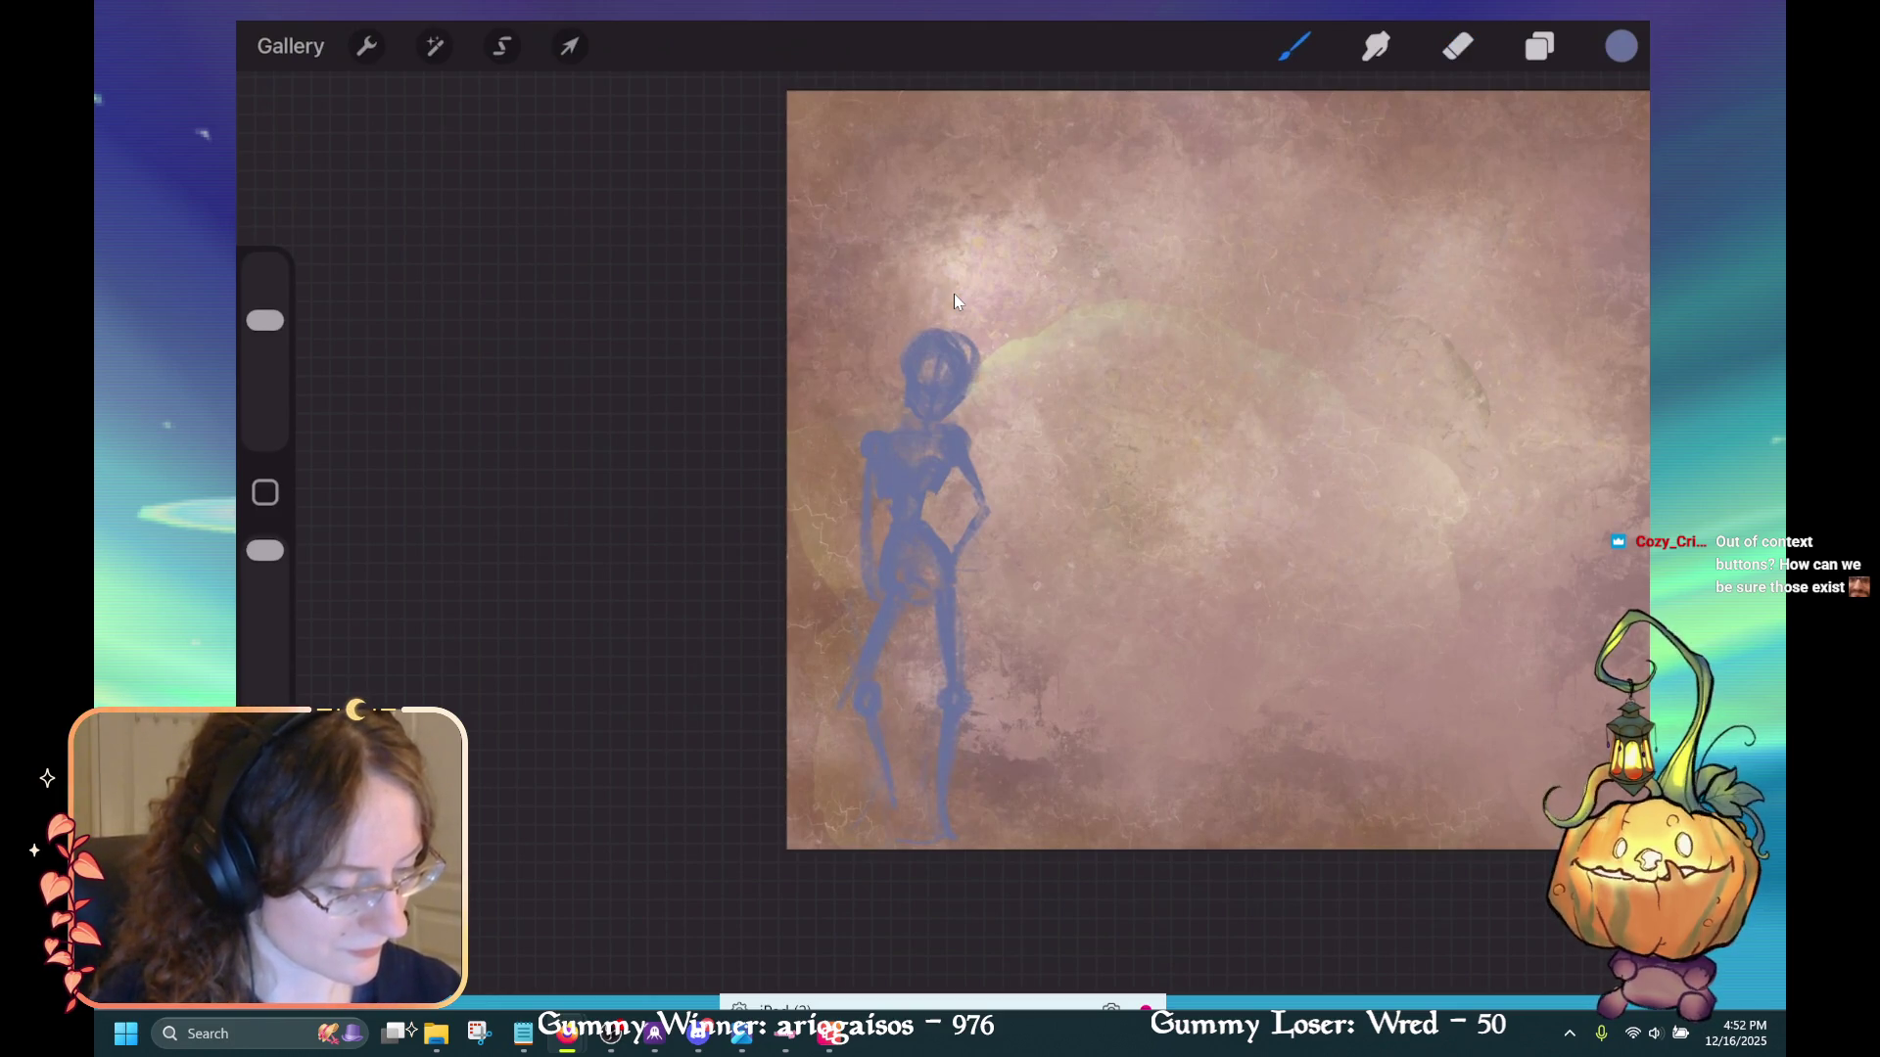
key("ctrl+z")
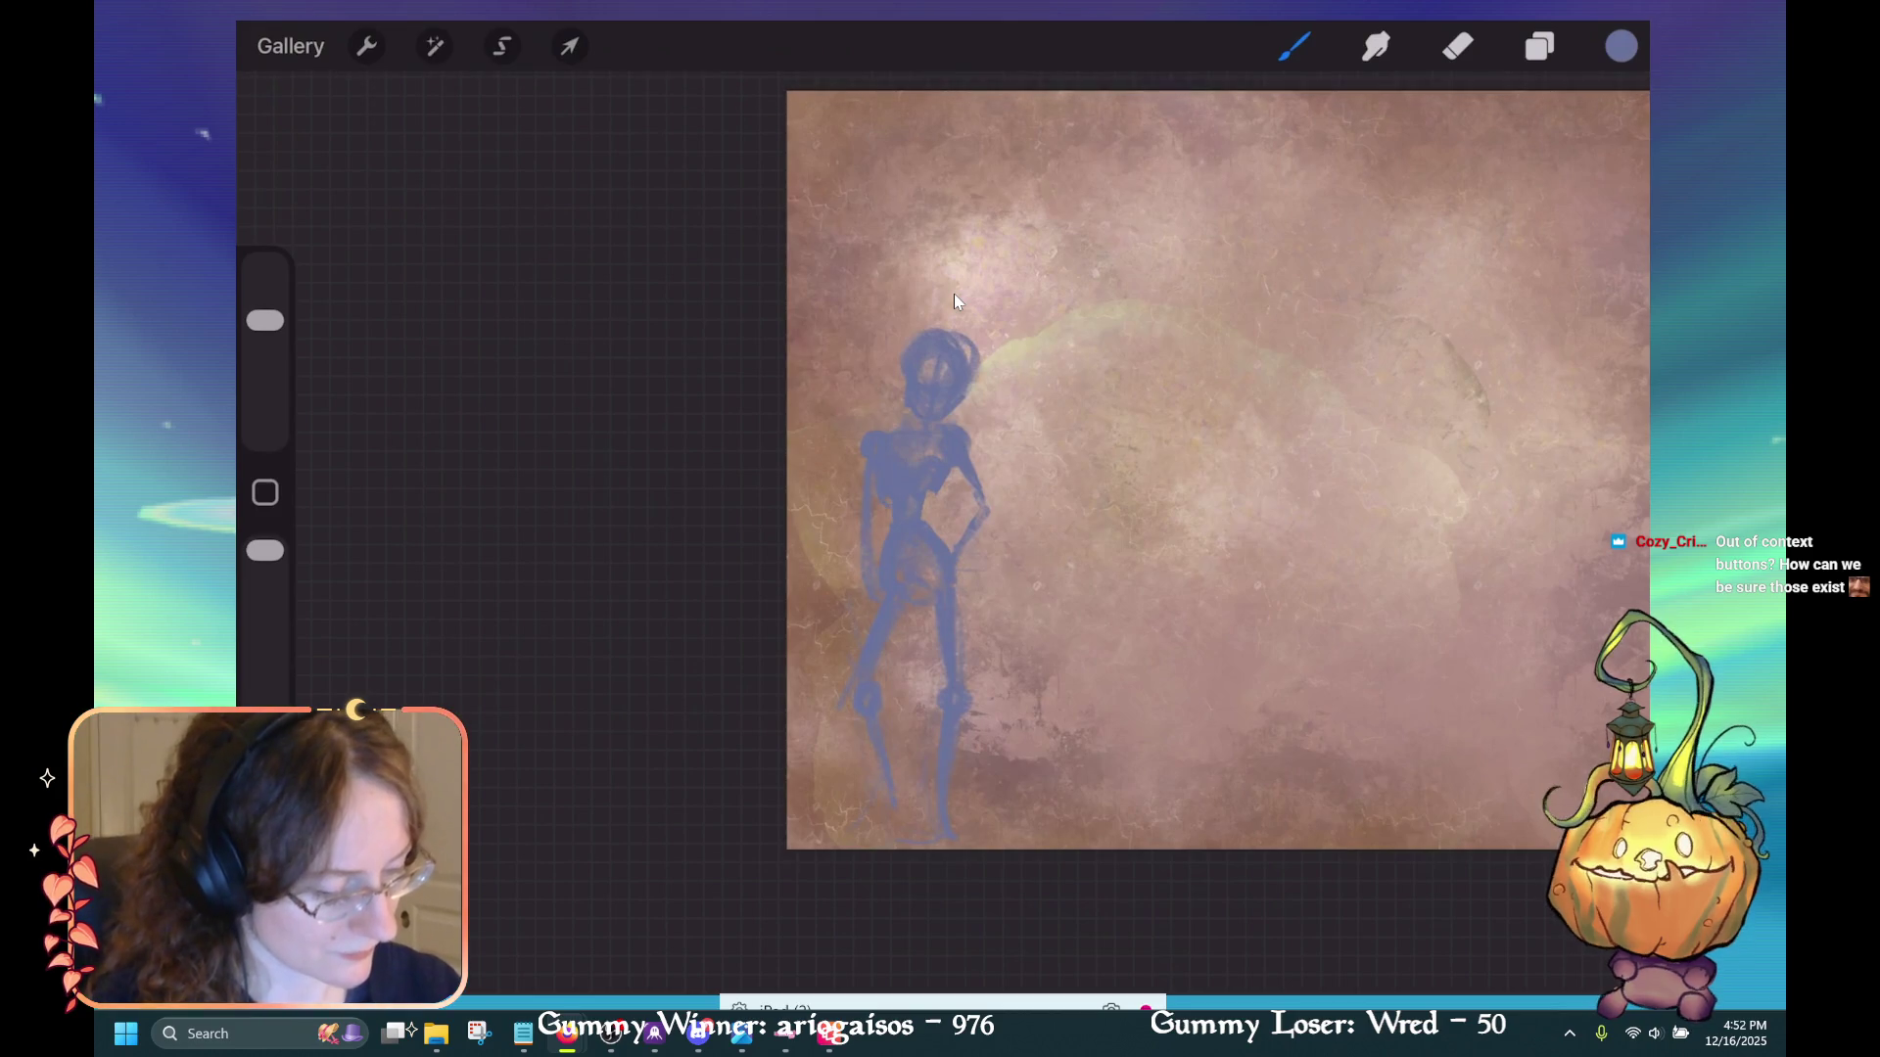
key("ctrl+z")
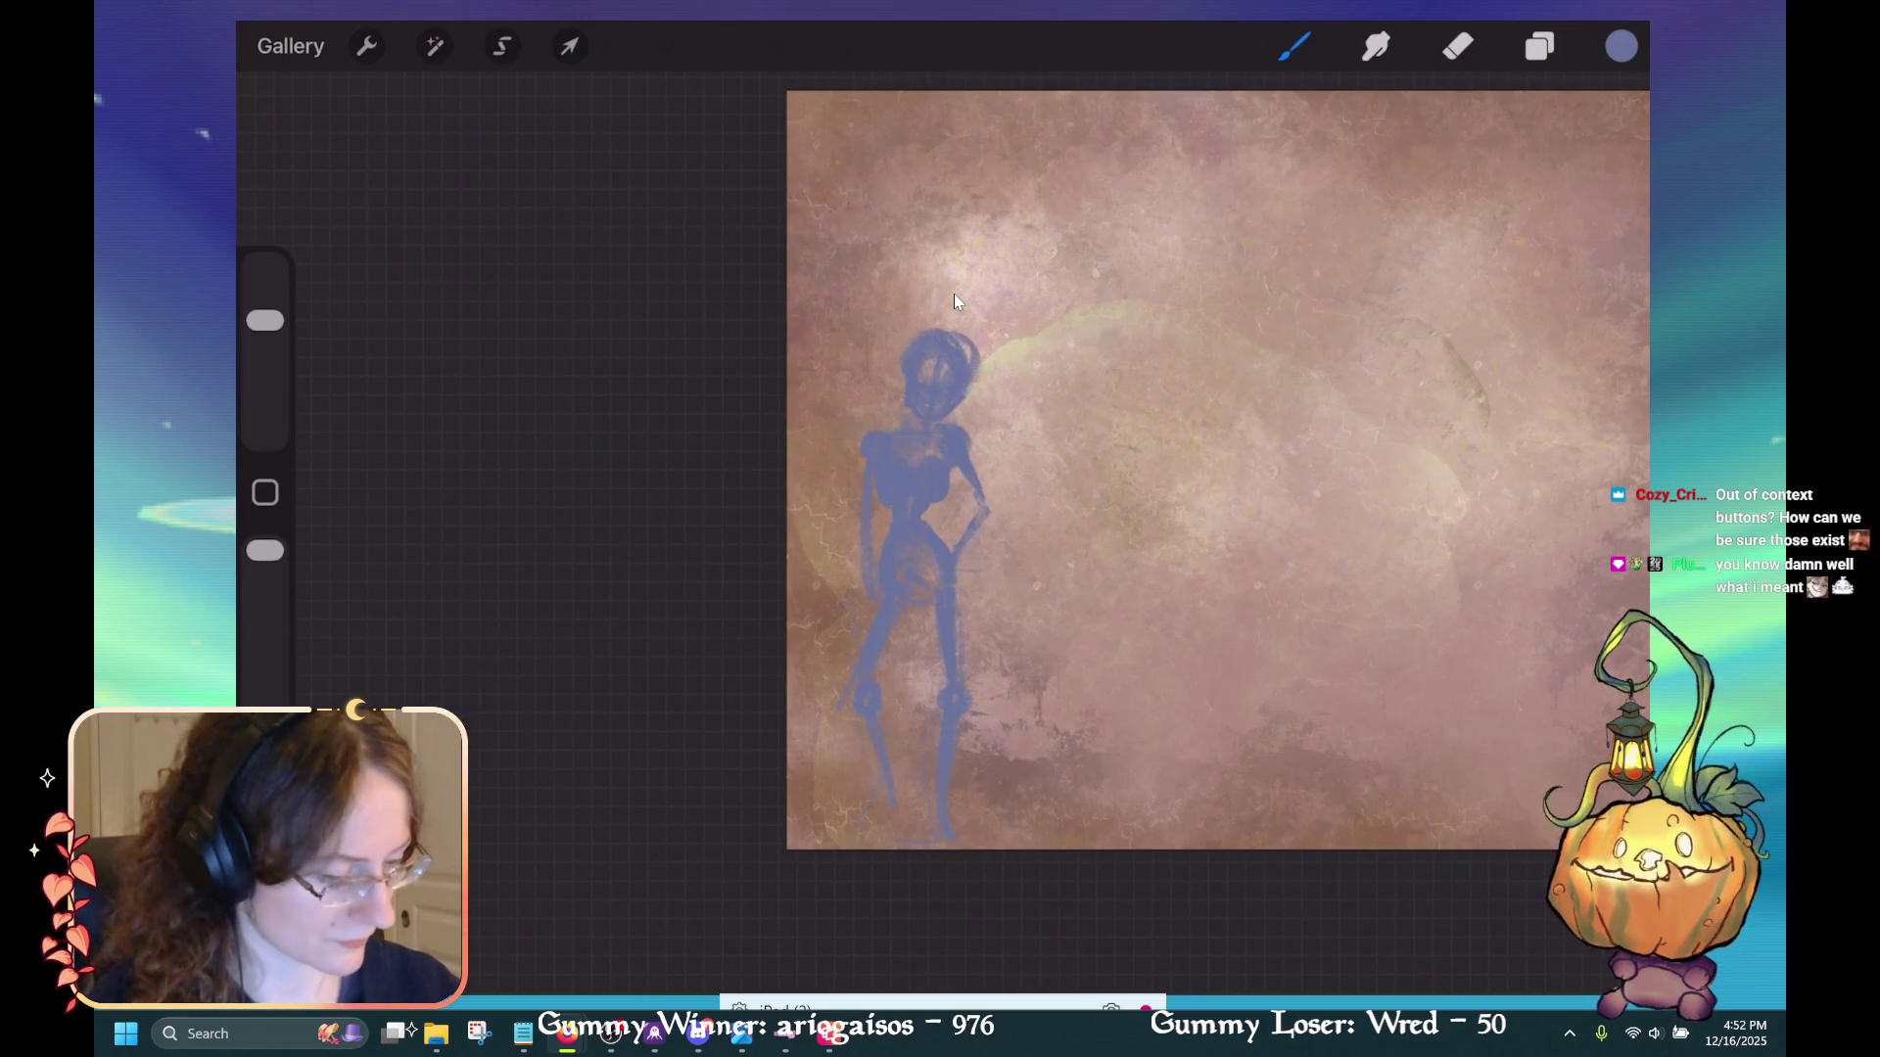
key("e")
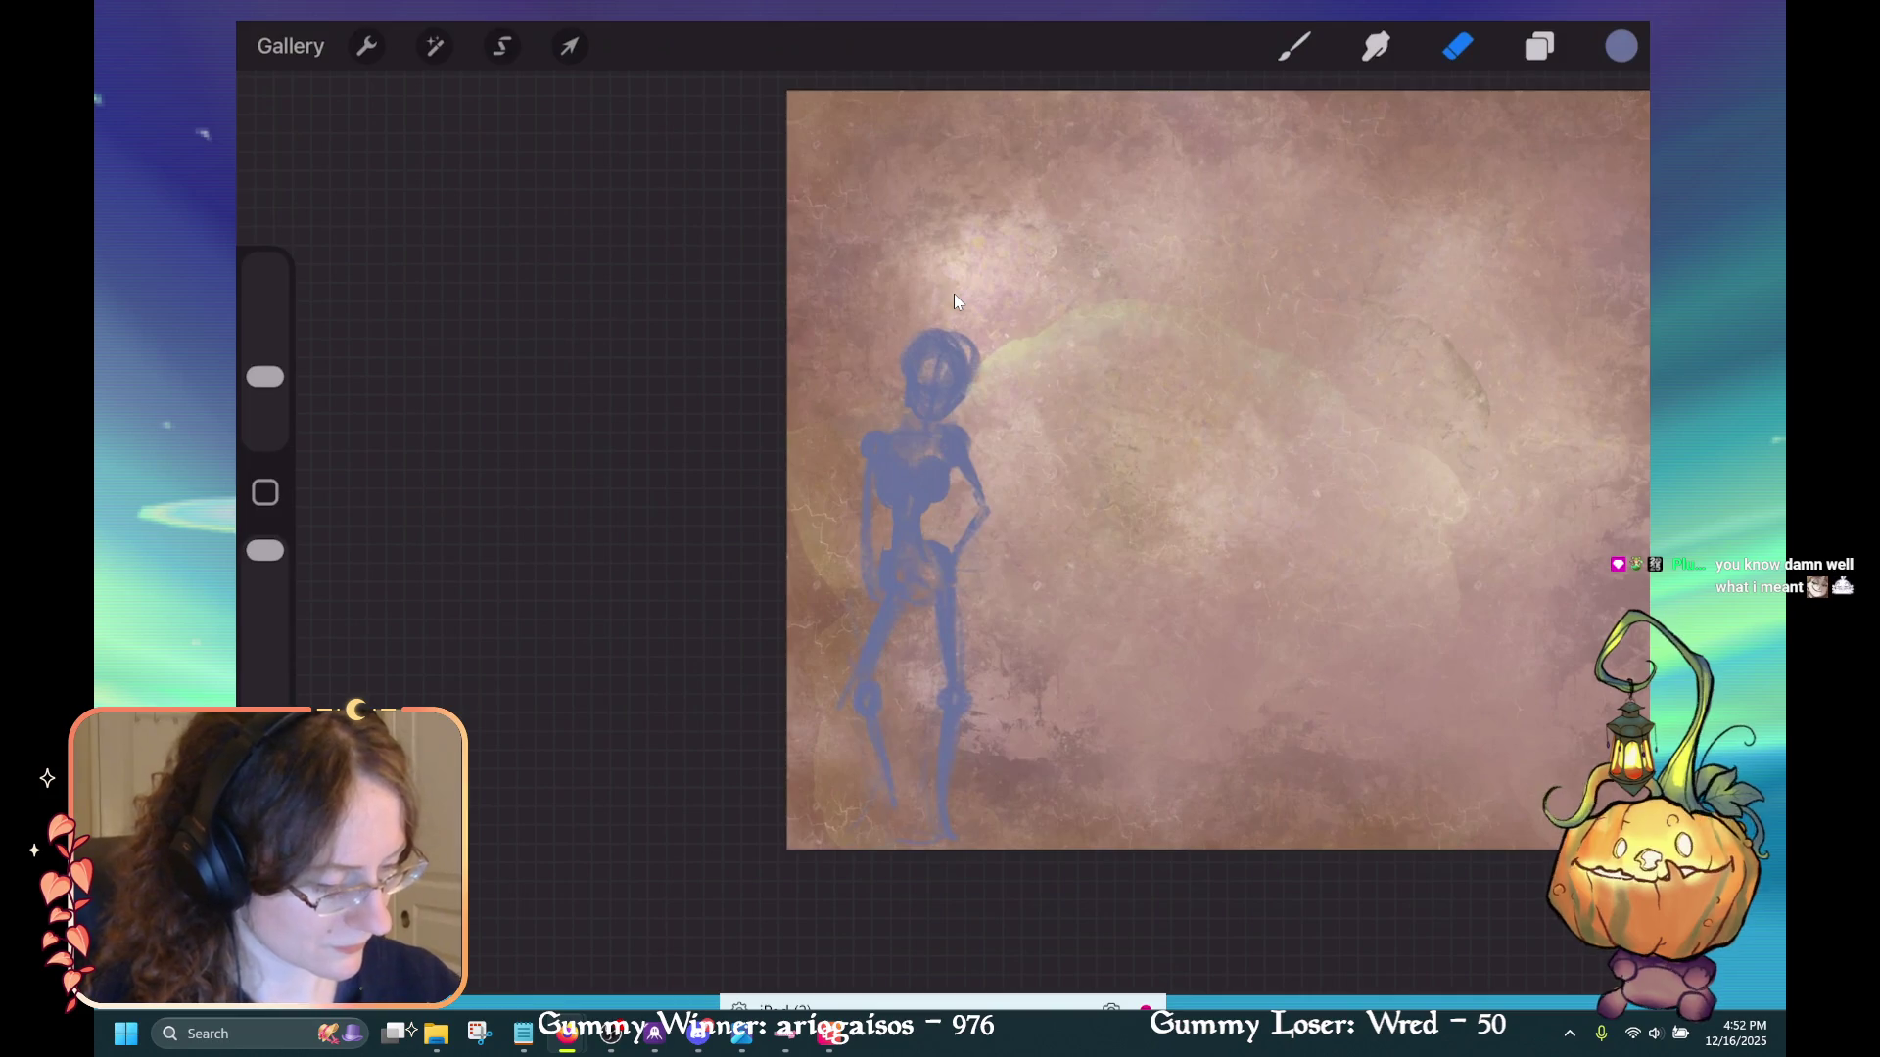
key("b")
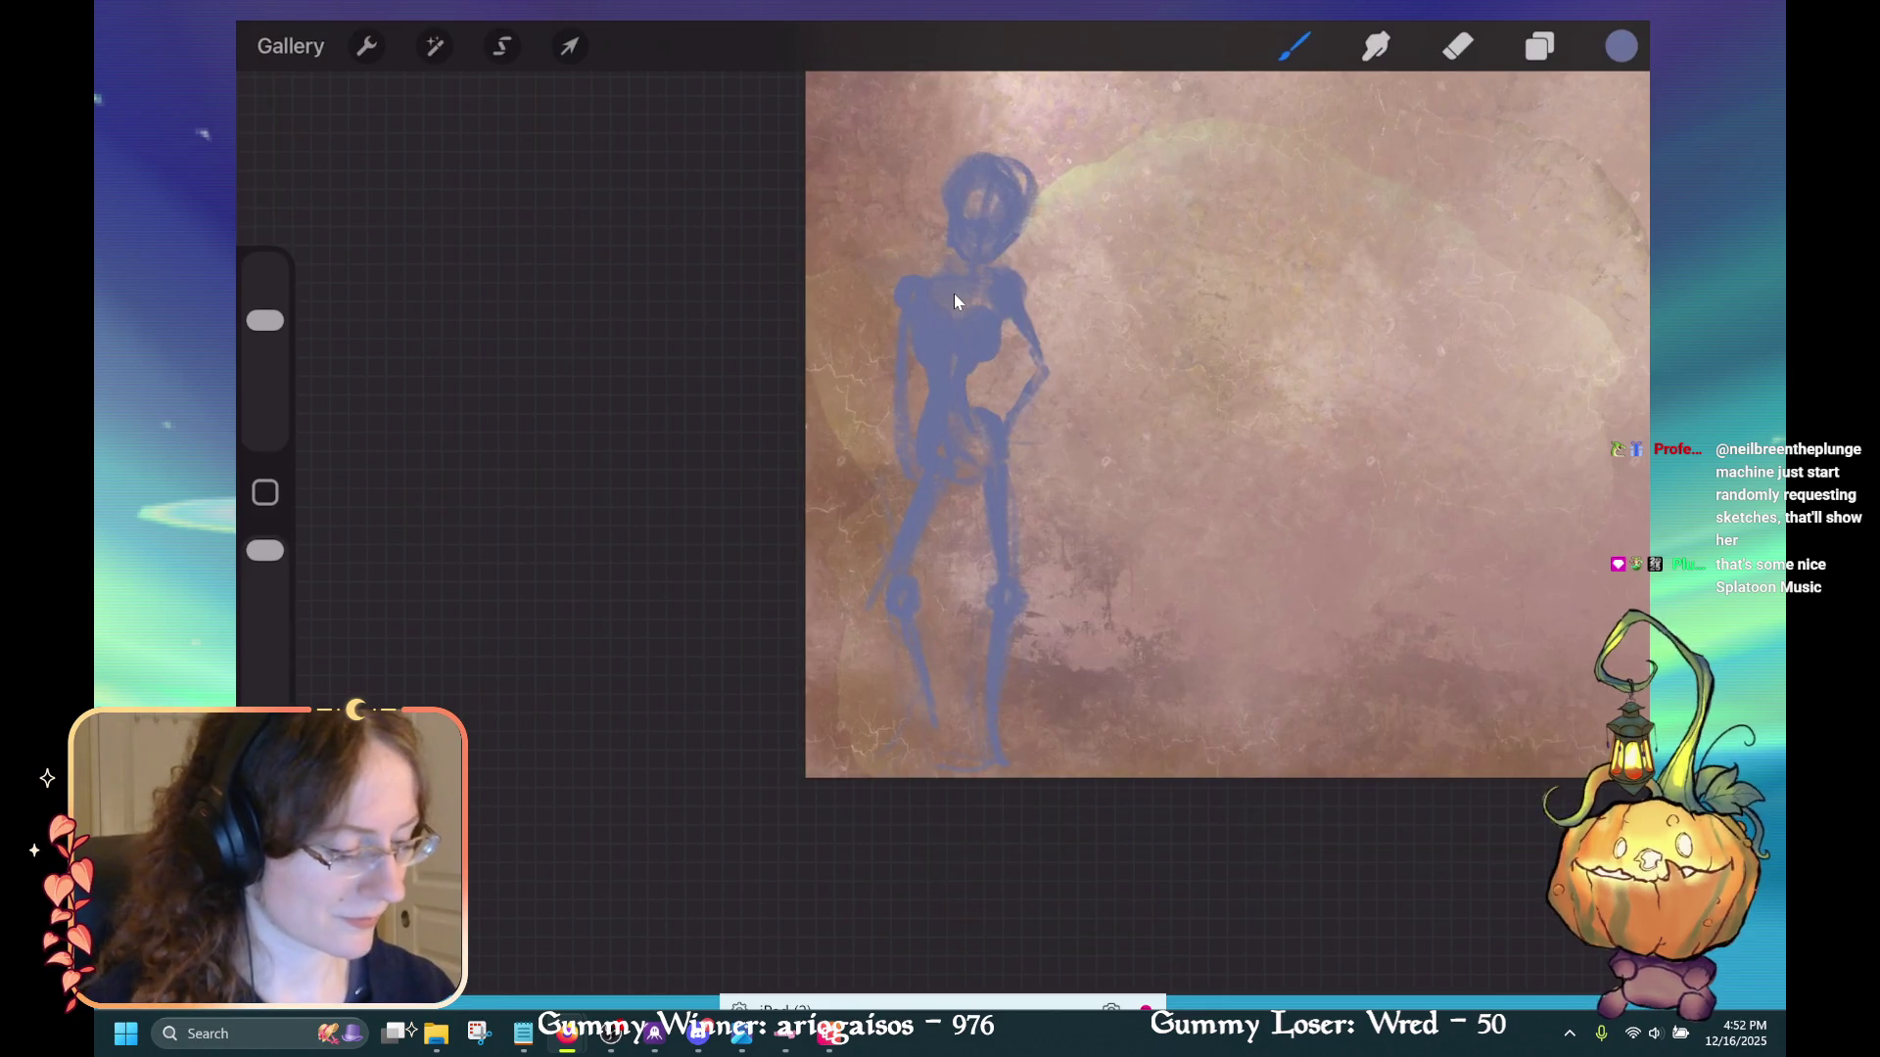
Refine the torso and pelvis with alternating eraser and brush strokes, enlarging the brush
key("e")
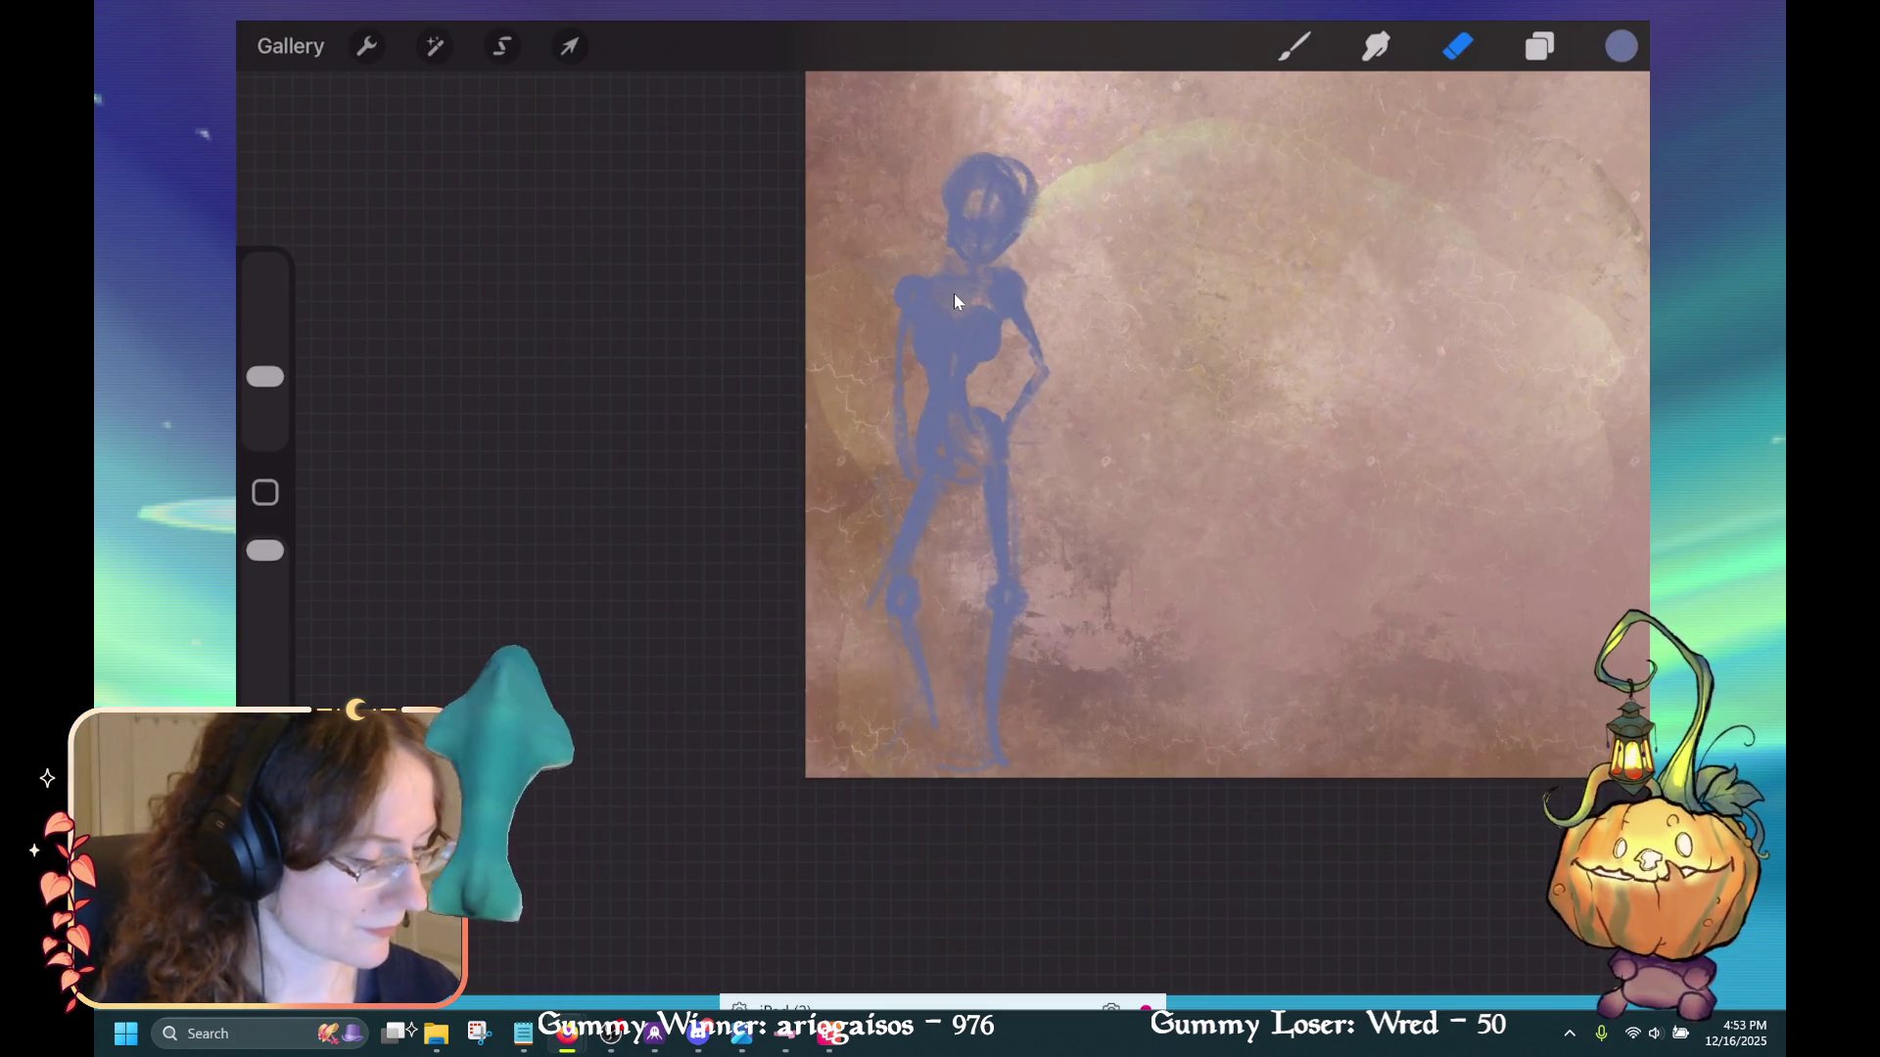
key("b")
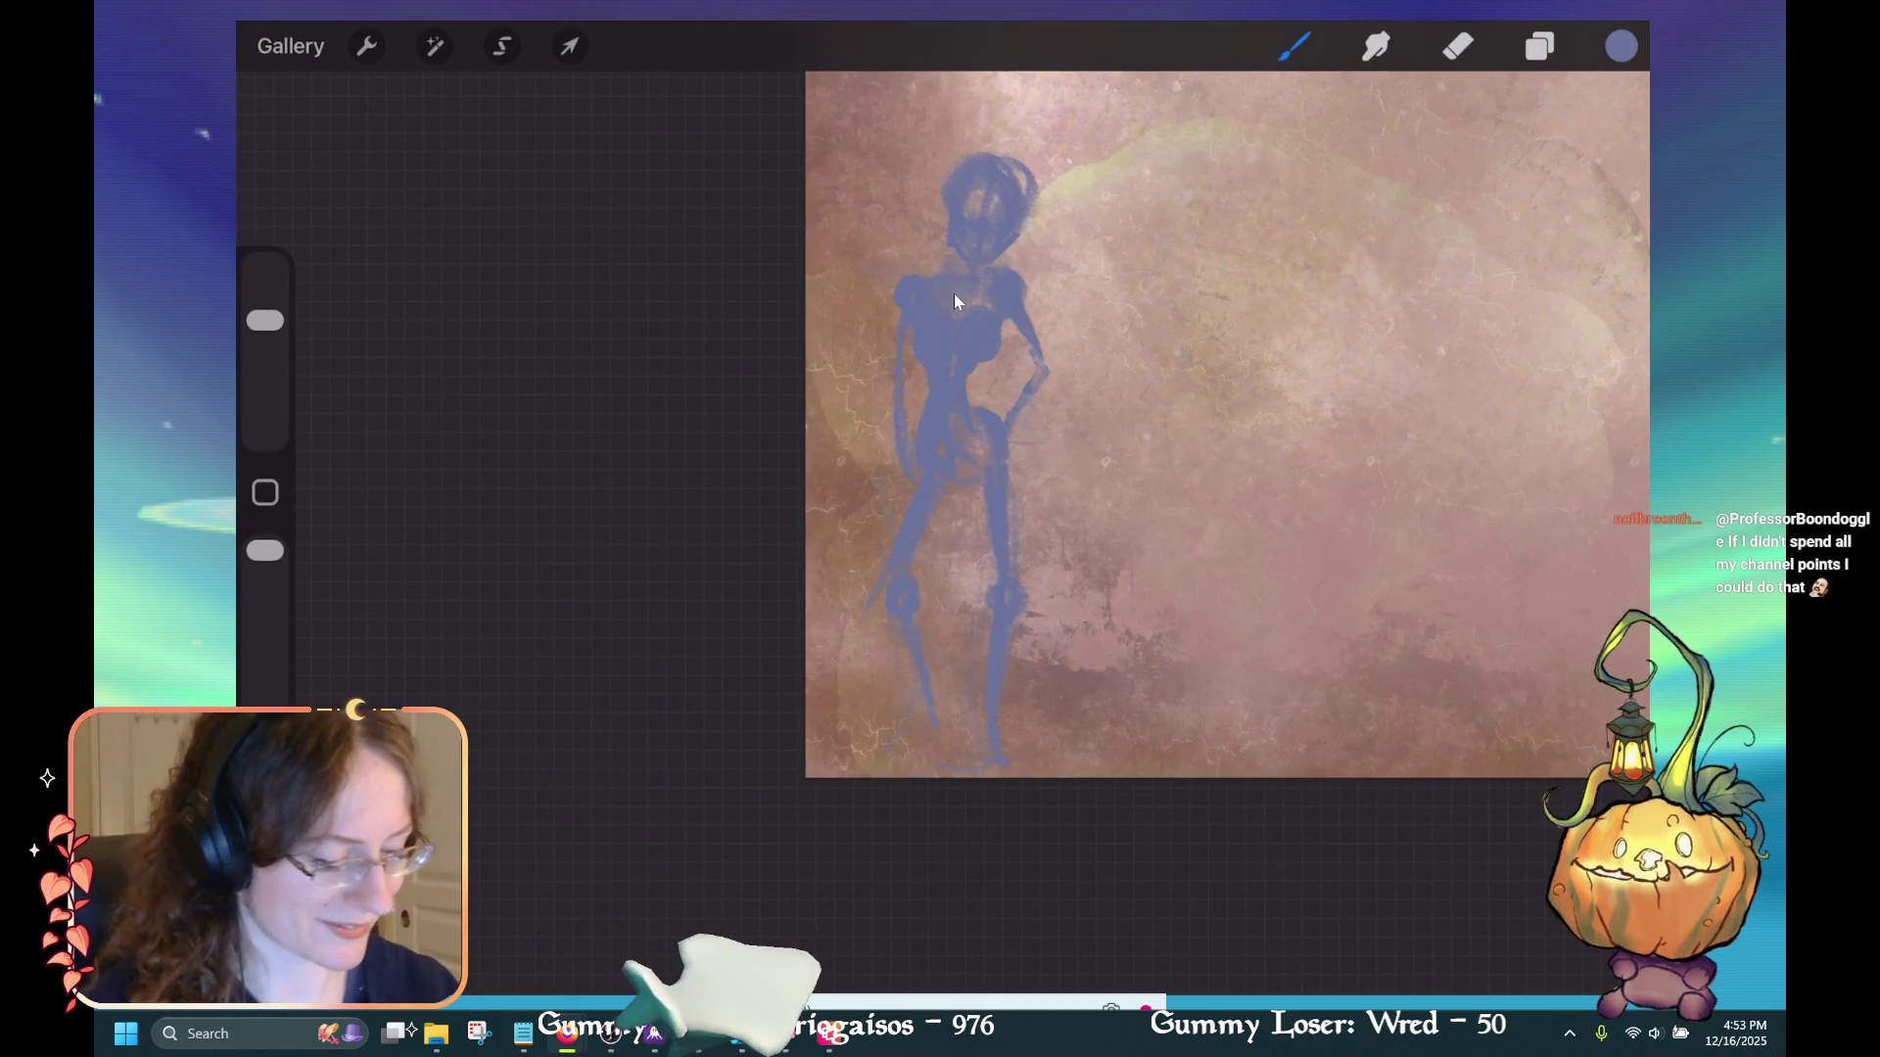
key("bracketright")
key("bracketright")
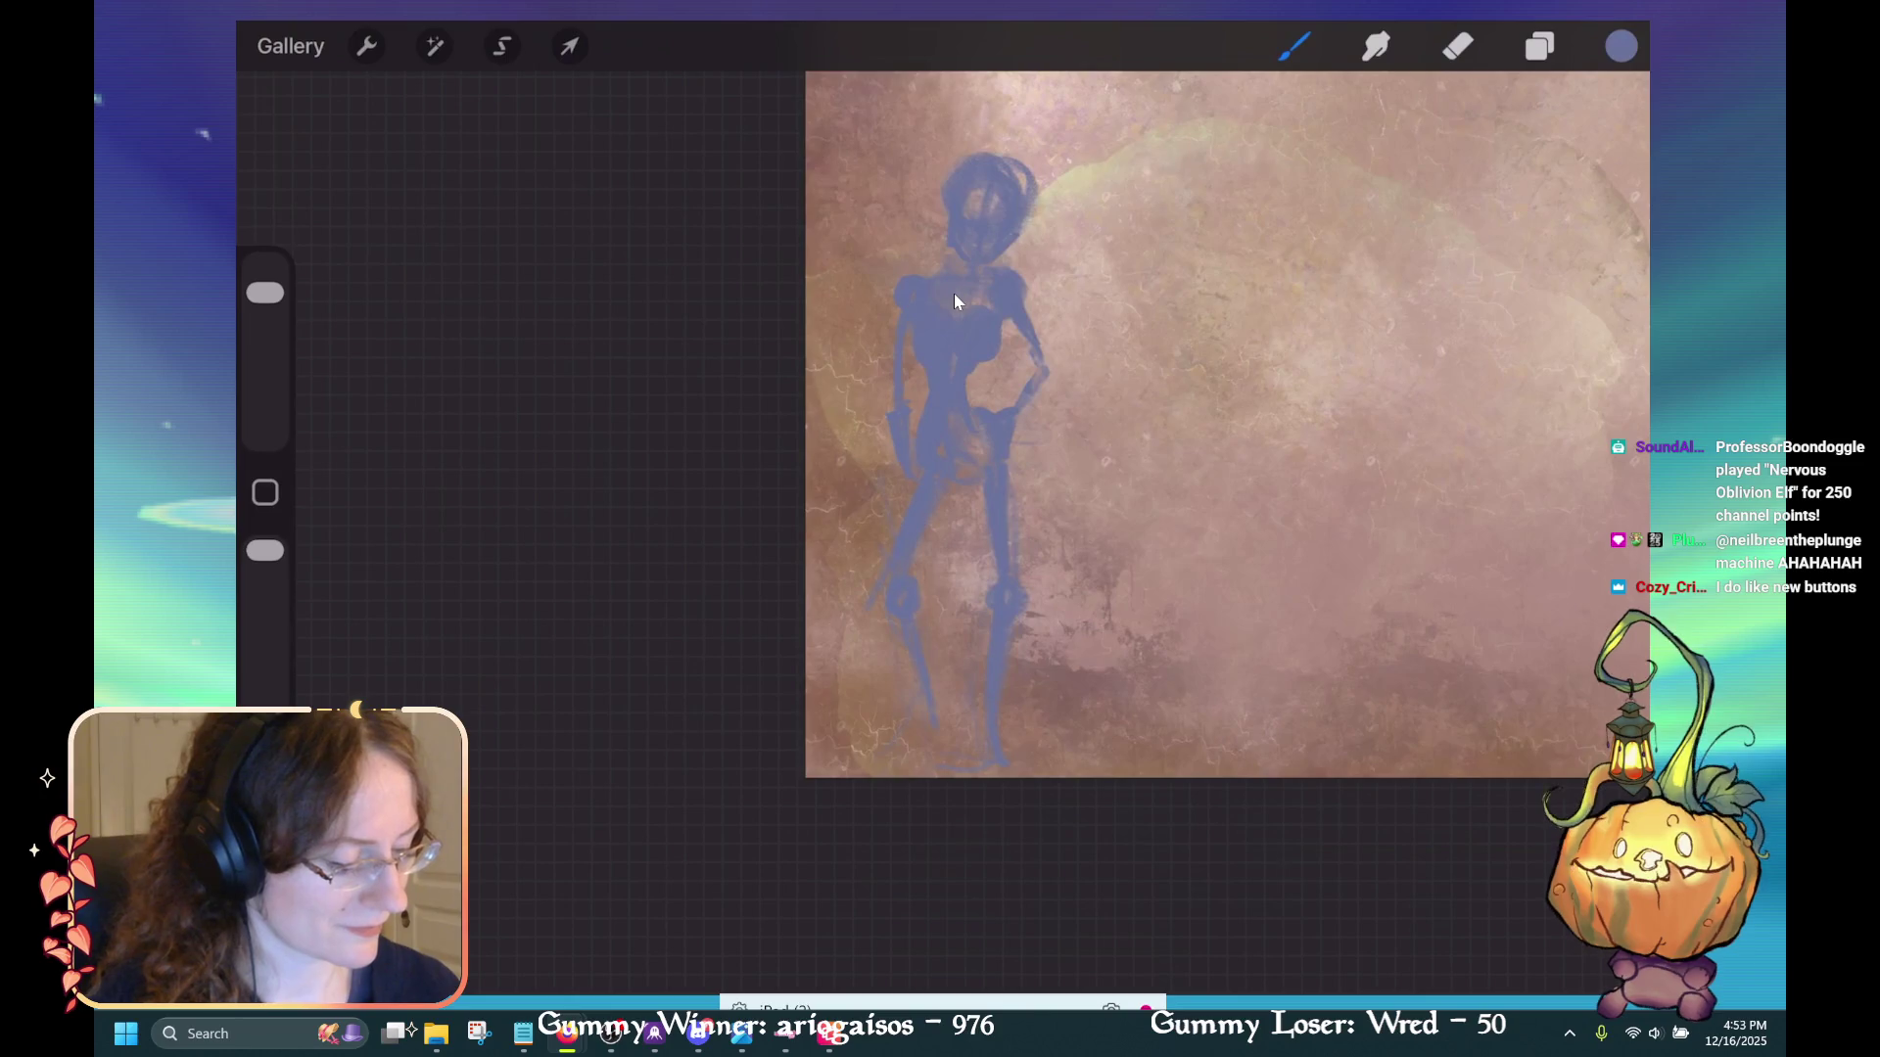
key("e")
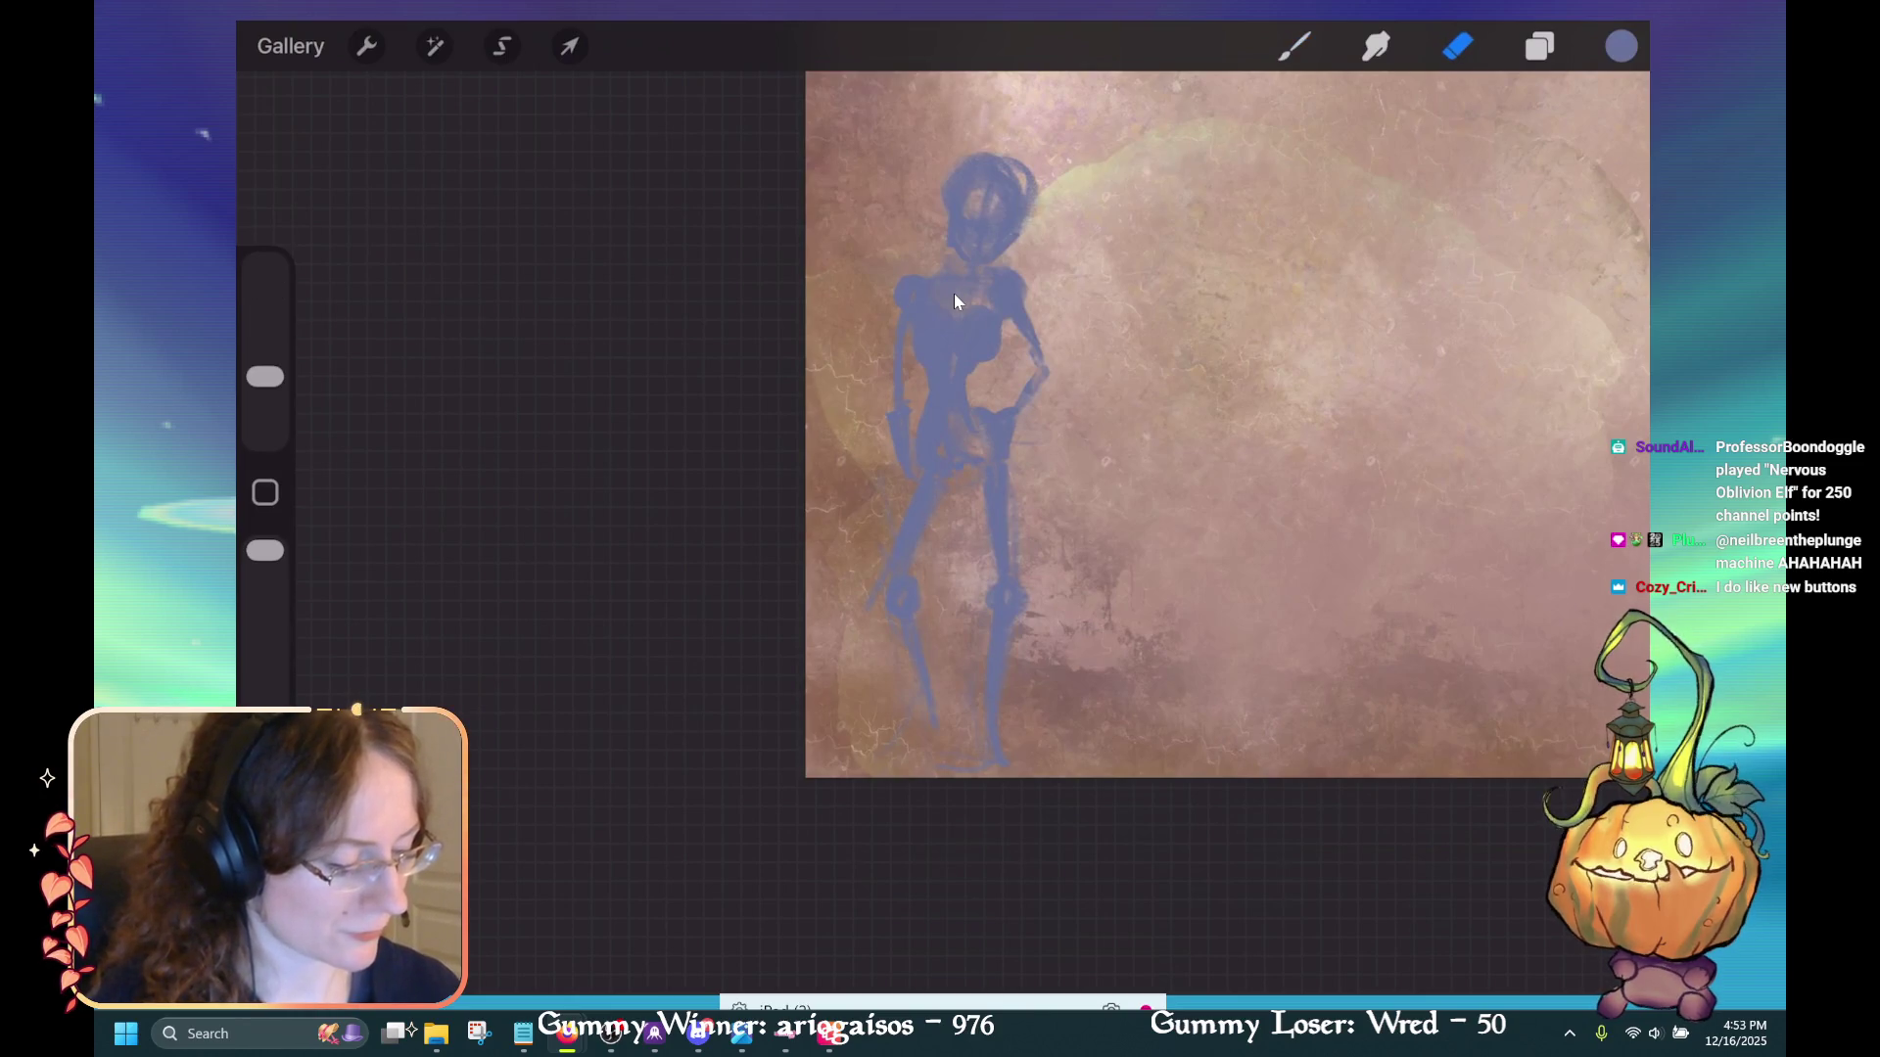
key("b")
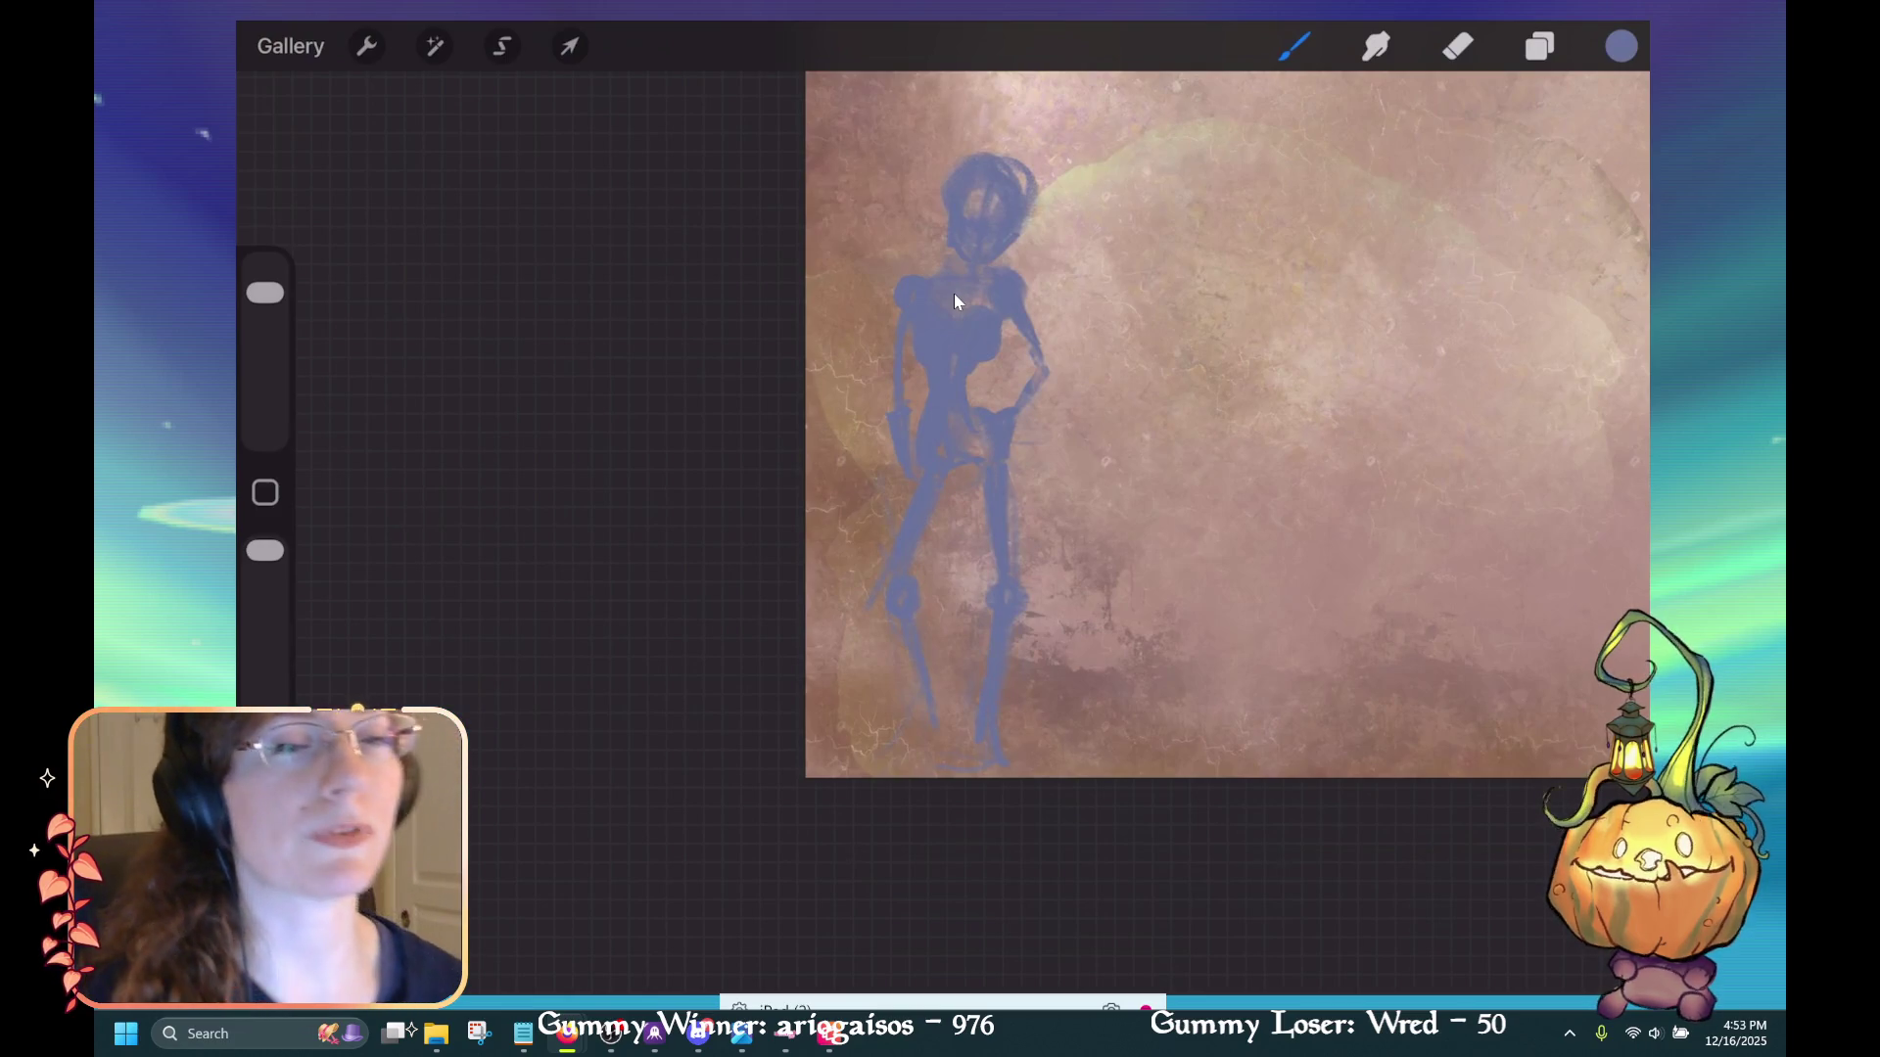
Paint a stroke along the skeleton's lower leg and undo the last head stroke
left_click_drag(971, 712, 971, 744)
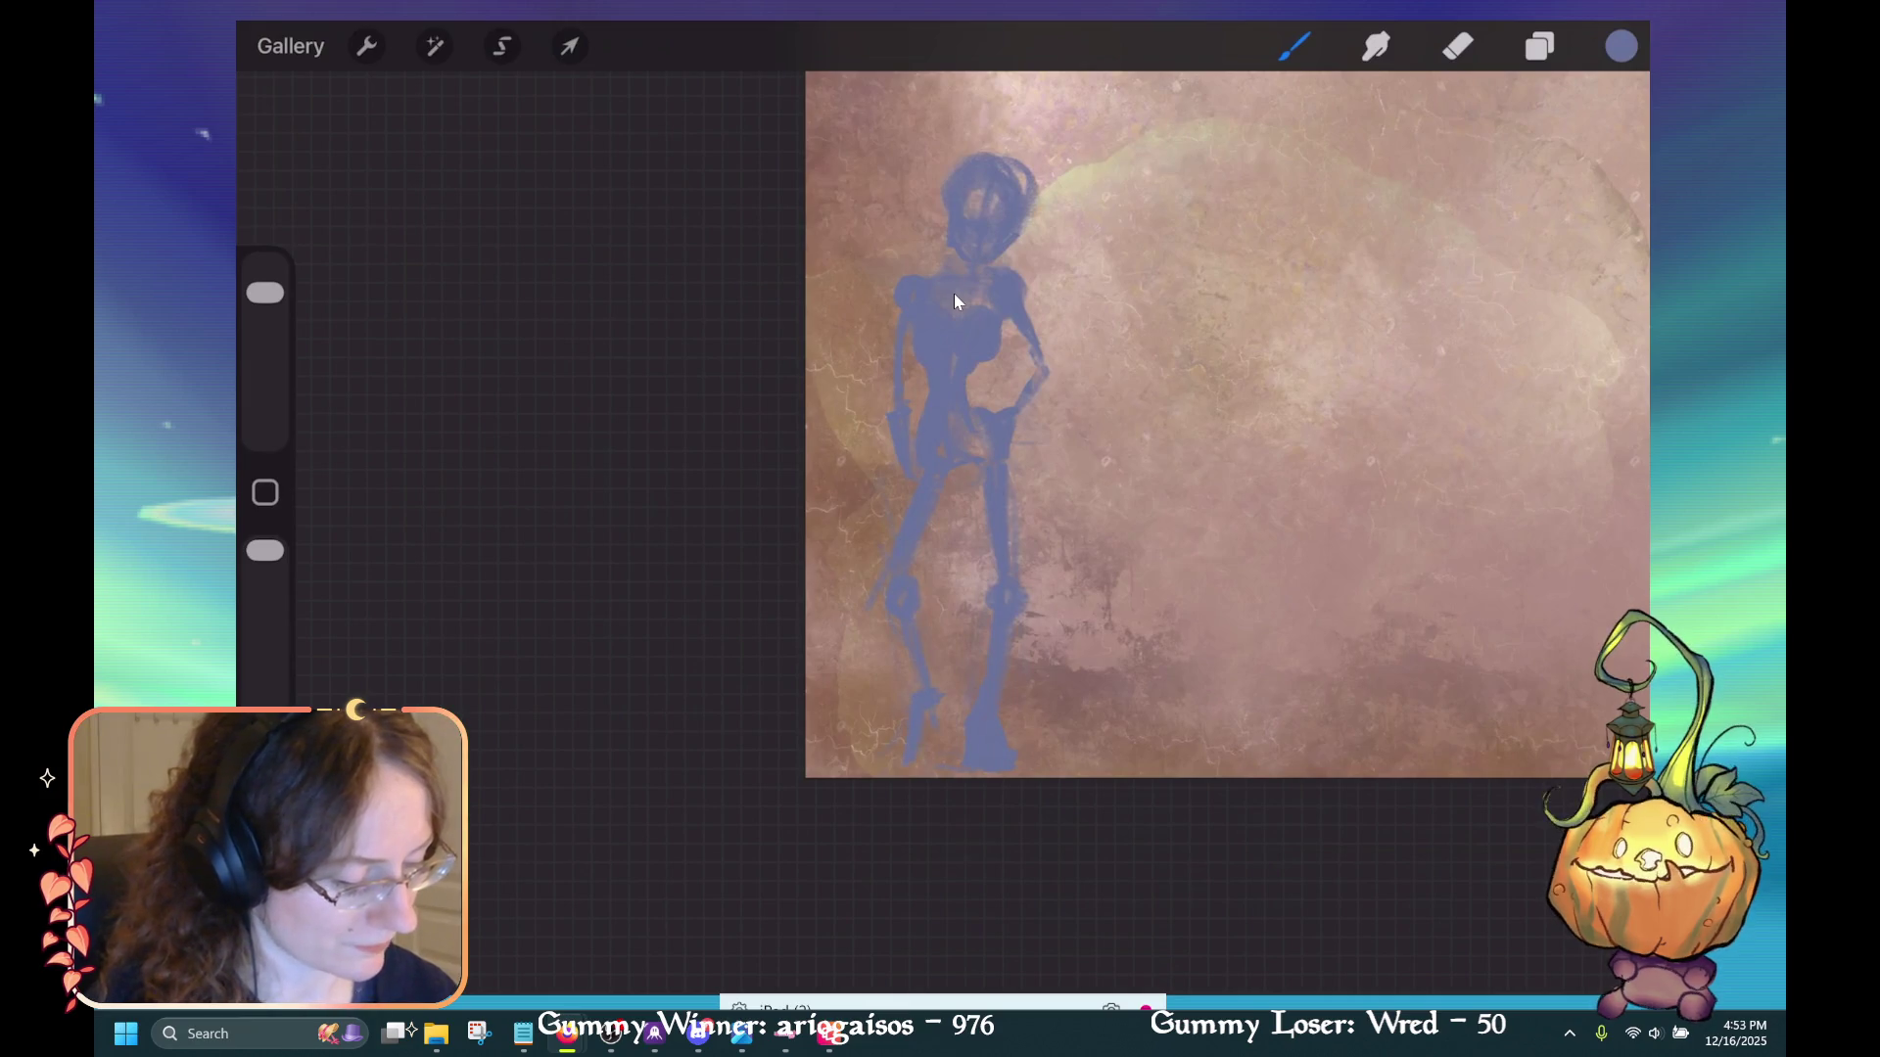
key("ctrl+z")
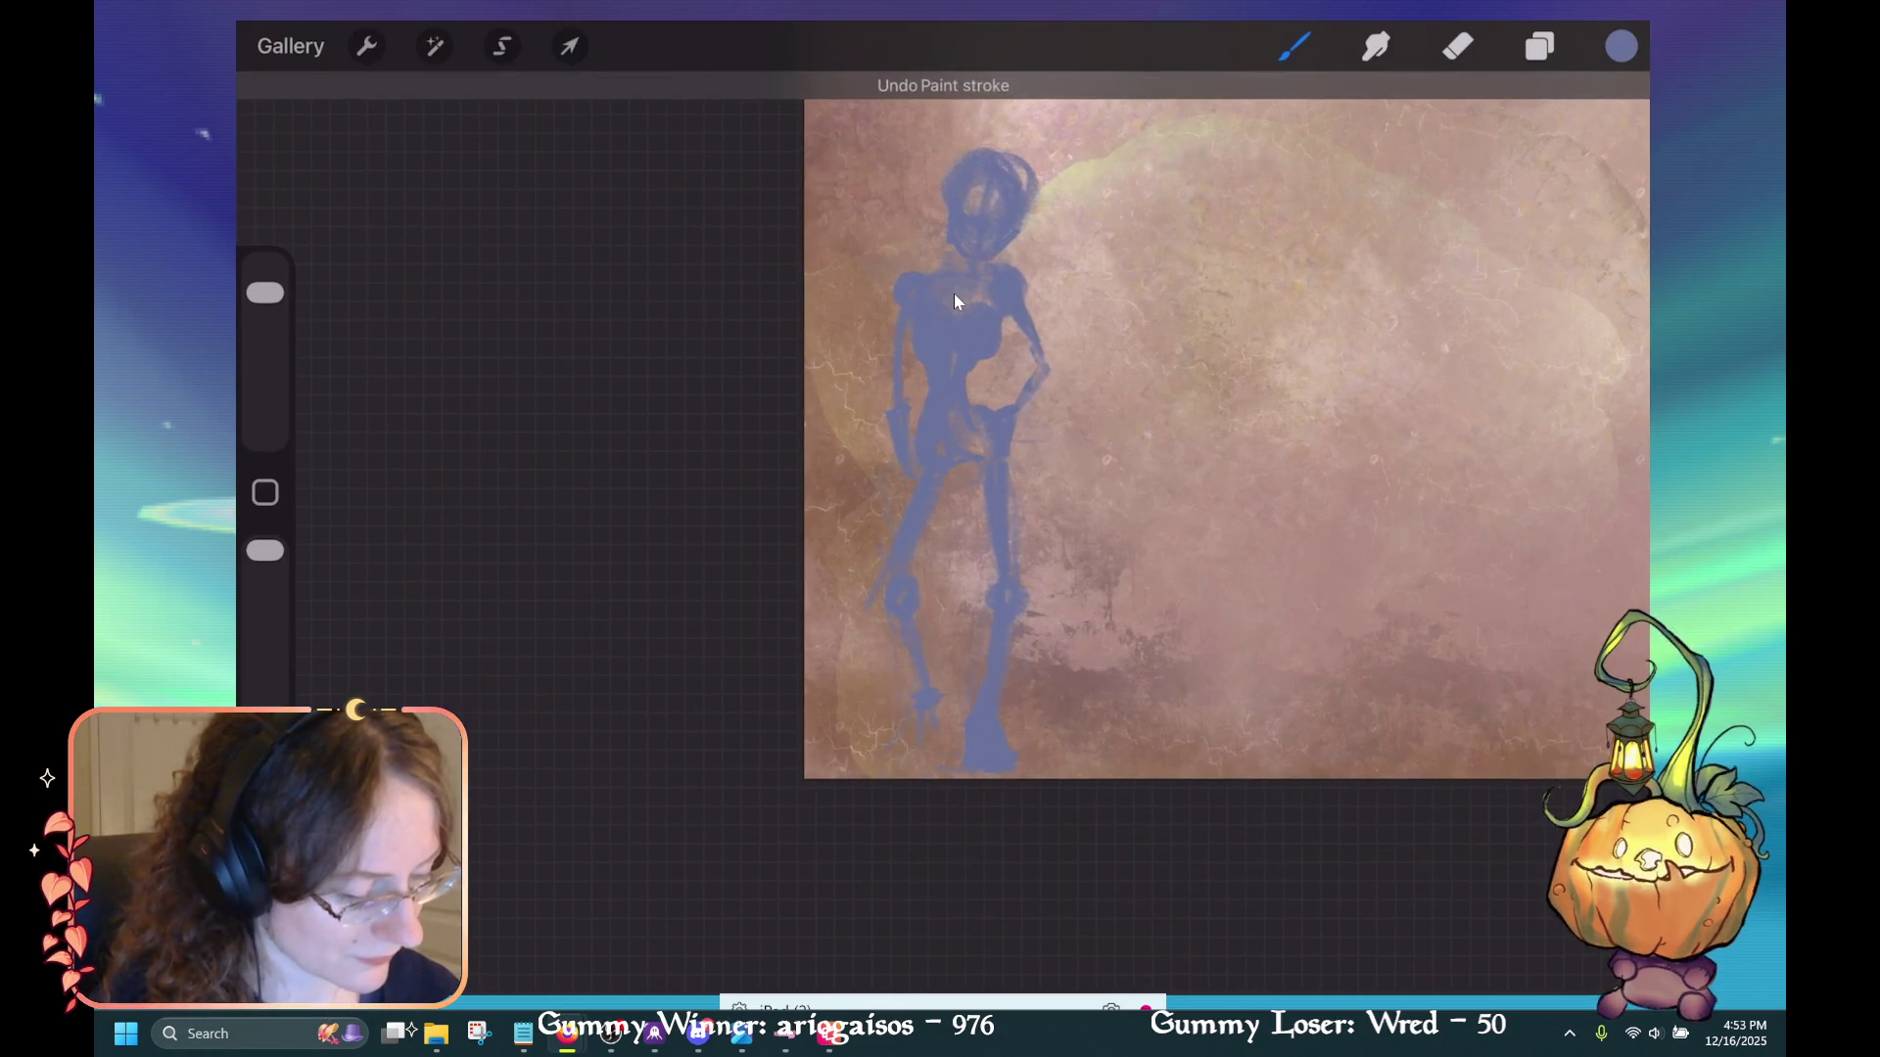